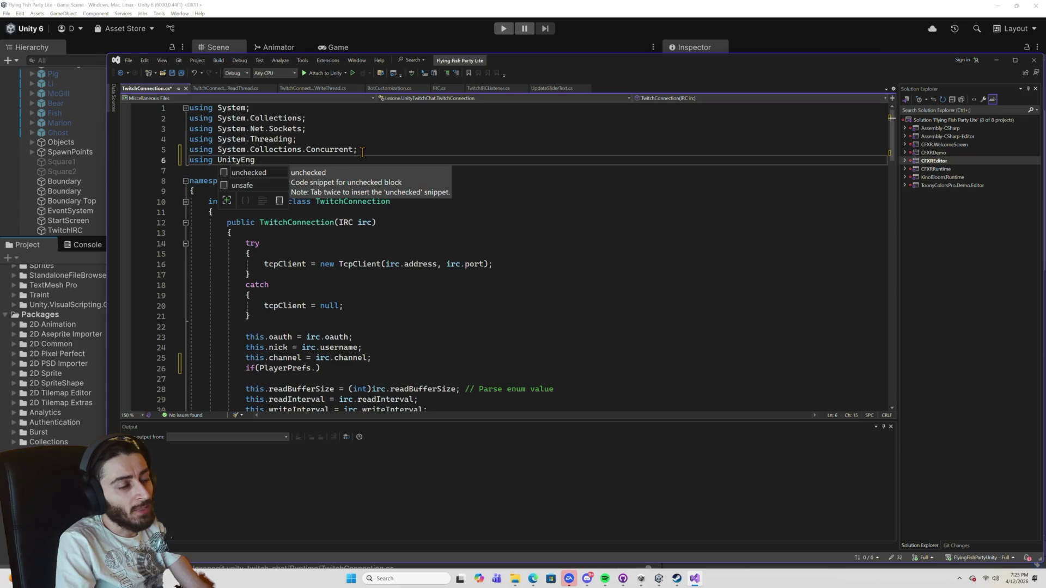
Remove the unfinished 'using UnityEng' and 'if(PlayerPrefs.)' lines from TwitchConnection.cs and save it.
{"action": "triple_click", "coordinate": [245, 162]}
{"action": "key", "text": "Delete"}
{"action": "scroll", "coordinate": [354, 239], "scroll_direction": "down", "scroll_amount": 5}
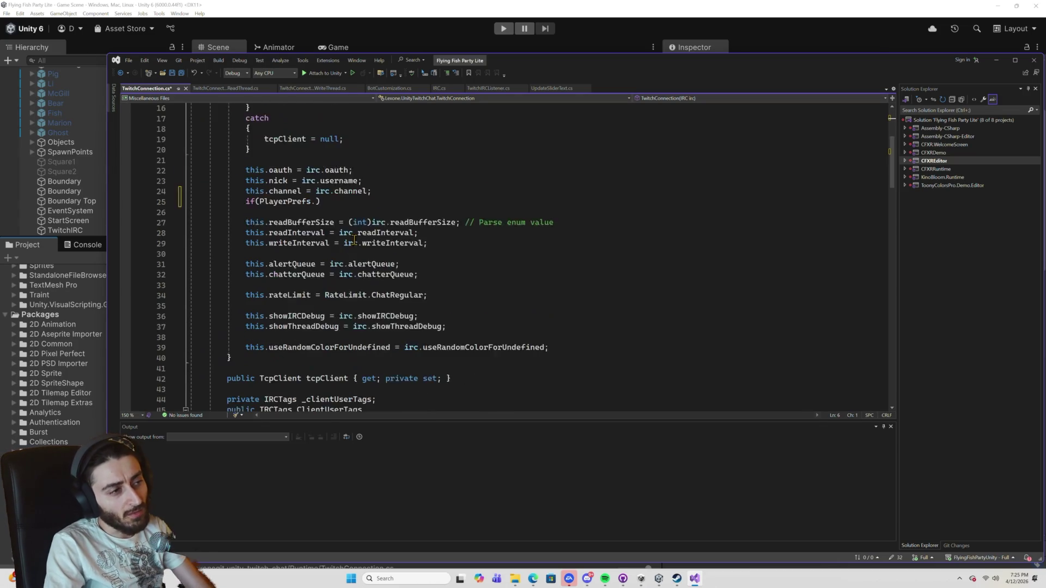
{"action": "key", "text": "ctrl+s"}
{"action": "scroll", "coordinate": [354, 239], "scroll_direction": "down", "scroll_amount": 1}
{"action": "scroll", "coordinate": [403, 240], "scroll_direction": "down", "scroll_amount": 3}
{"action": "scroll", "coordinate": [403, 240], "scroll_direction": "up", "scroll_amount": 5}
{"action": "double_click", "coordinate": [305, 233]}
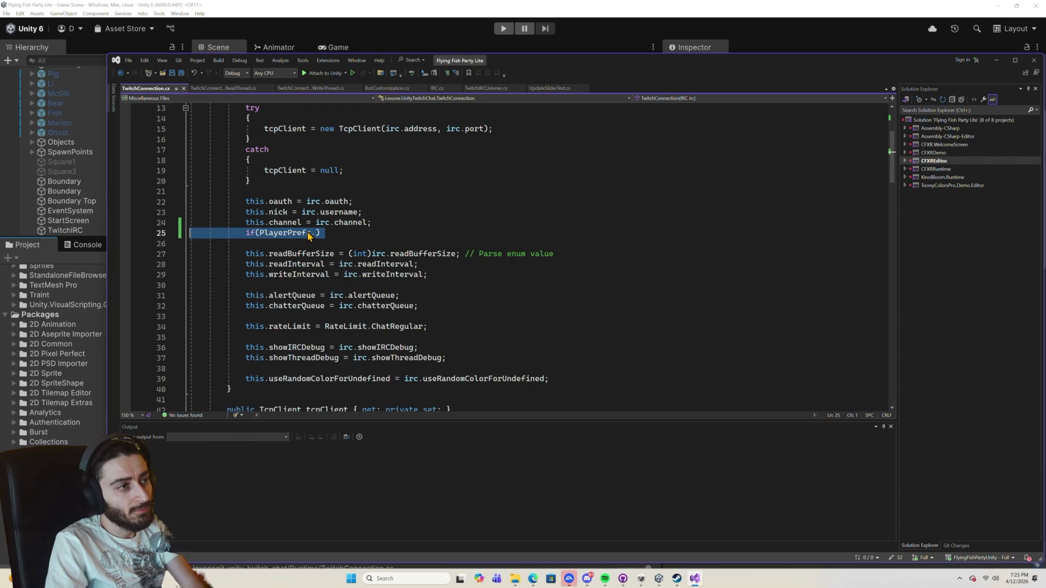
{"action": "key", "text": "ctrl+l"}
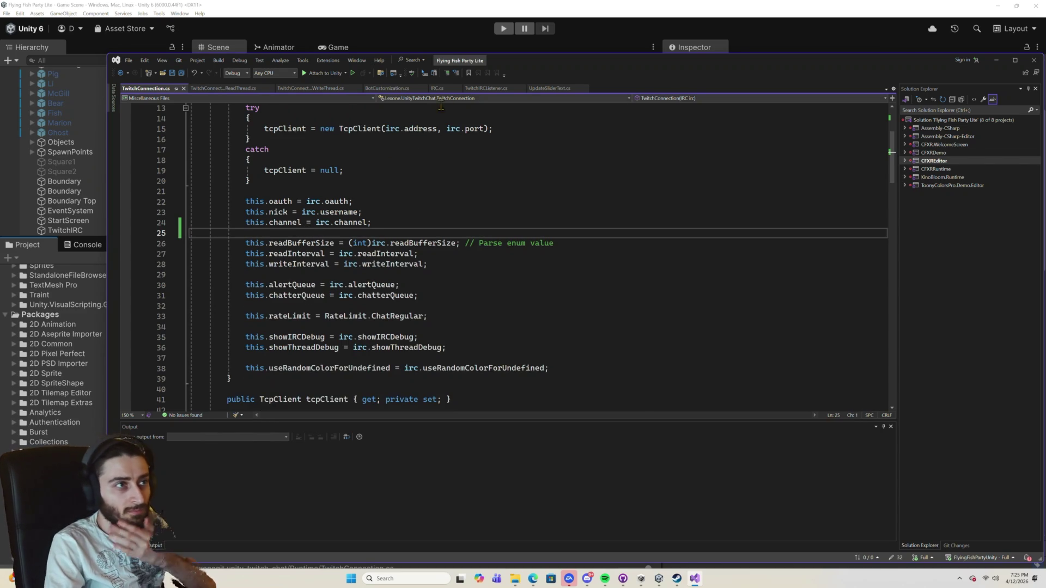
In IRC.cs, expand the Unity methods region and add a blank line at the top of Awake.
{"action": "left_click", "coordinate": [435, 89]}
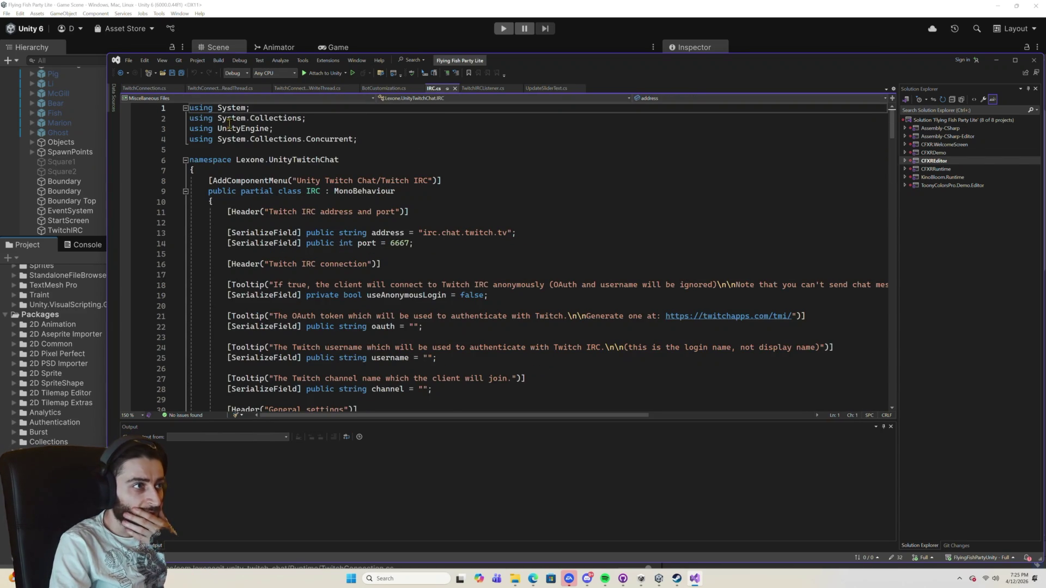
{"action": "scroll", "coordinate": [301, 178], "scroll_direction": "down", "scroll_amount": 18}
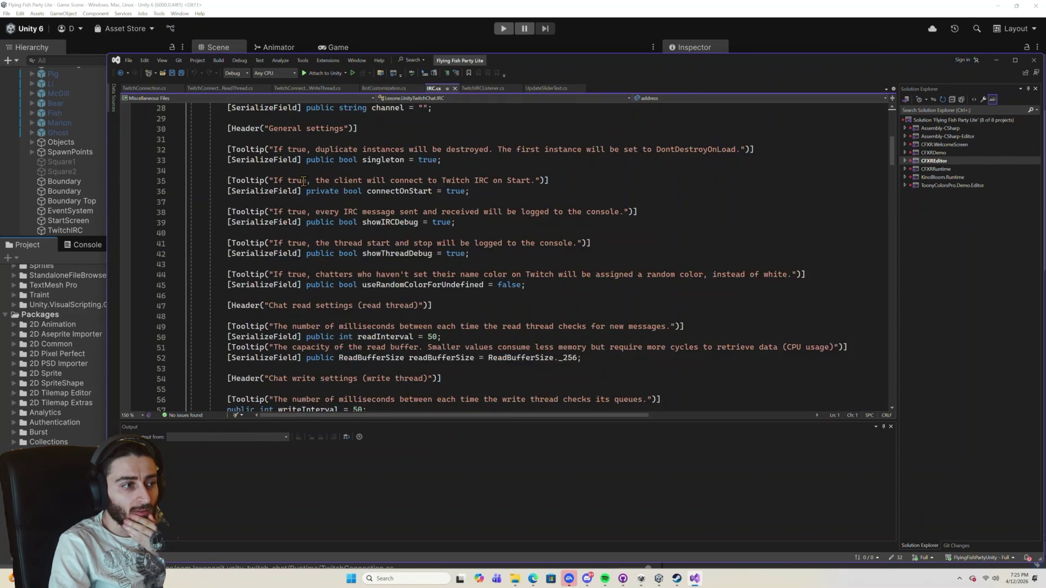
{"action": "scroll", "coordinate": [304, 184], "scroll_direction": "down", "scroll_amount": 1}
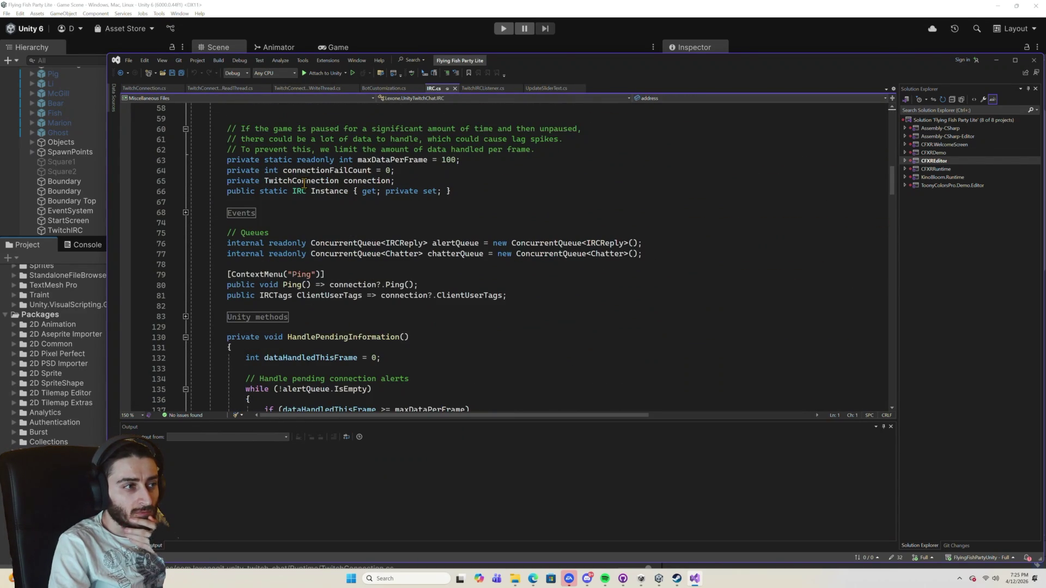
{"action": "scroll", "coordinate": [304, 184], "scroll_direction": "down", "scroll_amount": 3}
{"action": "scroll", "coordinate": [304, 184], "scroll_direction": "down", "scroll_amount": 5}
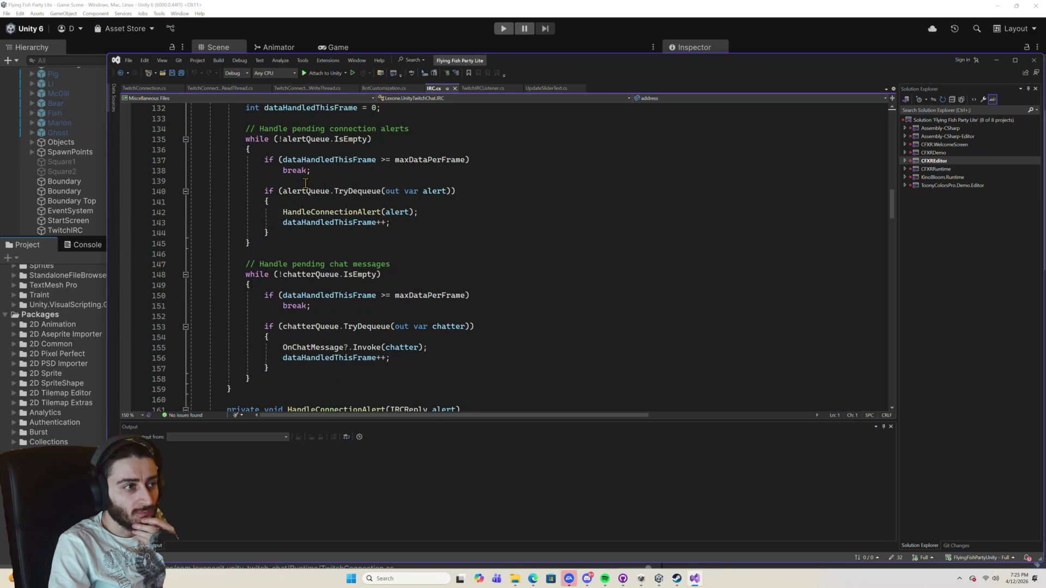
{"action": "scroll", "coordinate": [305, 184], "scroll_direction": "down", "scroll_amount": 3}
{"action": "scroll", "coordinate": [305, 184], "scroll_direction": "up", "scroll_amount": 8}
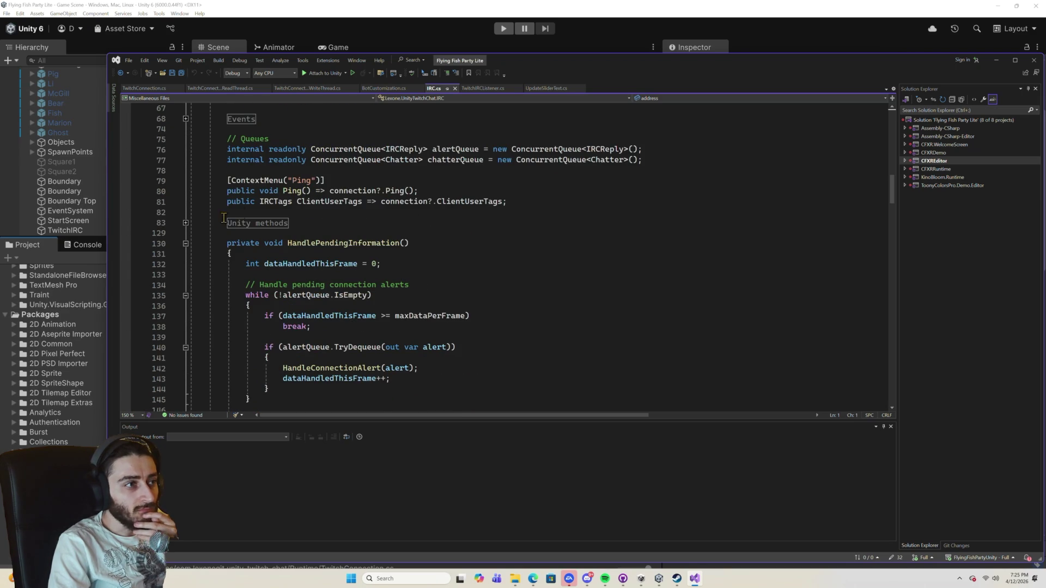
{"action": "left_click", "coordinate": [185, 224]}
{"action": "scroll", "coordinate": [279, 226], "scroll_direction": "down", "scroll_amount": 3}
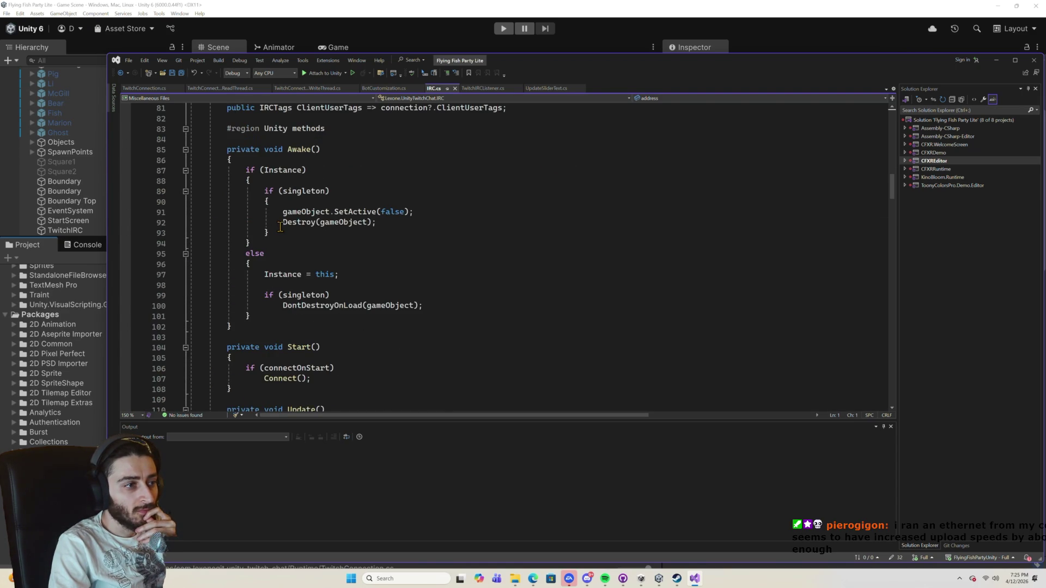
{"action": "scroll", "coordinate": [280, 227], "scroll_direction": "down", "scroll_amount": 2}
{"action": "scroll", "coordinate": [280, 226], "scroll_direction": "up", "scroll_amount": 4}
{"action": "left_click", "coordinate": [263, 224]}
{"action": "key", "text": "Return"}
{"action": "type", "text": "if"}
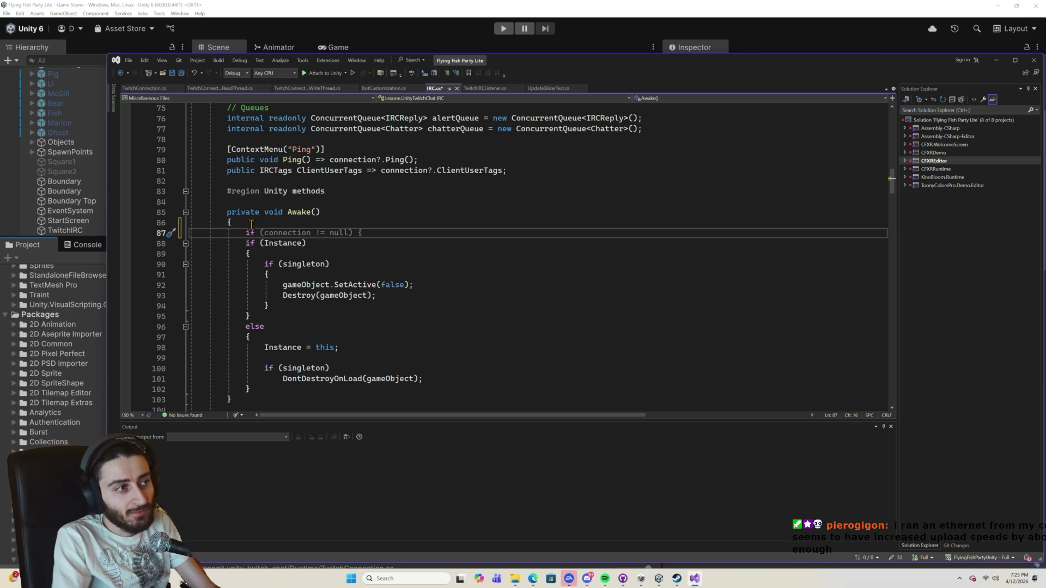
Write the condition if (PlayerPrefs.HasKey("ChannelName")) with an empty braced body.
{"action": "type", "text": "("}
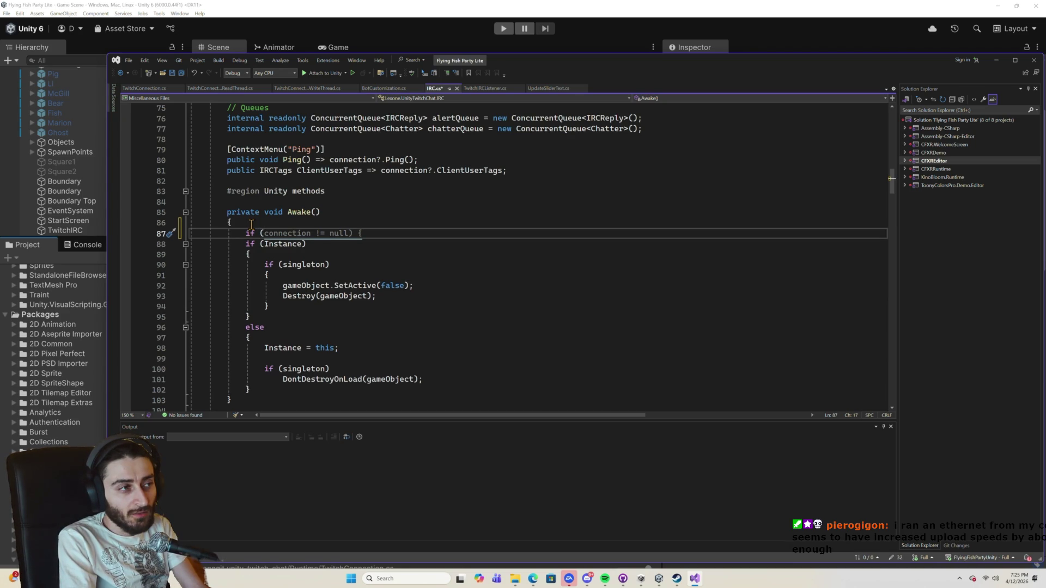
{"action": "type", "text": "Pla"}
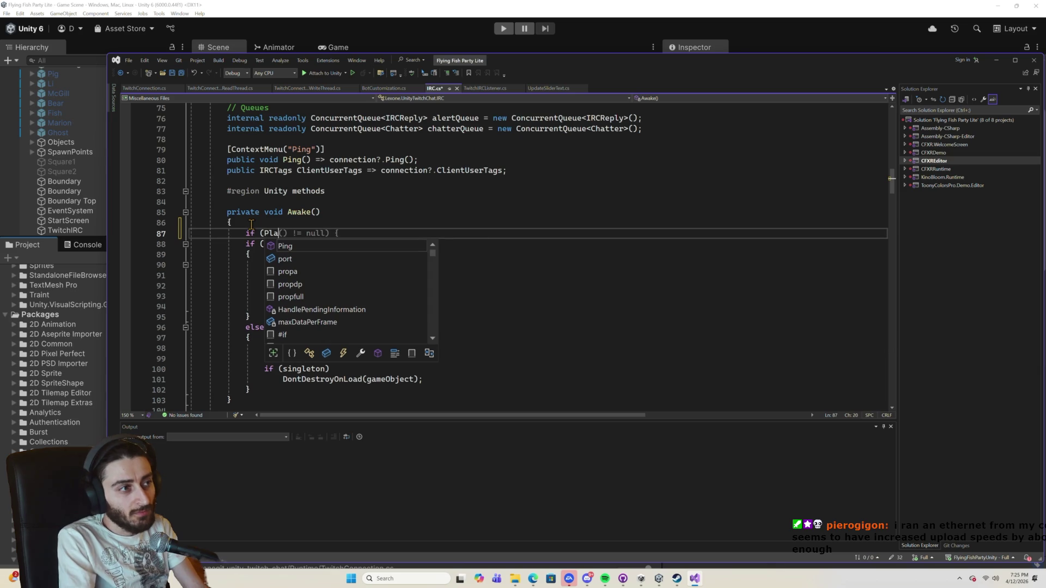
{"action": "type", "text": "yerPrefs."}
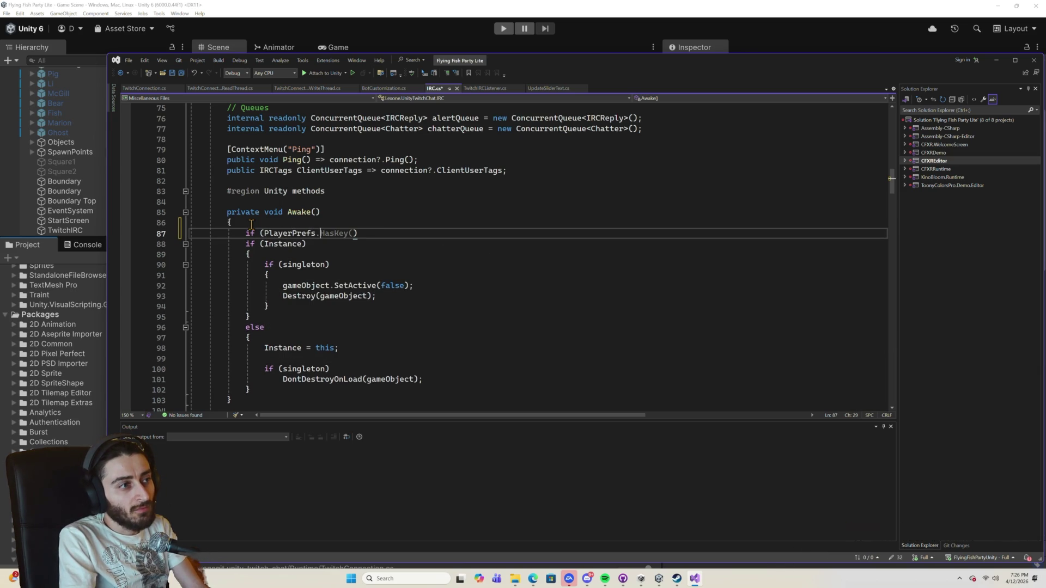
{"action": "key", "text": "Tab"}
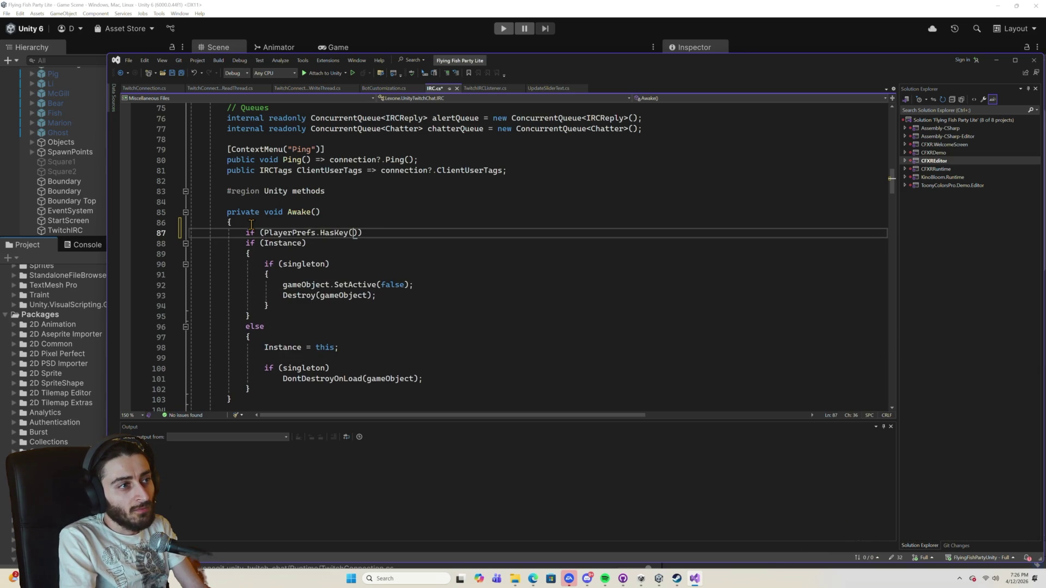
{"action": "type", "text": "\"ChannelName"}
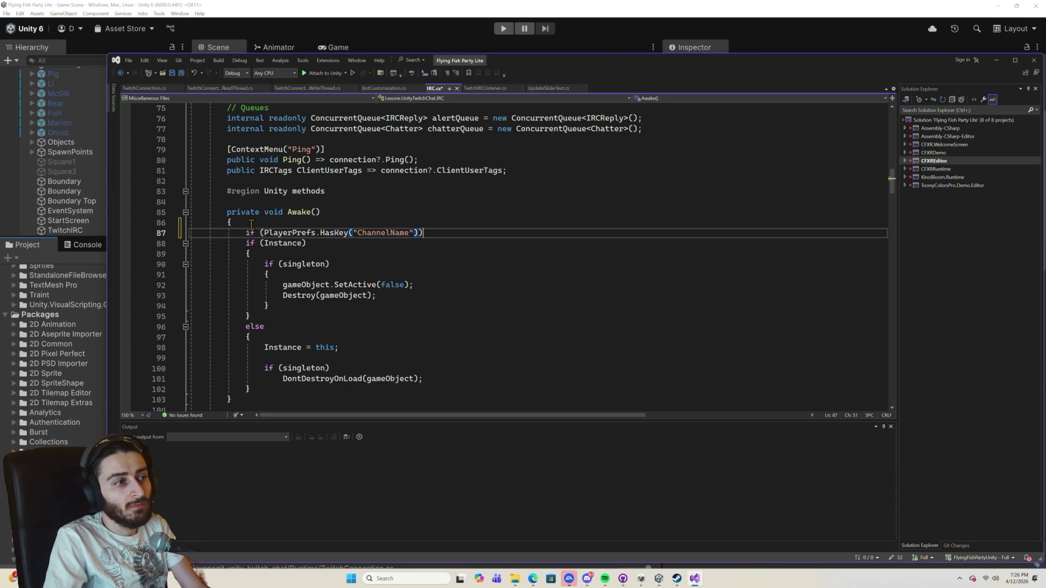
{"action": "key", "text": "Return"}
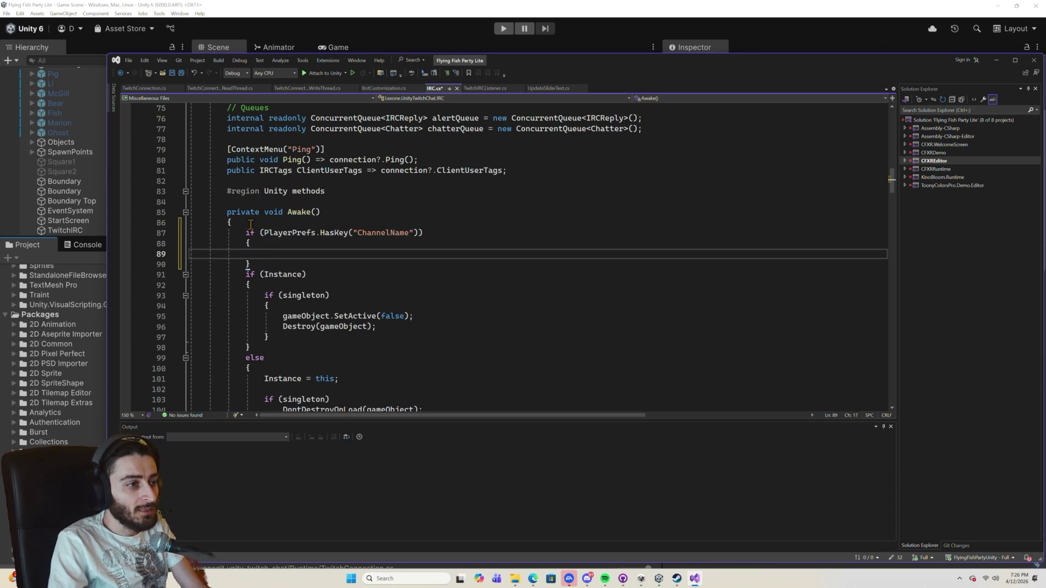
Fill the block with channel = PlayerPrefs.GetString("ChannelName"); and select the whole block.
{"action": "scroll", "coordinate": [251, 224], "scroll_direction": "down", "scroll_amount": 3}
{"action": "scroll", "coordinate": [272, 240], "scroll_direction": "up", "scroll_amount": 8}
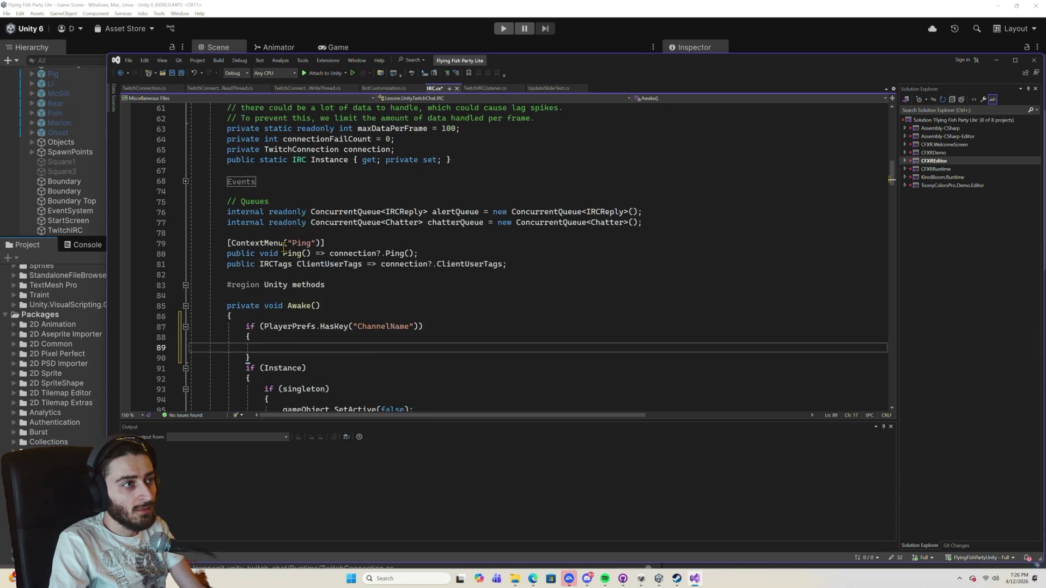
{"action": "scroll", "coordinate": [284, 248], "scroll_direction": "up", "scroll_amount": 1}
{"action": "scroll", "coordinate": [283, 248], "scroll_direction": "up", "scroll_amount": 4}
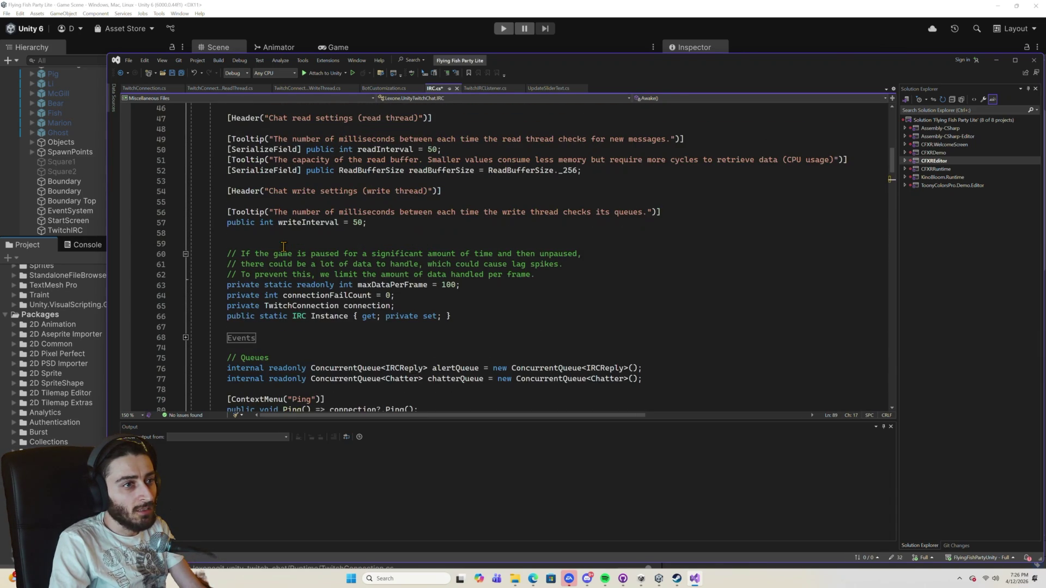
{"action": "scroll", "coordinate": [284, 248], "scroll_direction": "up", "scroll_amount": 15}
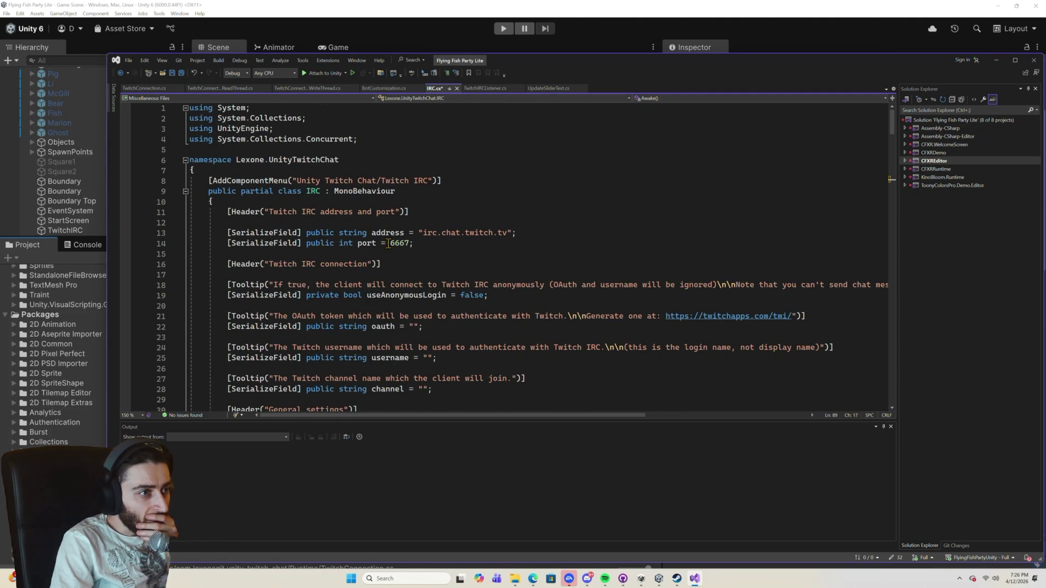
{"action": "scroll", "coordinate": [374, 249], "scroll_direction": "down", "scroll_amount": 1}
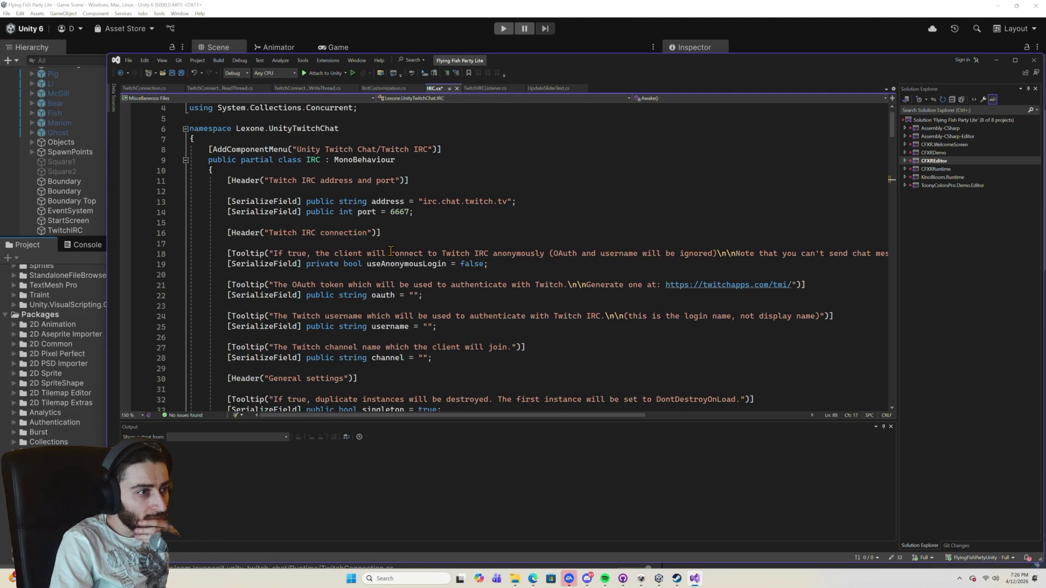
{"action": "double_click", "coordinate": [388, 358]}
{"action": "scroll", "coordinate": [398, 351], "scroll_direction": "down", "scroll_amount": 19}
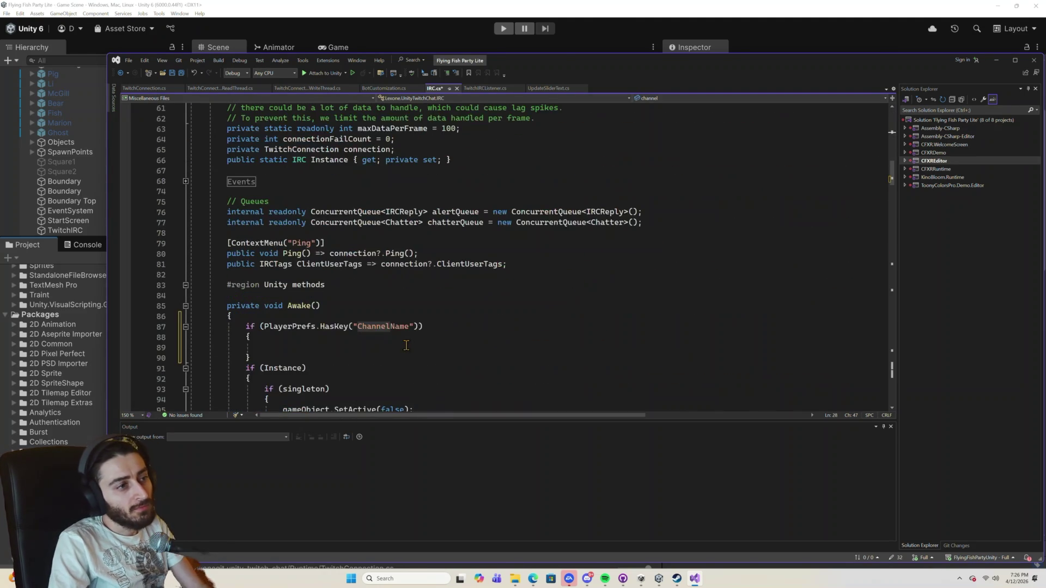
{"action": "scroll", "coordinate": [410, 337], "scroll_direction": "down", "scroll_amount": 5}
{"action": "left_click", "coordinate": [301, 253]}
{"action": "type", "text": "channel"}
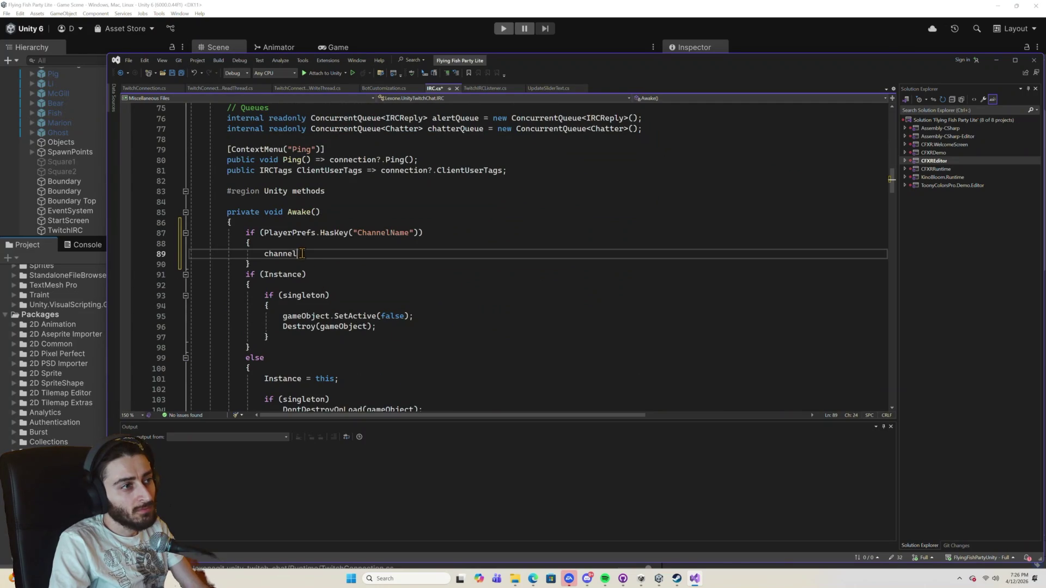
{"action": "type", "text": " = "}
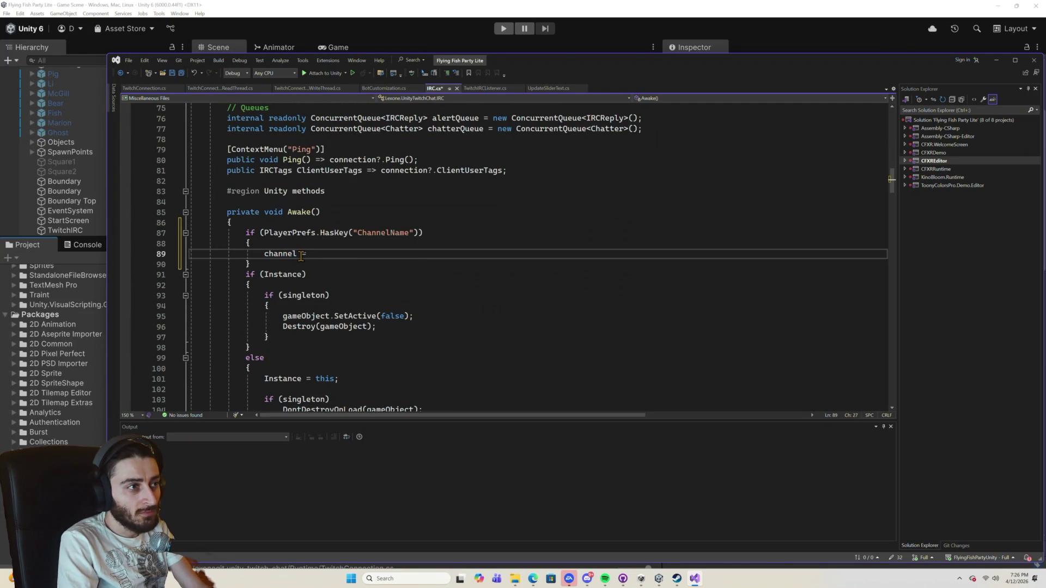
{"action": "type", "text": "PlayerPref"}
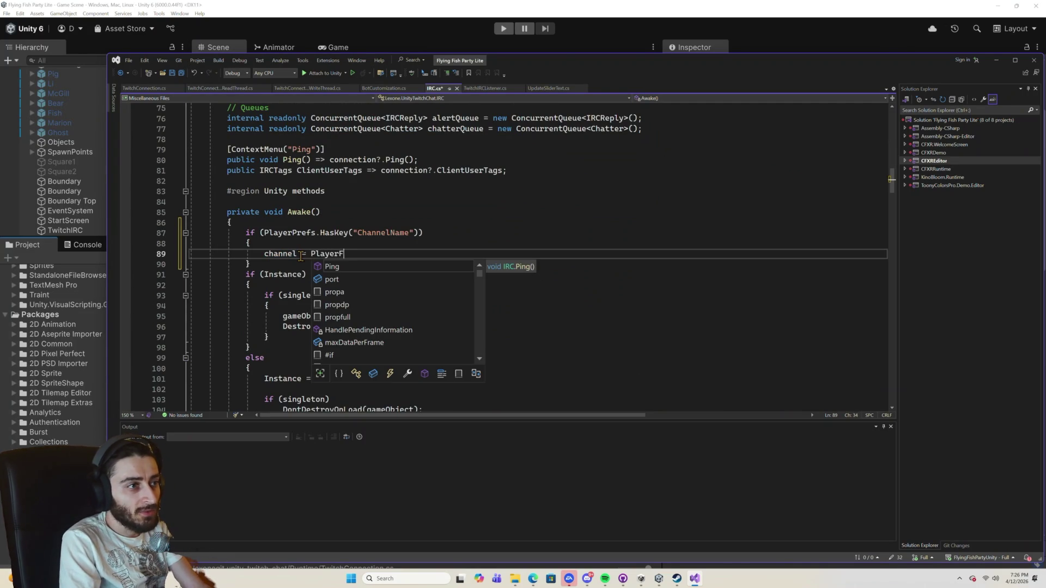
{"action": "type", "text": "s.GetString(\"ChannelName\");"}
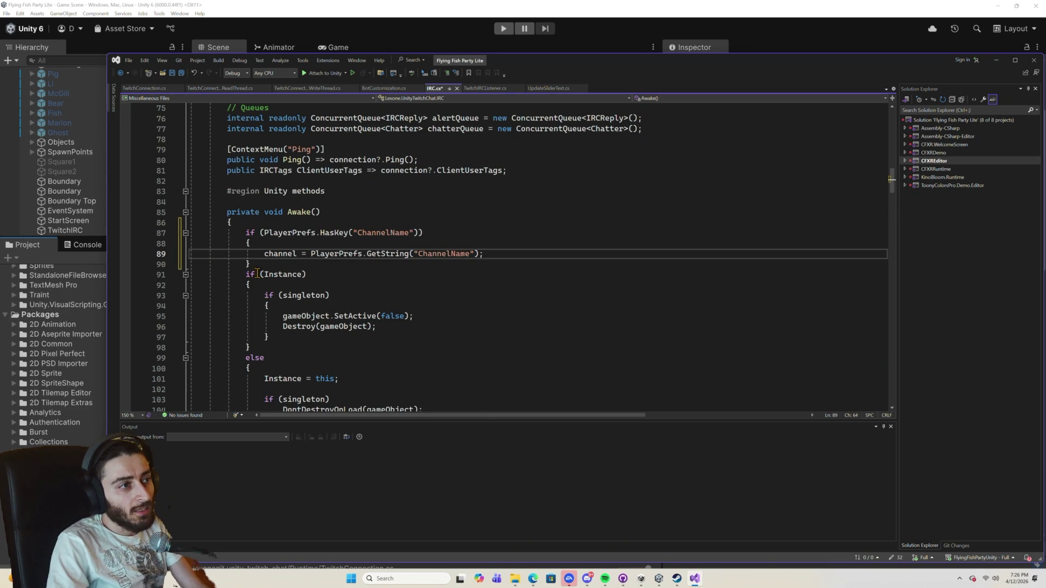
{"action": "left_click_drag", "start_coordinate": [251, 265], "coordinate": [245, 234]}
{"action": "key", "text": "ctrl+c"}
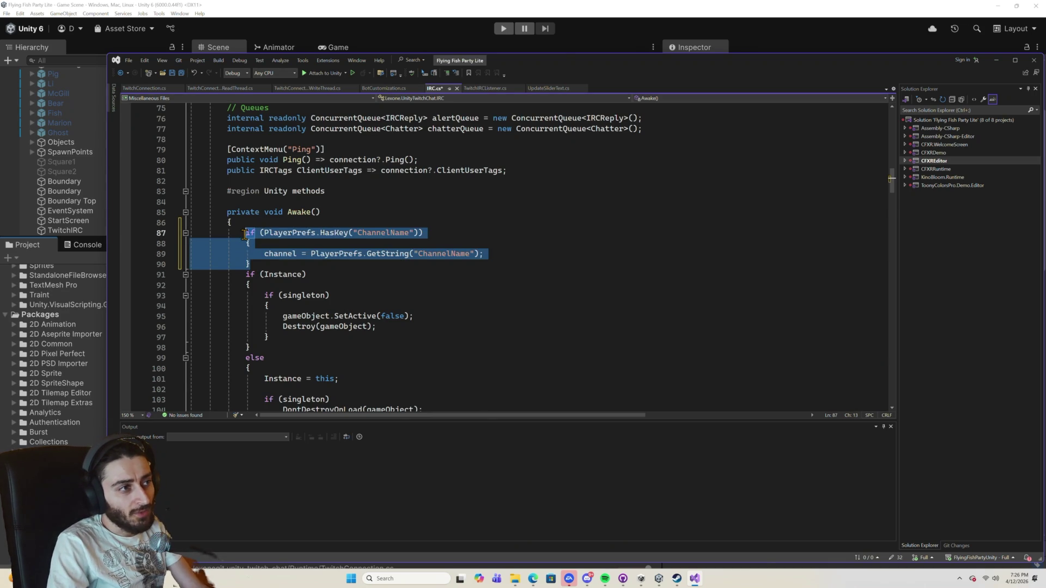
Wrap Connect() under the connectOnStart check in its own braces.
{"action": "scroll", "coordinate": [301, 280], "scroll_direction": "down", "scroll_amount": 7}
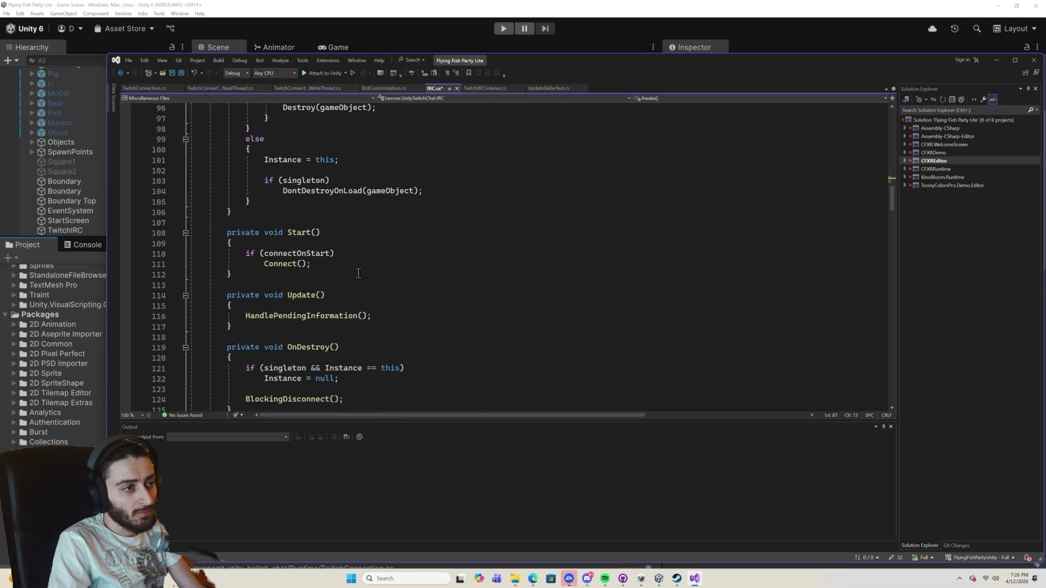
{"action": "scroll", "coordinate": [354, 309], "scroll_direction": "down", "scroll_amount": 1}
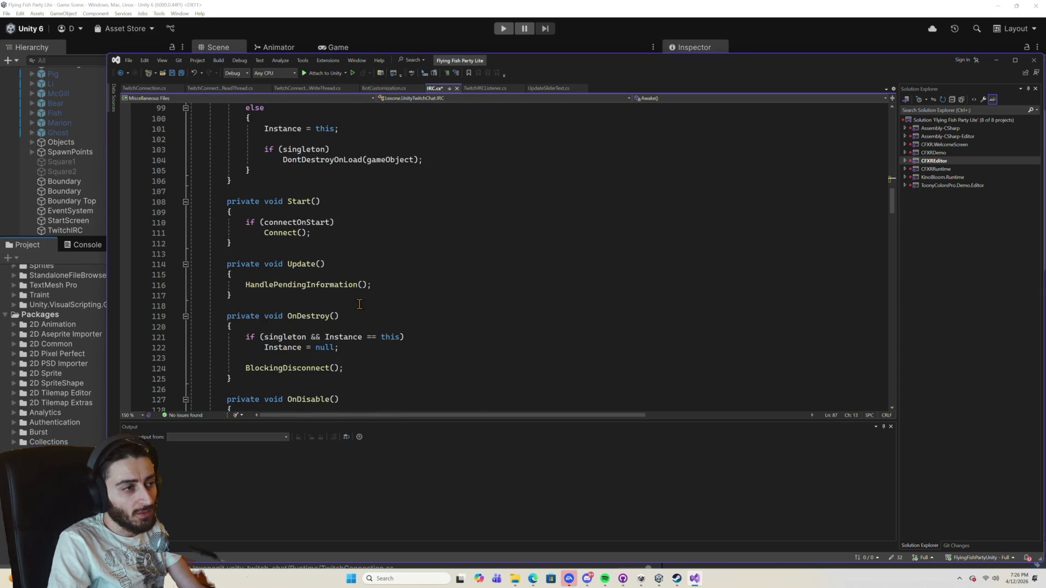
{"action": "left_click", "coordinate": [336, 239]}
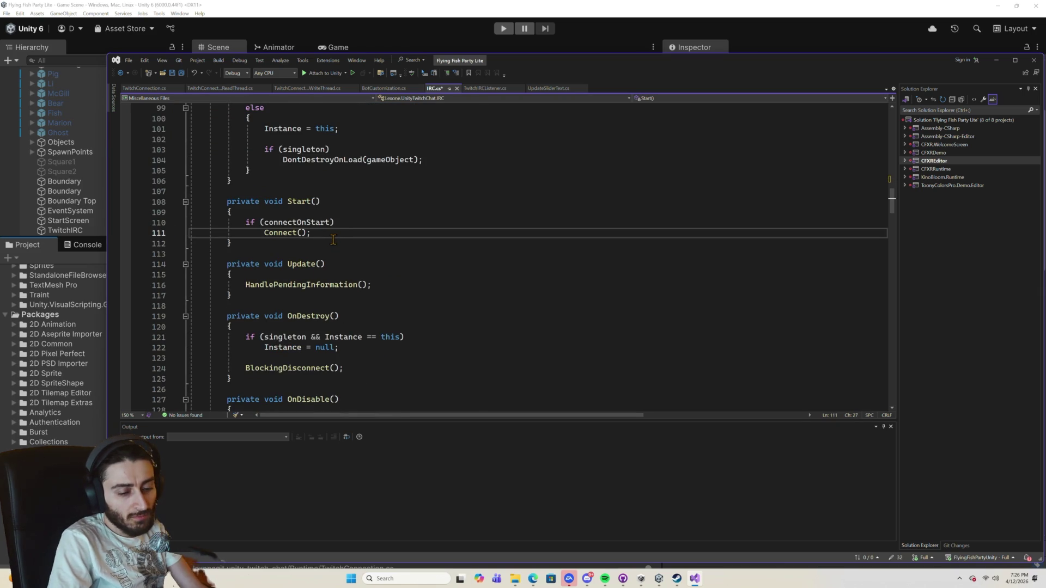
{"action": "key", "text": "Up"}
{"action": "key", "text": "End"}
{"action": "key", "text": "Return"}
{"action": "type", "text": "{"}
{"action": "key", "text": "Return"}
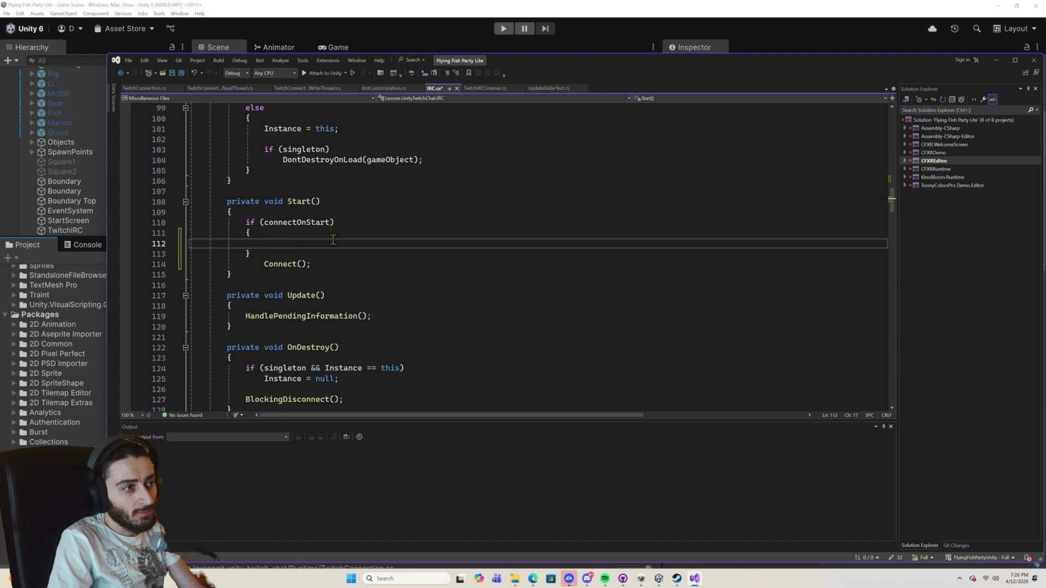
{"action": "key", "text": "ctrl+z"}
{"action": "key", "text": "ctrl+z"}
{"action": "key", "text": "Up"}
{"action": "key", "text": "Up"}
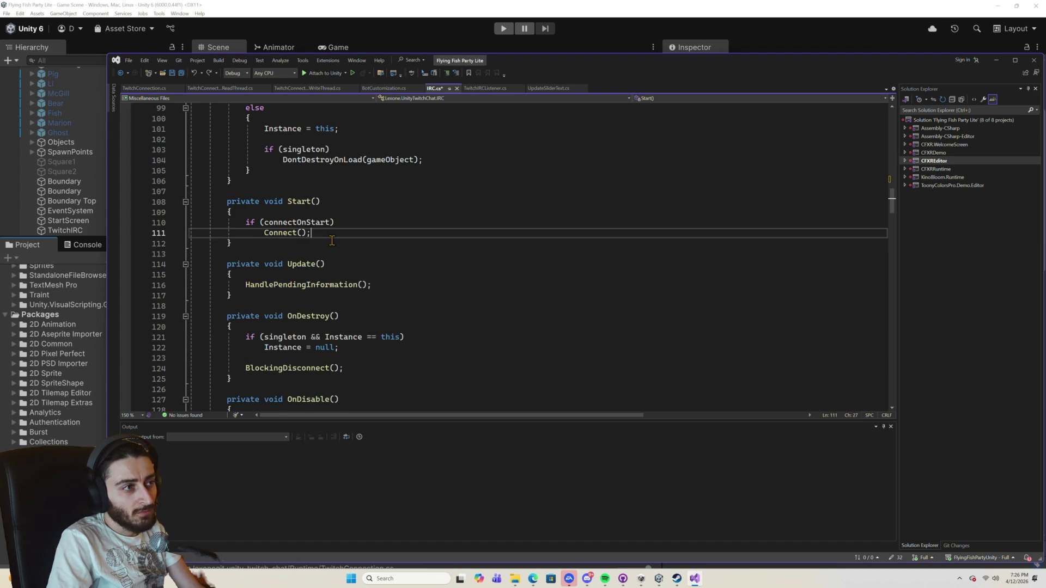
{"action": "key", "text": "End"}
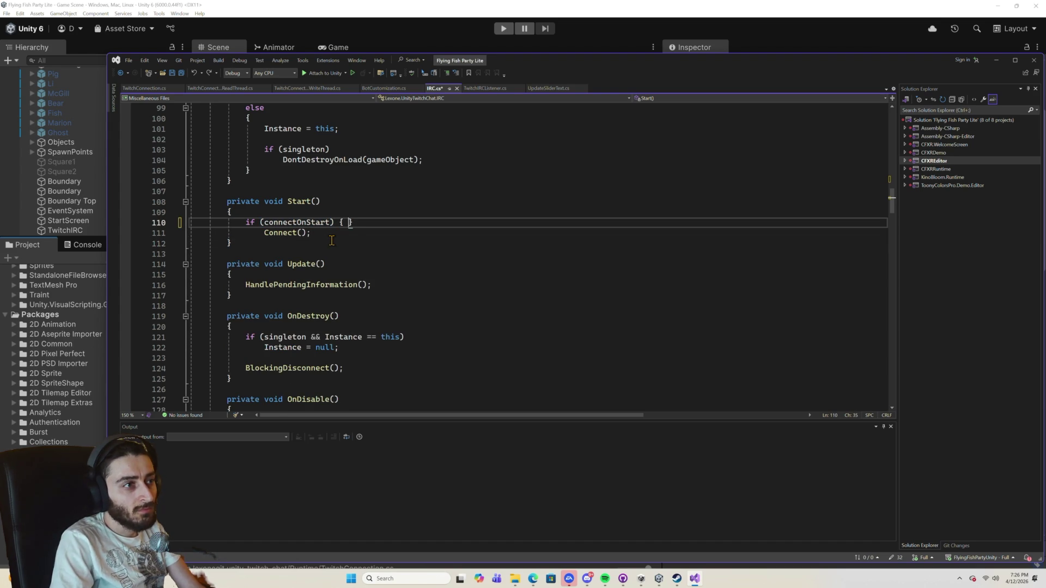
{"action": "key", "text": "BackSpace"}
{"action": "key", "text": "BackSpace"}
{"action": "key", "text": "Down"}
{"action": "key", "text": "End"}
{"action": "key", "text": "Return"}
{"action": "type", "text": "}"}
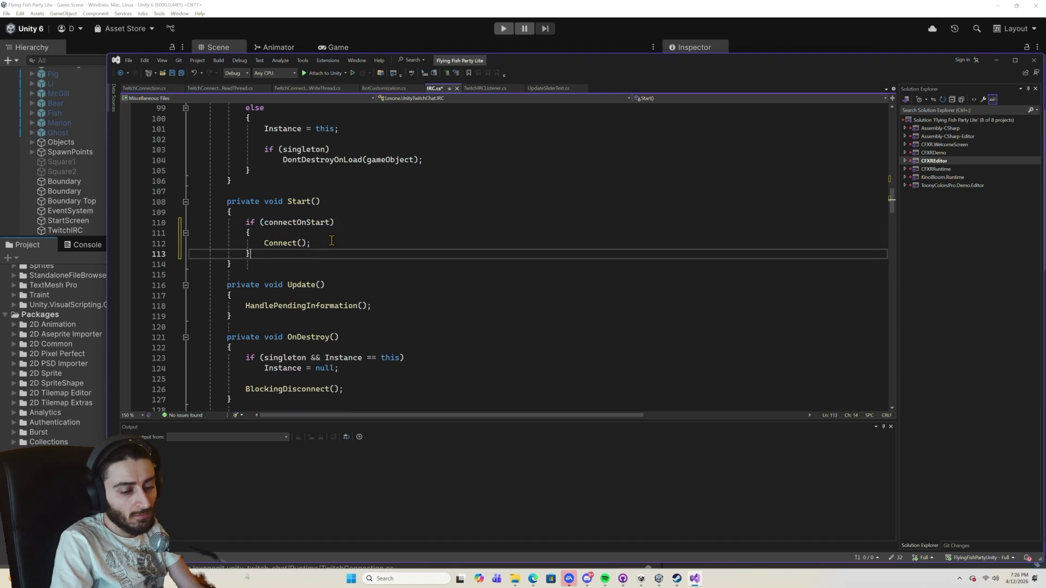
Paste the ChannelName loading block below it and save IRC.cs.
{"action": "key", "text": "Return"}
{"action": "key", "text": "ctrl+v"}
{"action": "key", "text": "ctrl+s"}
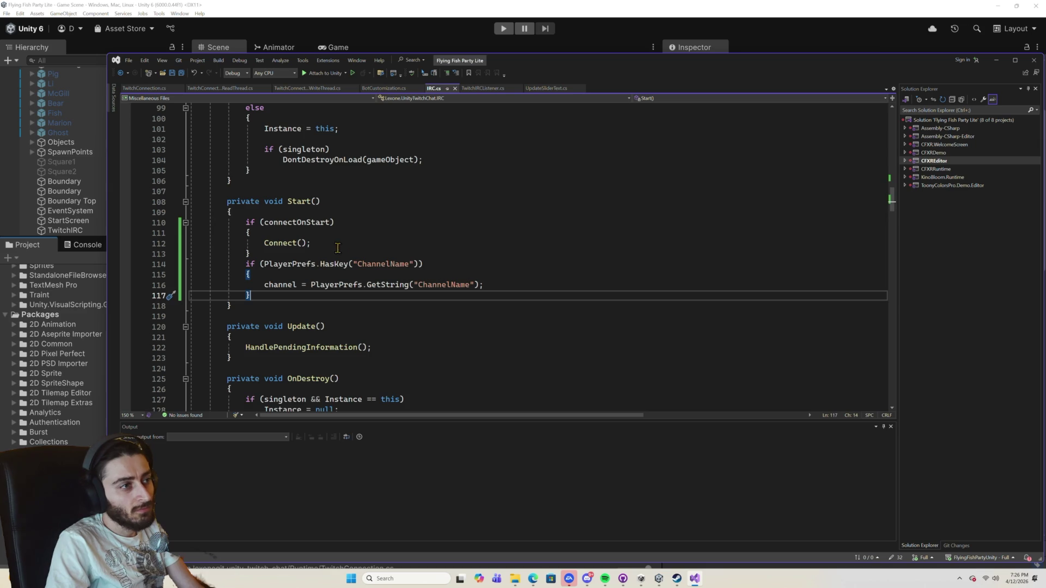
Move the ChannelName block to the top of Start() and delete the leftover empty line.
{"action": "mouse_move", "coordinate": [251, 295]}
{"action": "left_mouse_down"}
{"action": "mouse_move", "coordinate": [191, 285]}
{"action": "mouse_move", "coordinate": [190, 263]}
{"action": "left_mouse_up"}
{"action": "key", "text": "Delete"}
{"action": "left_click", "coordinate": [253, 212]}
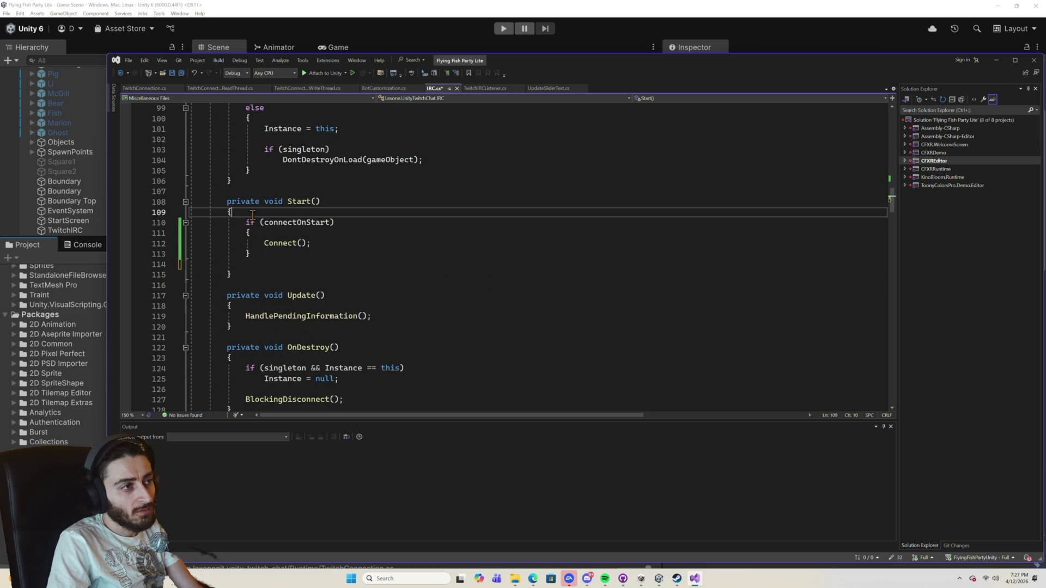
{"action": "key", "text": "Return"}
{"action": "key", "text": "ctrl+v"}
{"action": "left_click", "coordinate": [226, 307]}
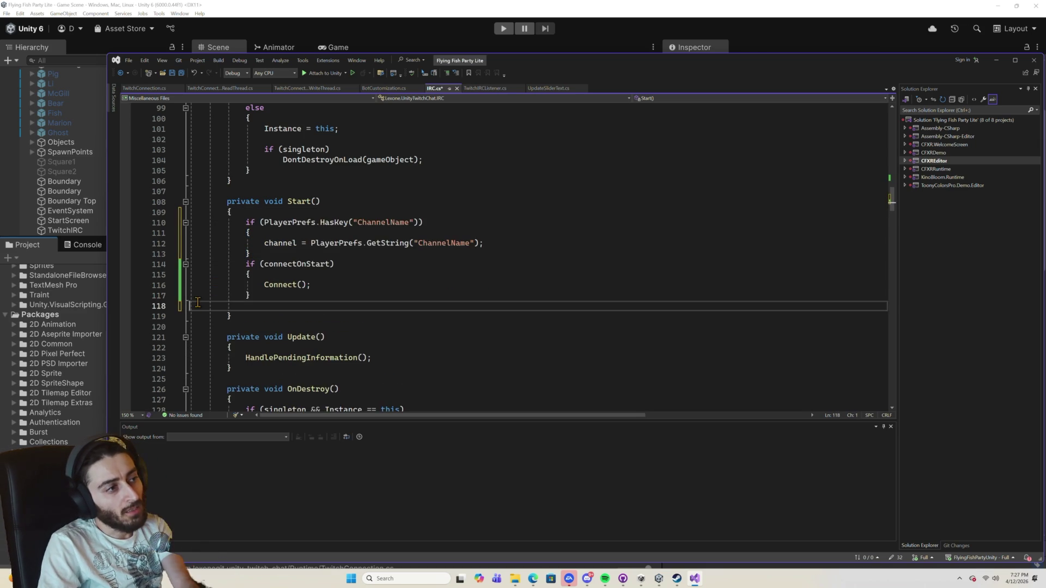
{"action": "key", "text": "BackSpace"}
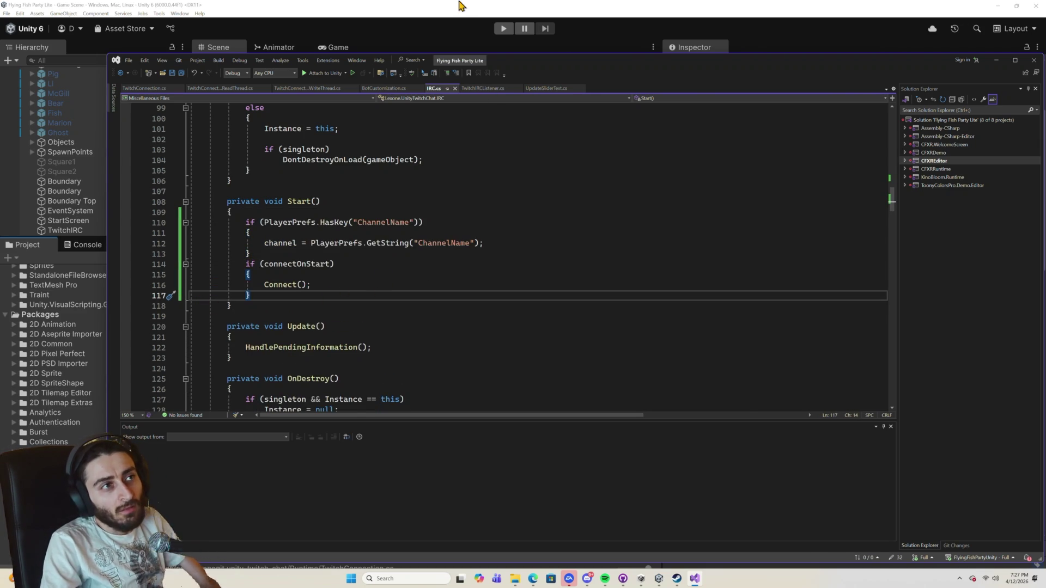
{"action": "left_click", "coordinate": [459, 5]}
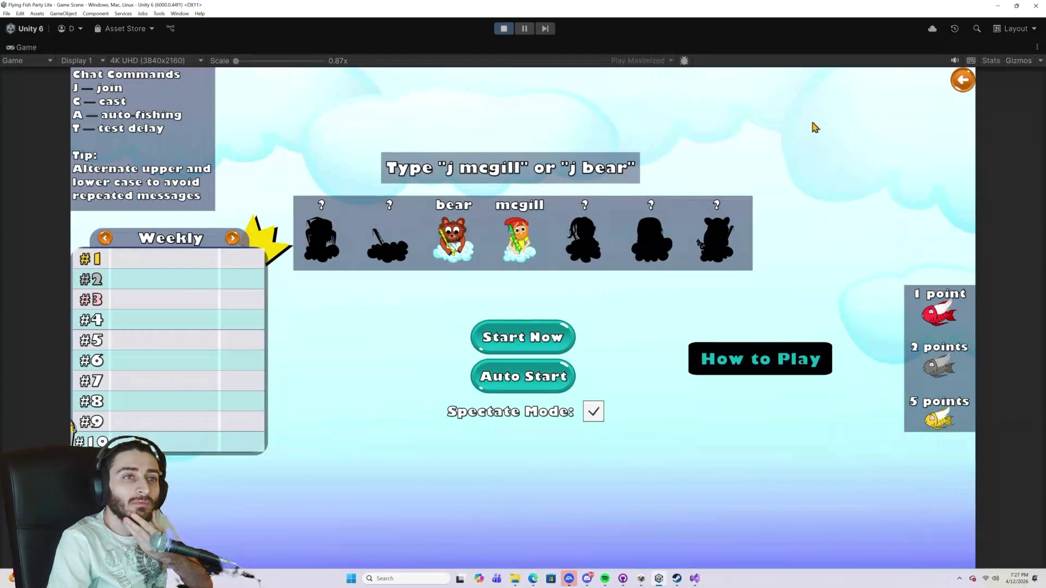
Return to the InterFishion main menu, enter the Classic lobby, and pause the game.
{"action": "left_click", "coordinate": [973, 89]}
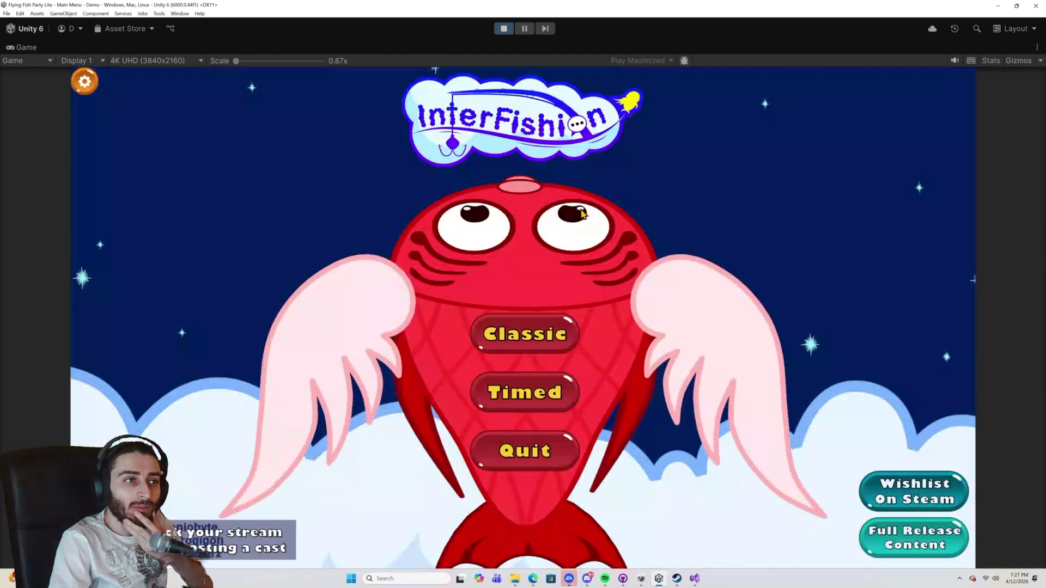
{"action": "left_click", "coordinate": [514, 334]}
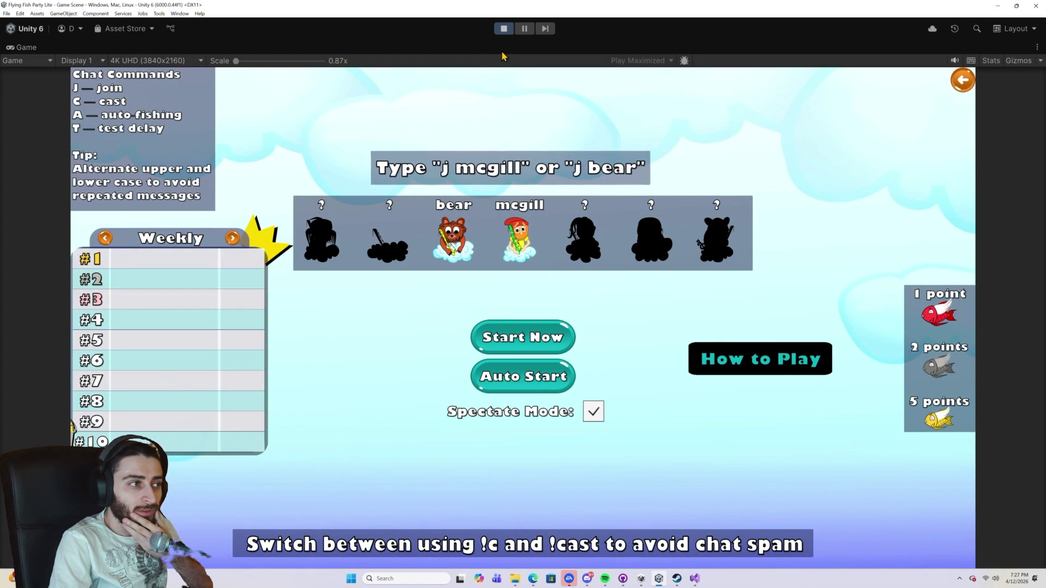
{"action": "left_click", "coordinate": [523, 29]}
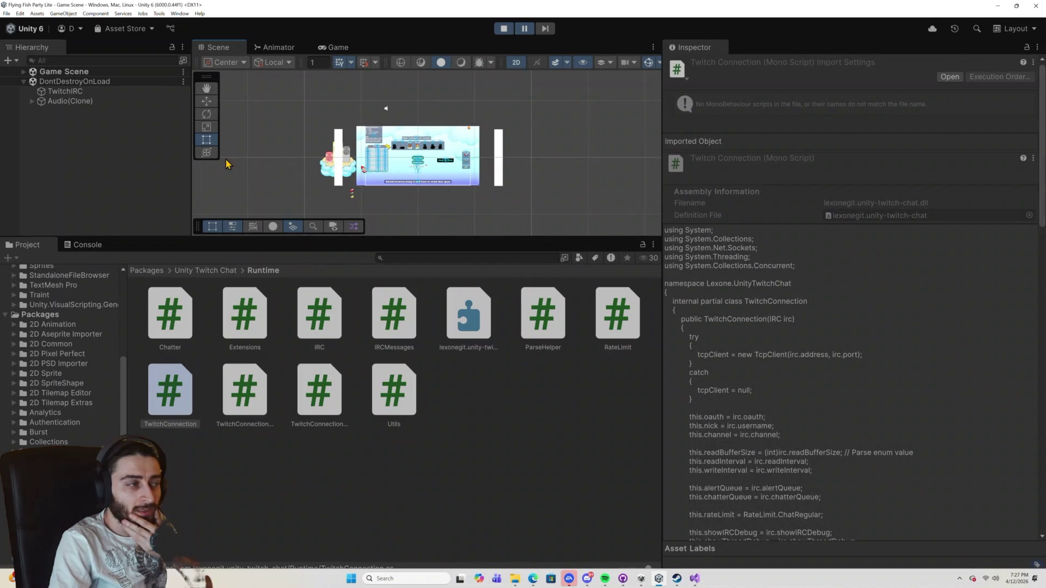
{"action": "left_click", "coordinate": [68, 91]}
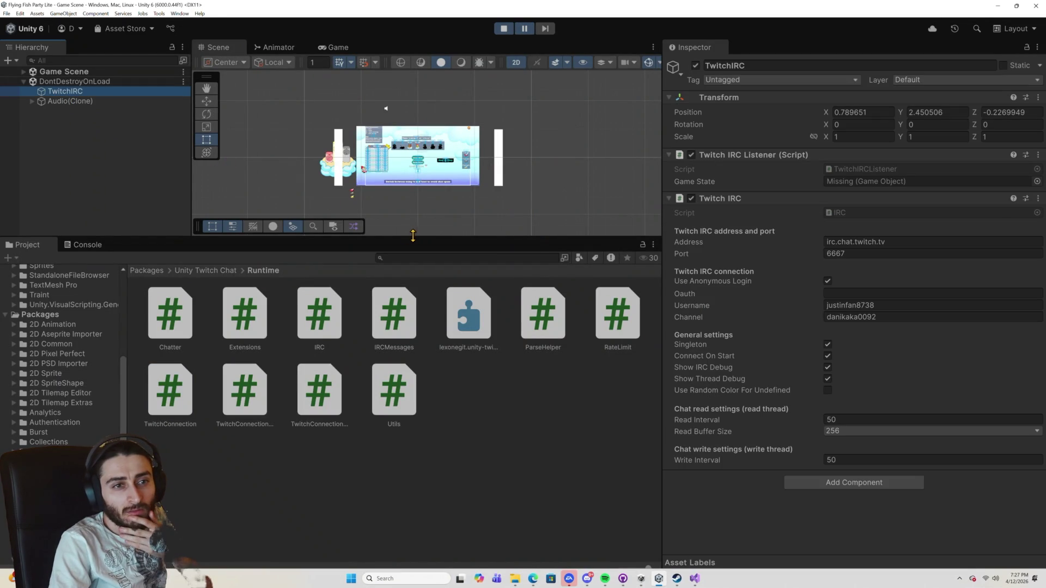
{"action": "left_click", "coordinate": [850, 317]}
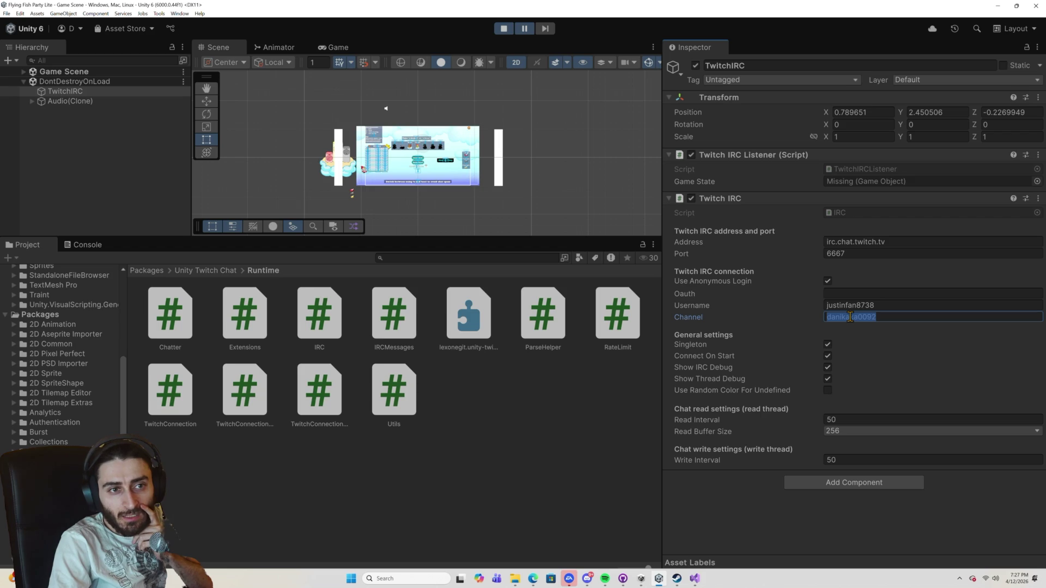
{"action": "left_click", "coordinate": [503, 32]}
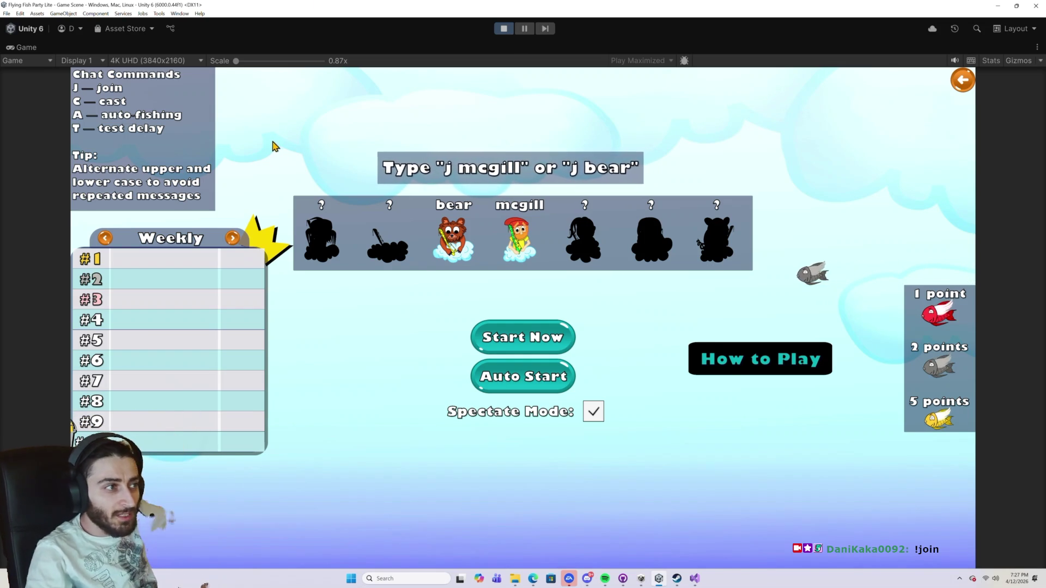
{"action": "left_click", "coordinate": [231, 239]}
Switch the leaderboard to All time, start a round, then leave for the main menu.
{"action": "left_click", "coordinate": [232, 240]}
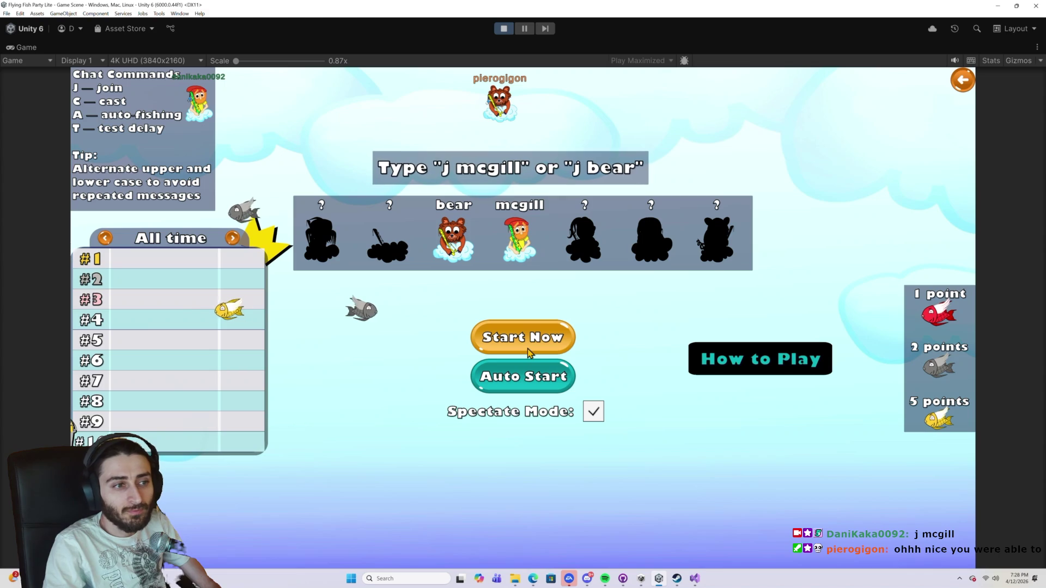
{"action": "left_click", "coordinate": [530, 339]}
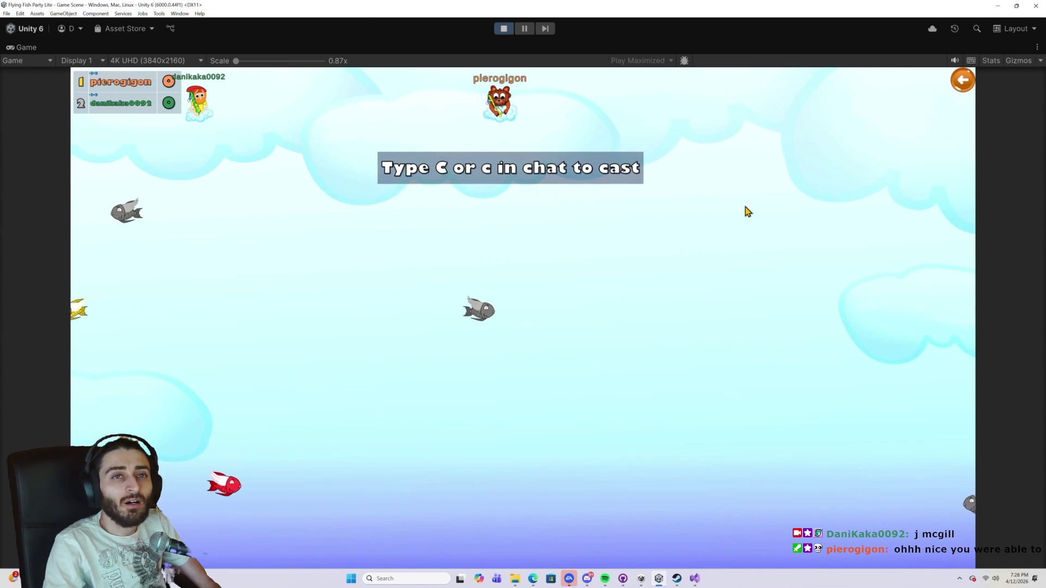
{"action": "left_click", "coordinate": [961, 82]}
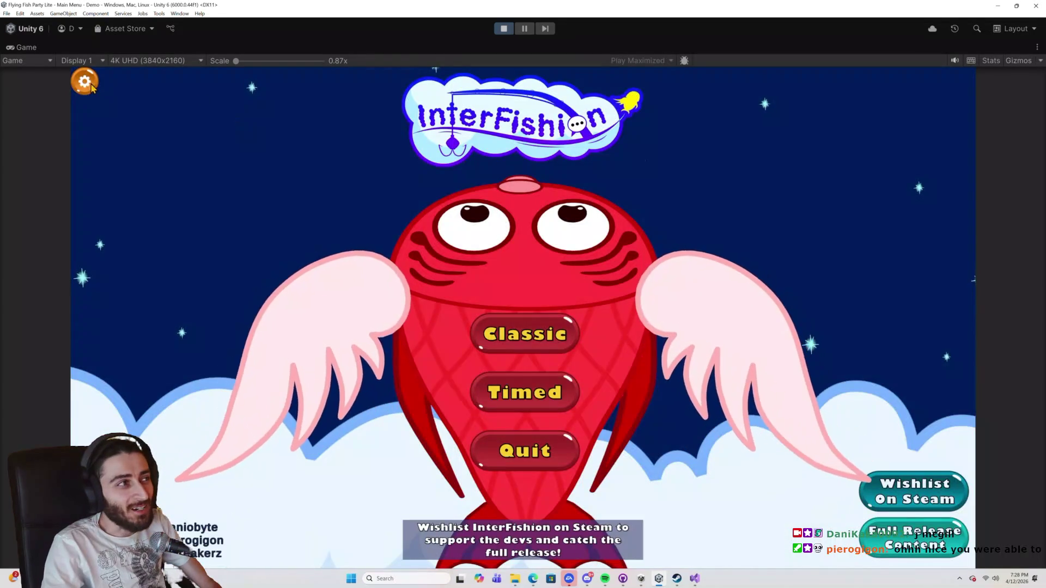
View the game's Settings screen, go back to the main menu, and re-enter the Classic lobby.
{"action": "left_click", "coordinate": [83, 81]}
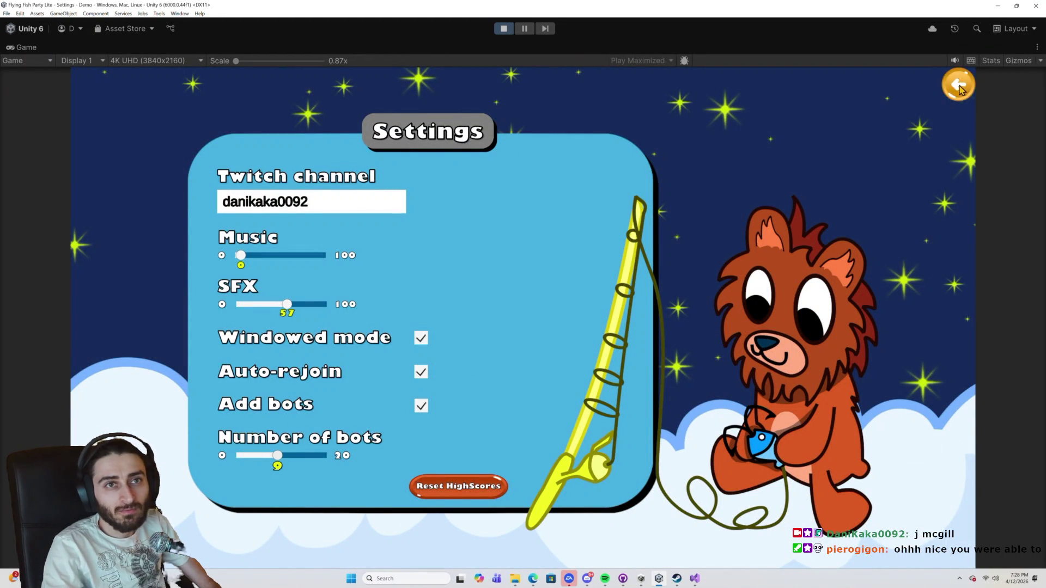
{"action": "left_click", "coordinate": [959, 86]}
{"action": "left_click", "coordinate": [498, 334]}
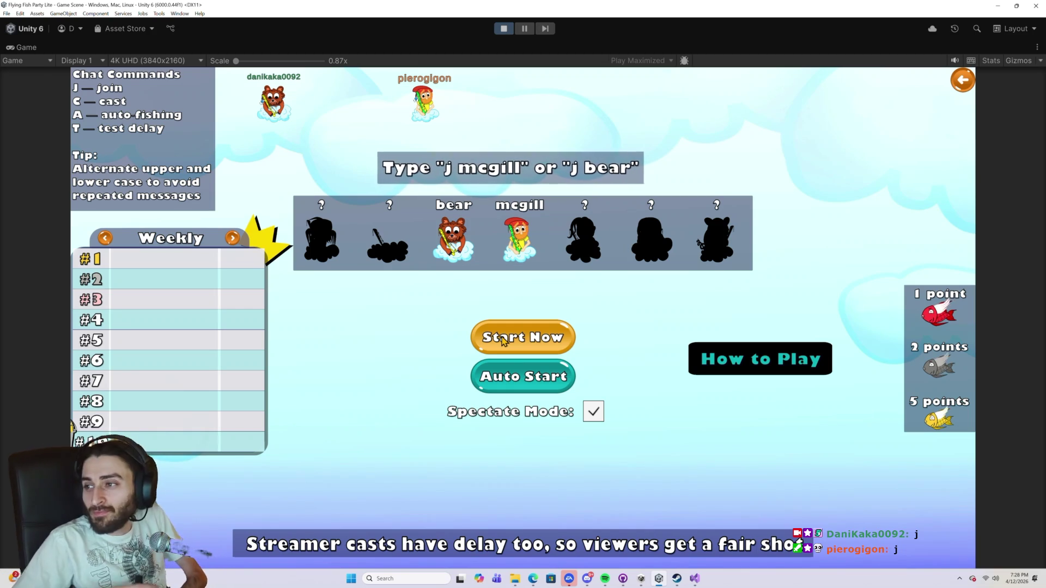
Play a bot round until the Weekly leaderboard fills, pause, and select the third-place name HighScoreName3.
{"action": "left_click", "coordinate": [506, 339]}
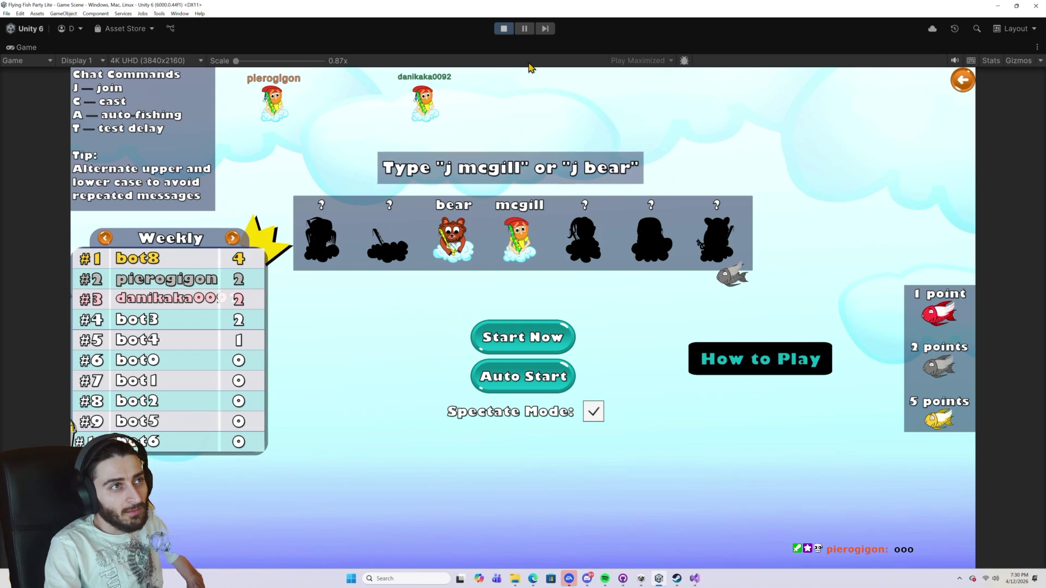
{"action": "left_click", "coordinate": [523, 29]}
{"action": "scroll", "coordinate": [372, 163], "scroll_direction": "up", "scroll_amount": 10}
{"action": "scroll", "coordinate": [376, 166], "scroll_direction": "up", "scroll_amount": 3}
{"action": "left_click", "coordinate": [348, 159]}
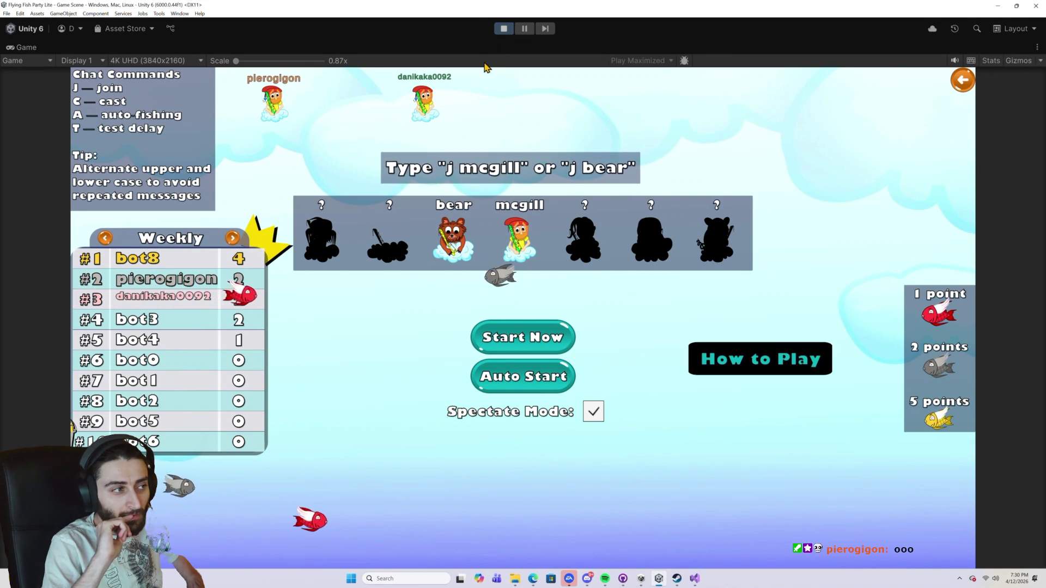
{"action": "left_click", "coordinate": [525, 33]}
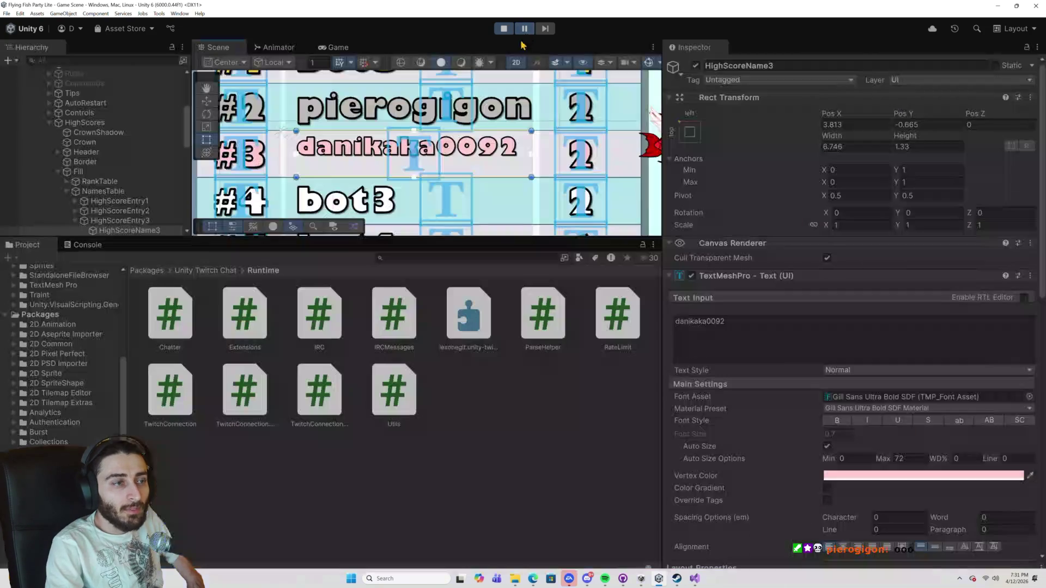
Check the name text's Text Wrapping Mode and Overflow settings, resume play, then pause again.
{"action": "scroll", "coordinate": [914, 471], "scroll_direction": "down", "scroll_amount": 2}
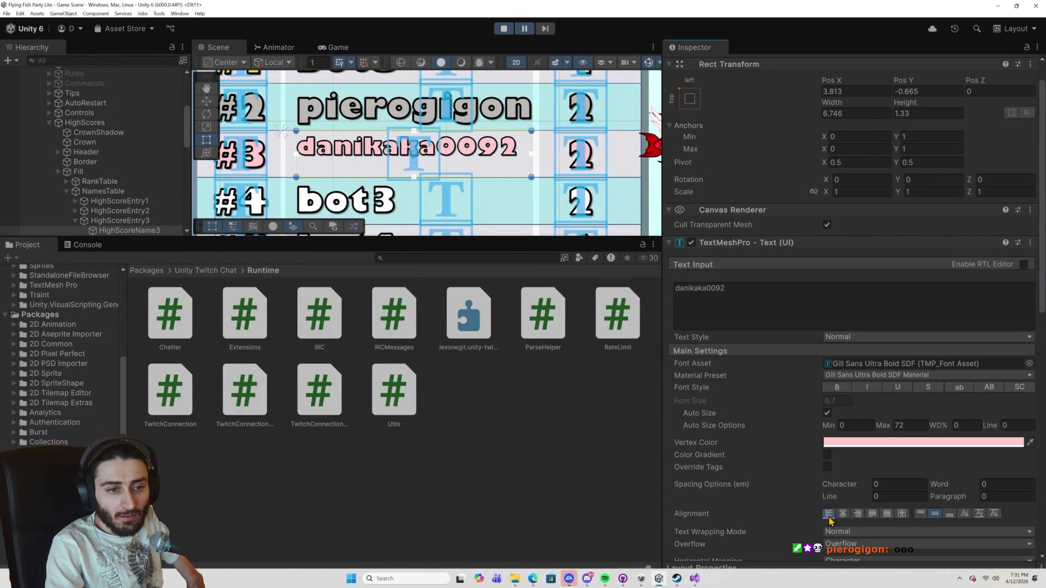
{"action": "left_click", "coordinate": [526, 32]}
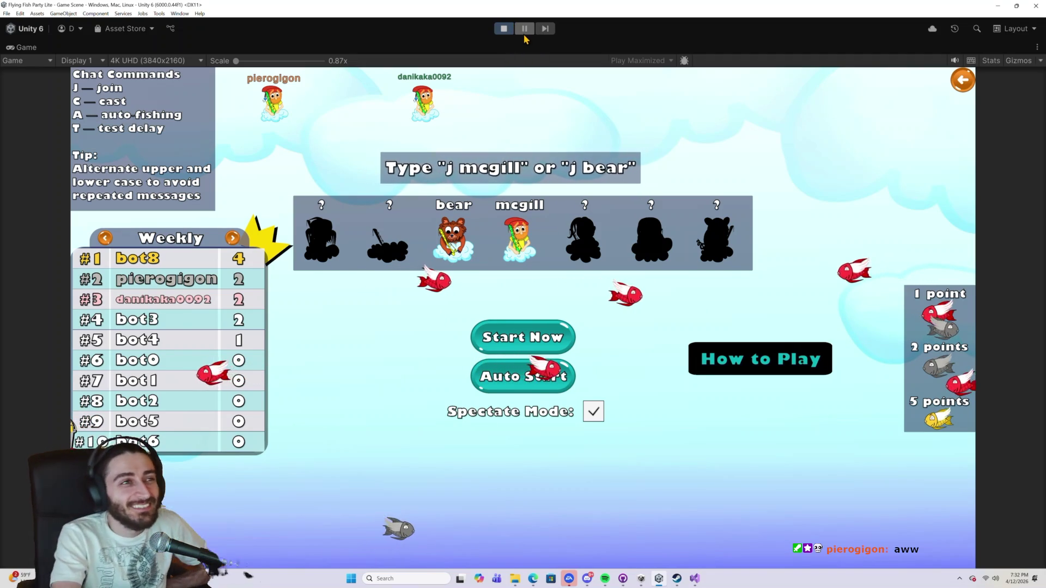
{"action": "left_click", "coordinate": [523, 30]}
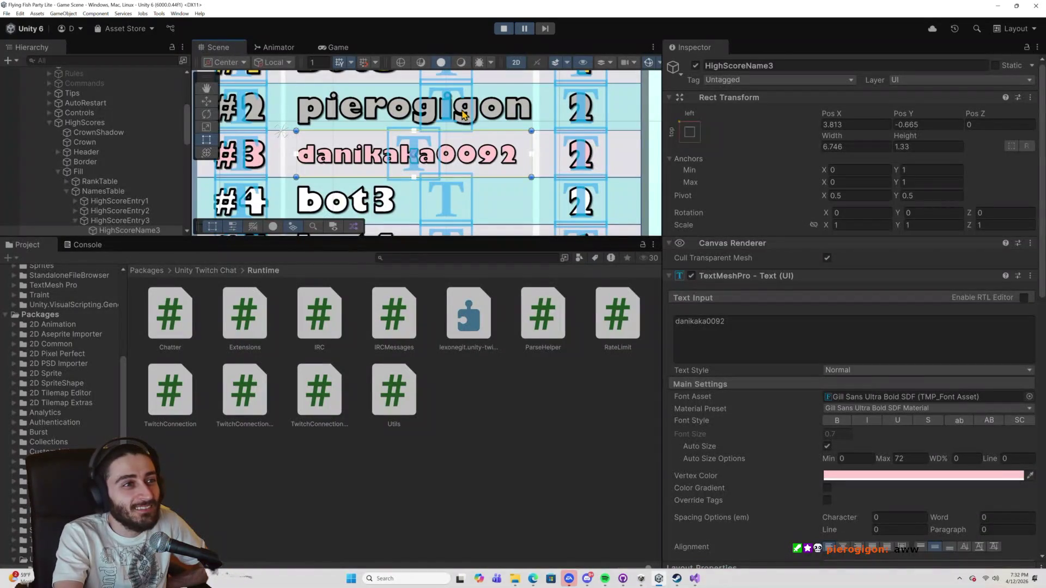
Select the second-place leaderboard name text and scroll its Inspector to the Overflow settings.
{"action": "left_click", "coordinate": [463, 114]}
{"action": "left_click", "coordinate": [395, 111]}
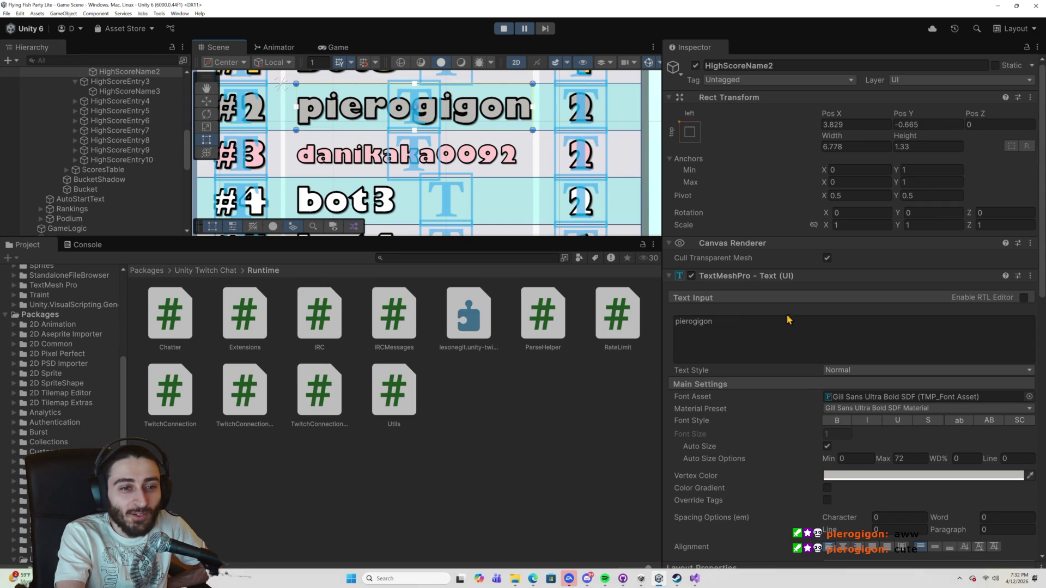
{"action": "scroll", "coordinate": [882, 473], "scroll_direction": "down", "scroll_amount": 1}
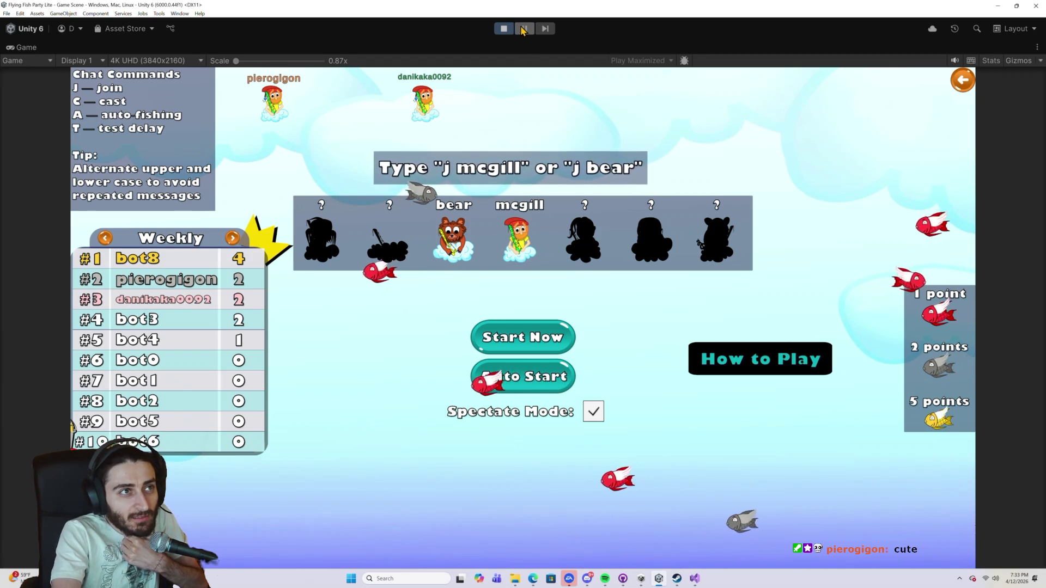
Pause, select HighScoreName2, turn off Auto Size for a fixed size 36, then exit Play mode.
{"action": "key", "text": "ctrl+shift+p"}
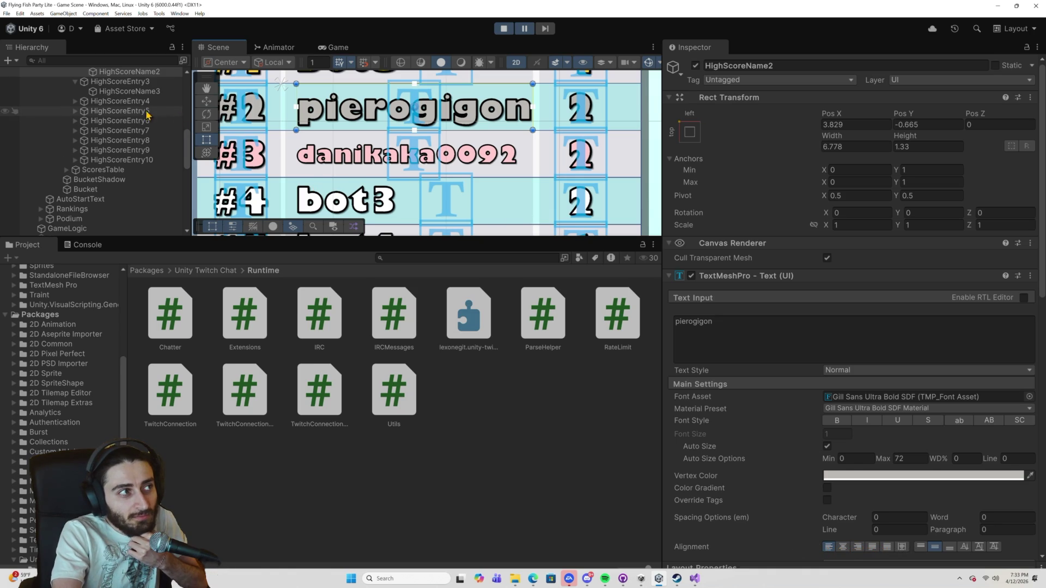
{"action": "scroll", "coordinate": [155, 119], "scroll_direction": "up", "scroll_amount": 3}
{"action": "left_click", "coordinate": [146, 129]}
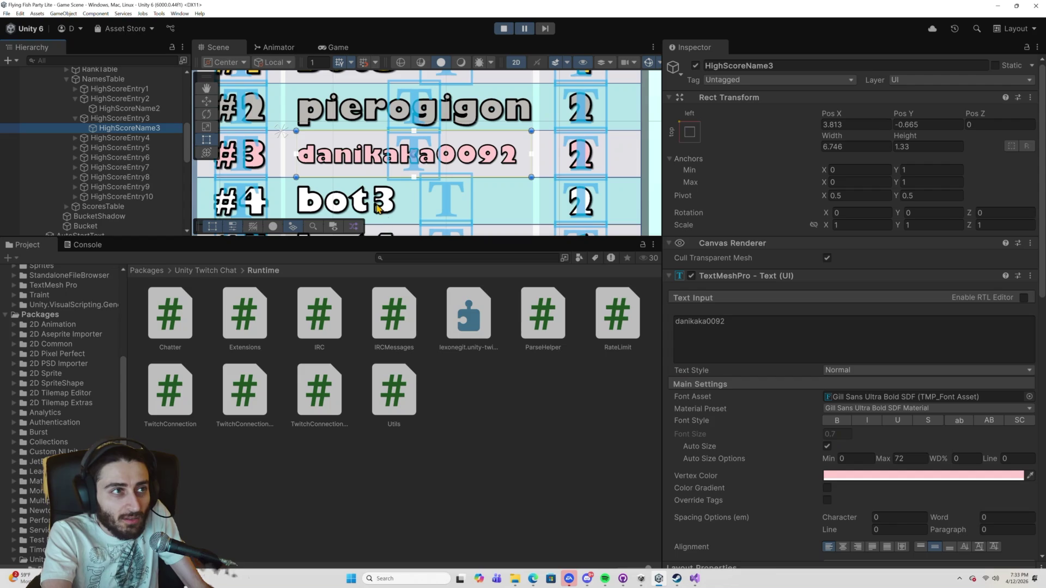
{"action": "left_click", "coordinate": [136, 109]}
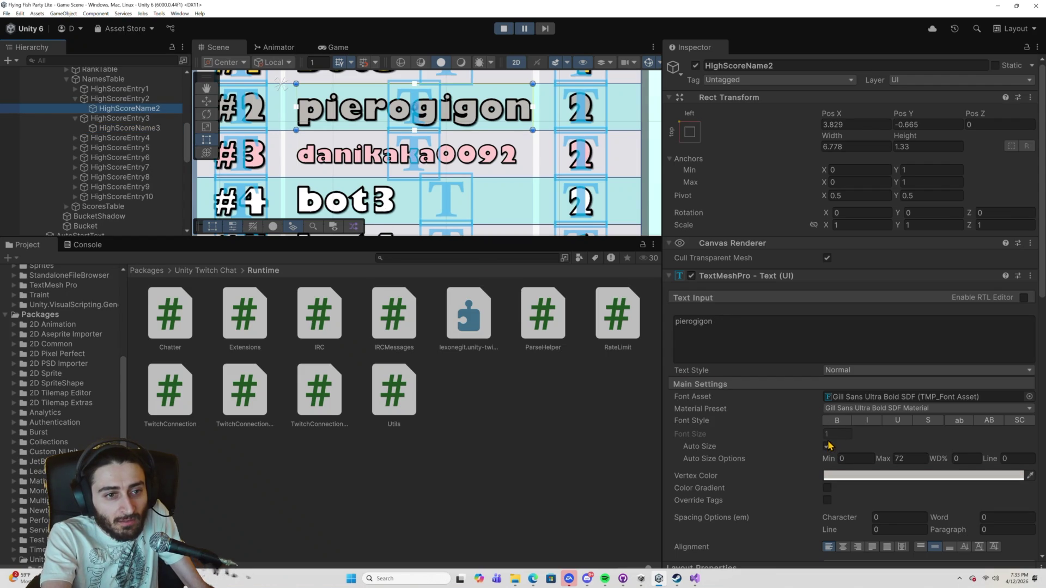
{"action": "left_click", "coordinate": [828, 447]}
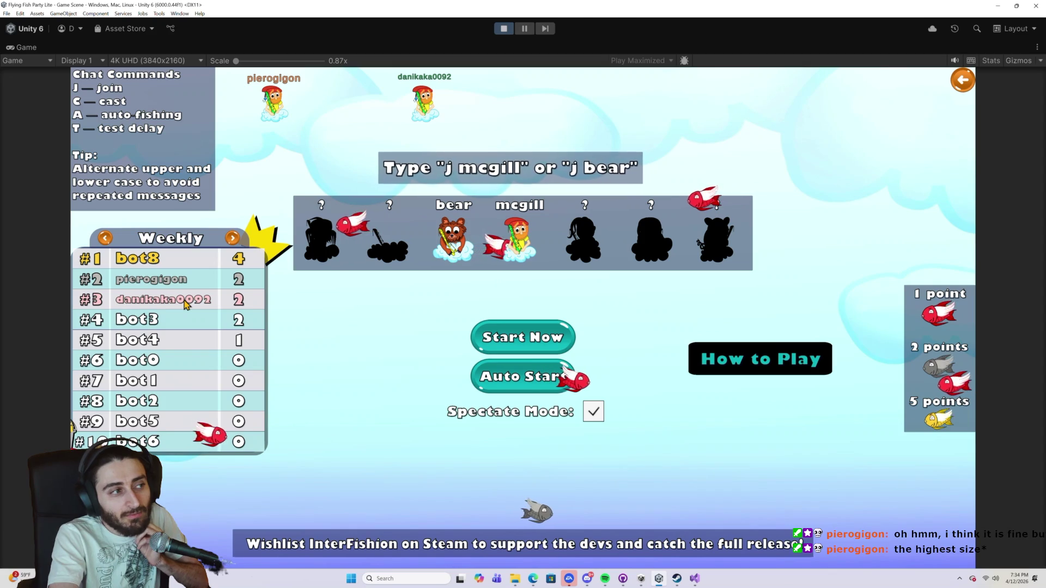
{"action": "key", "text": "ctrl+p"}
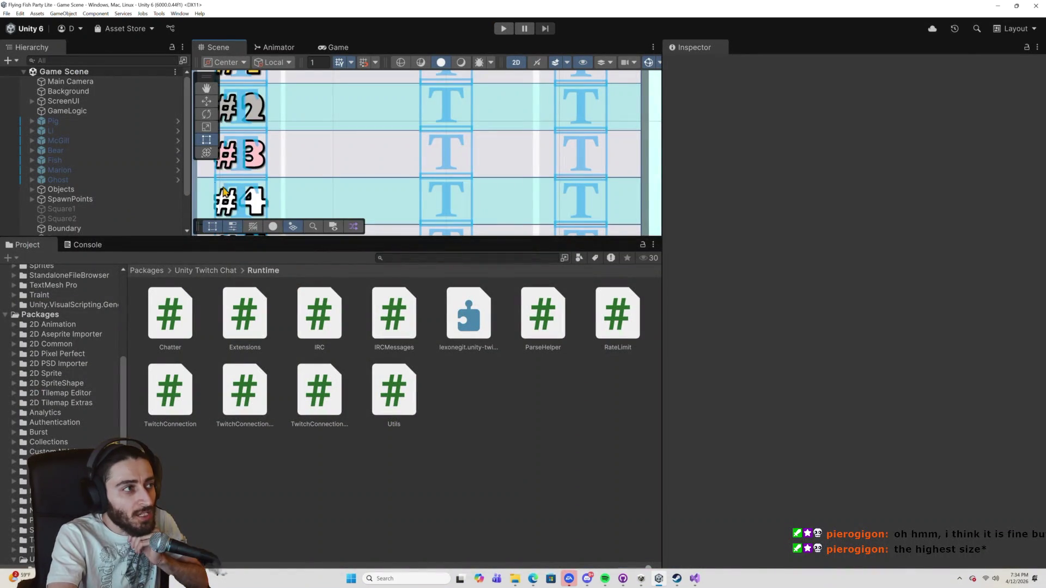
Select and frame the Rankings object and its RankingsTable in the Scene view.
{"action": "scroll", "coordinate": [299, 210], "scroll_direction": "down", "scroll_amount": 6}
{"action": "scroll", "coordinate": [300, 207], "scroll_direction": "down", "scroll_amount": 3}
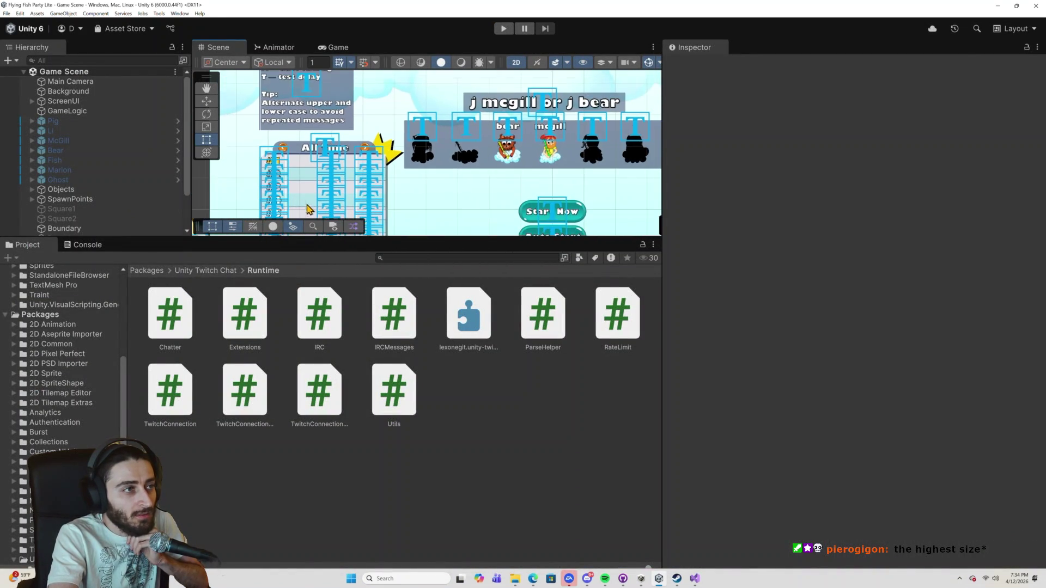
{"action": "scroll", "coordinate": [130, 182], "scroll_direction": "down", "scroll_amount": 3}
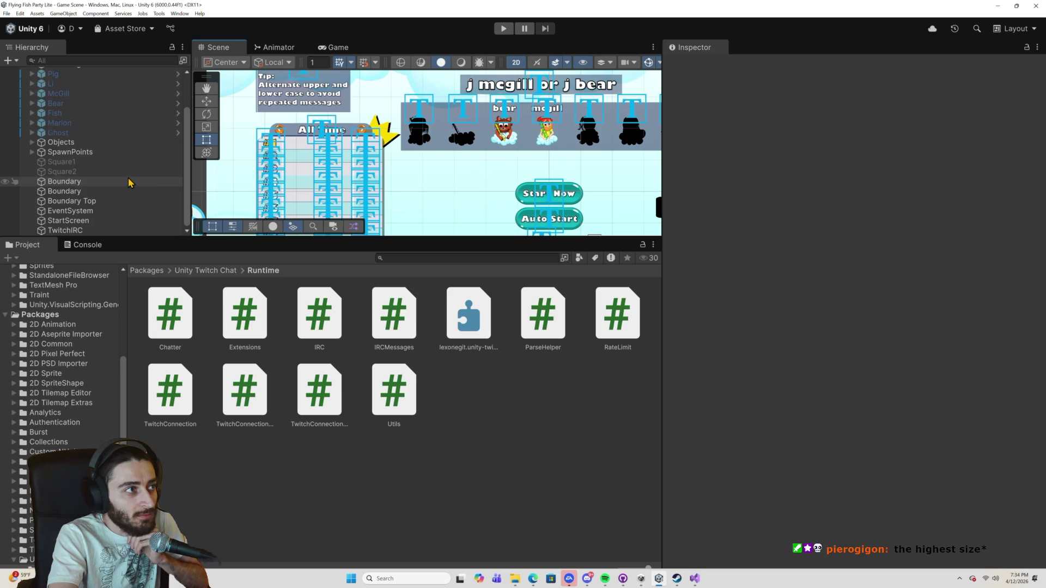
{"action": "scroll", "coordinate": [82, 171], "scroll_direction": "up", "scroll_amount": 5}
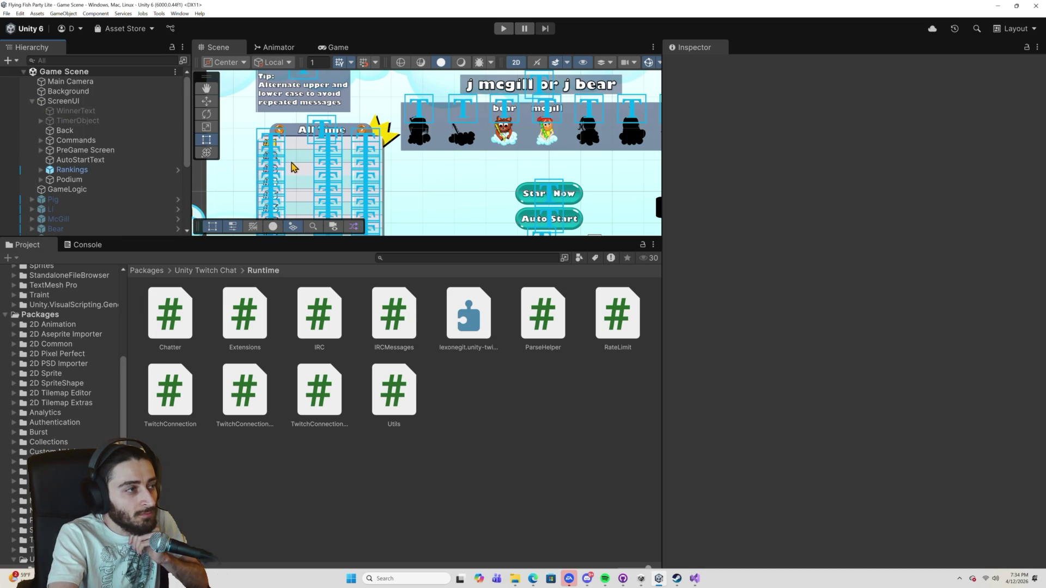
{"action": "left_click", "coordinate": [85, 173]}
{"action": "double_click", "coordinate": [79, 175]}
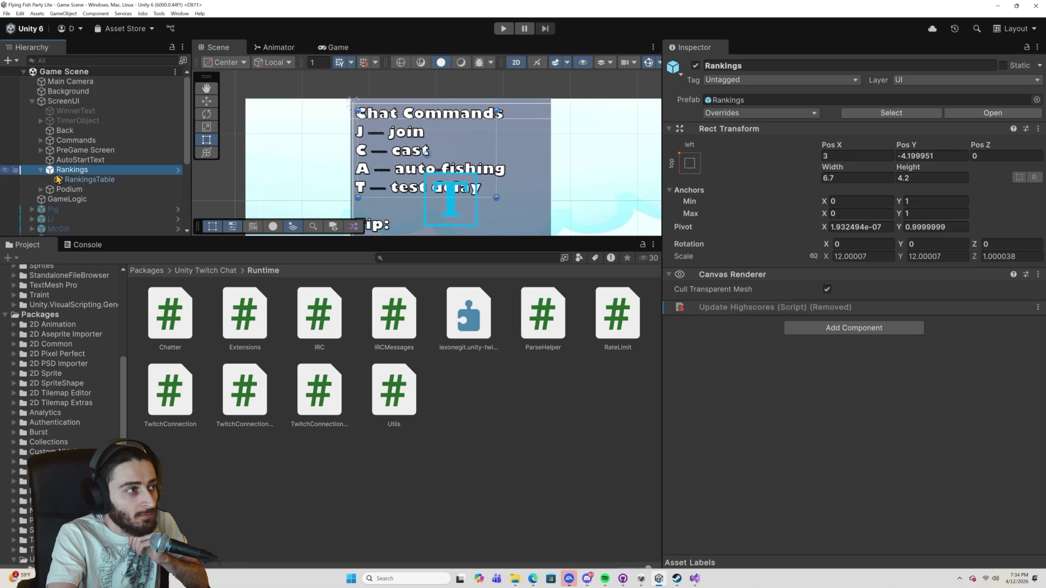
{"action": "left_click", "coordinate": [98, 184]}
{"action": "double_click", "coordinate": [76, 183]}
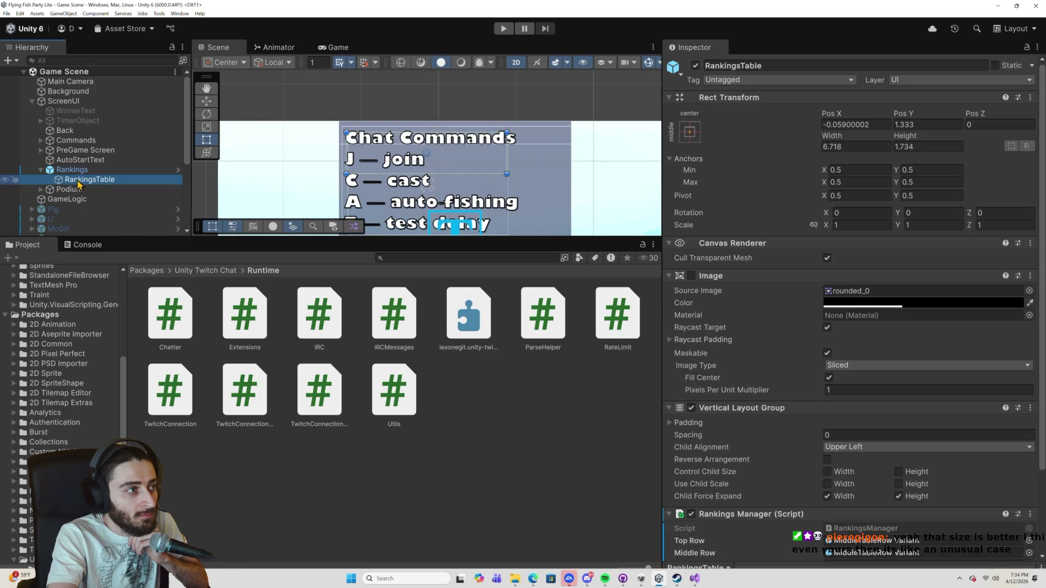
Pan to the All Time leaderboard, then select and frame HighScores under PreGame Screen.
{"action": "scroll", "coordinate": [107, 189], "scroll_direction": "down", "scroll_amount": 2}
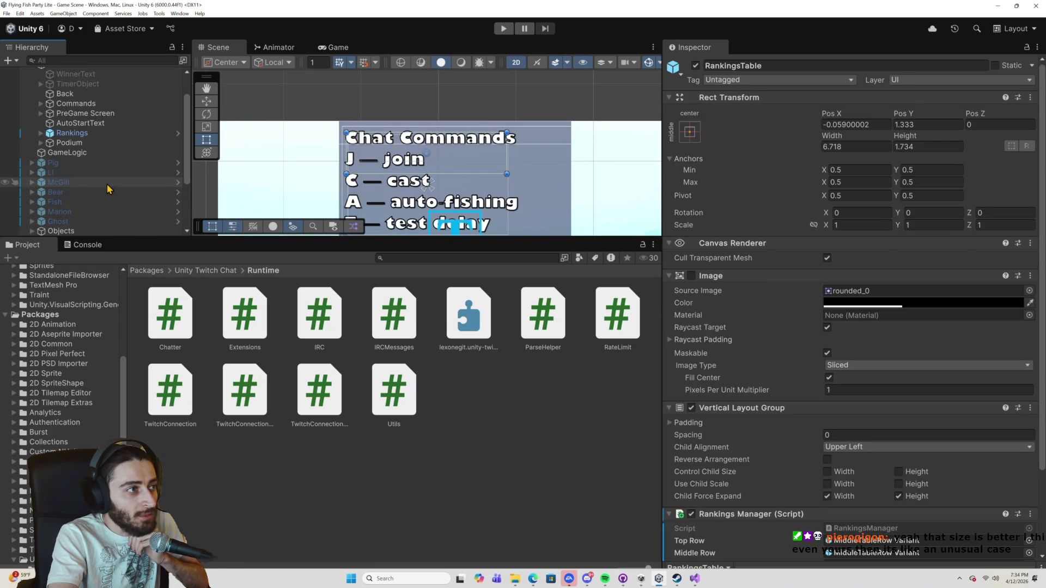
{"action": "scroll", "coordinate": [361, 211], "scroll_direction": "down", "scroll_amount": 2}
{"action": "scroll", "coordinate": [354, 147], "scroll_direction": "down", "scroll_amount": 3}
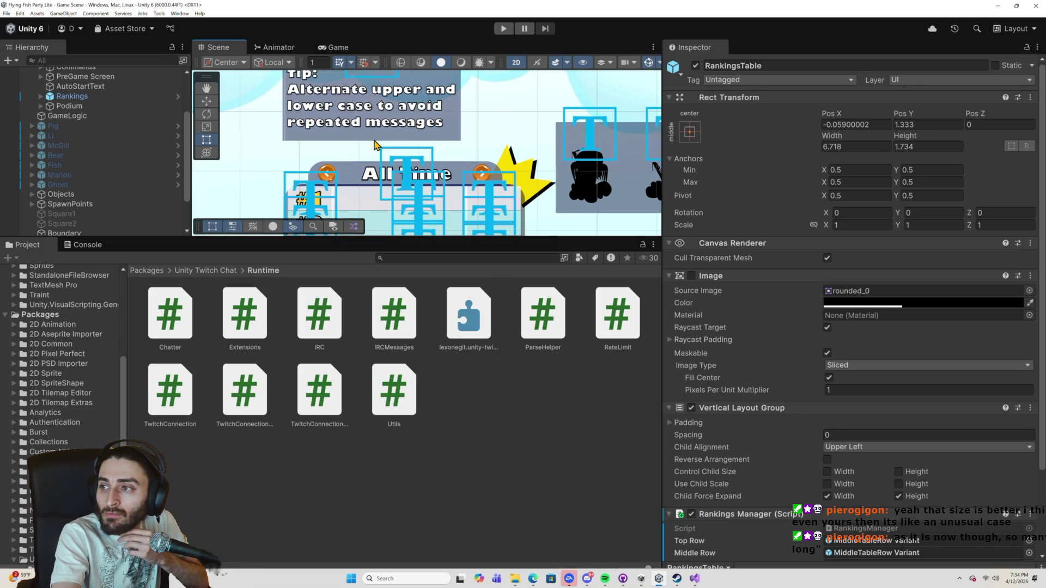
{"action": "scroll", "coordinate": [374, 145], "scroll_direction": "down", "scroll_amount": 1}
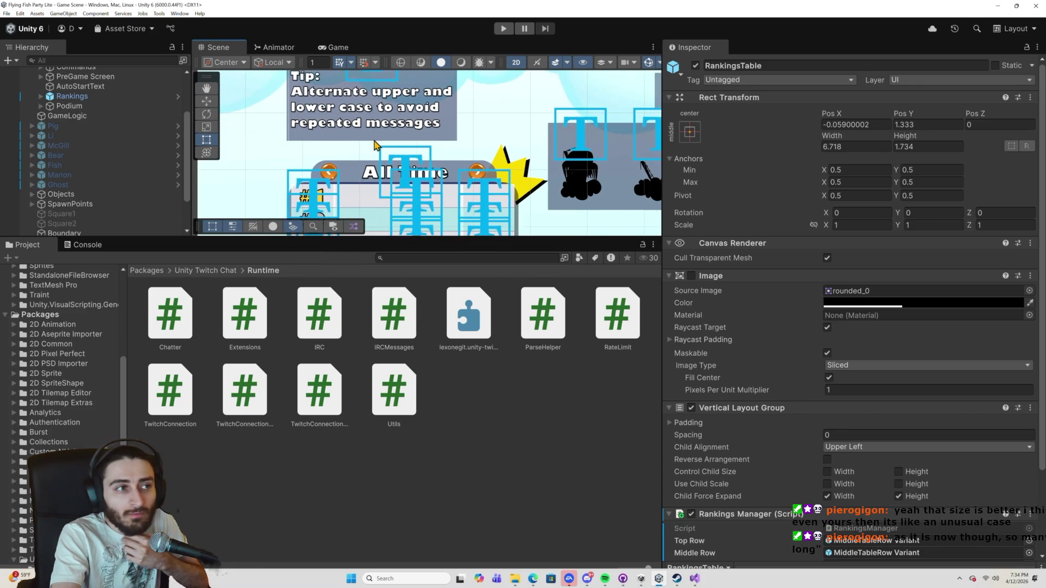
{"action": "left_click_drag", "start_coordinate": [385, 149], "coordinate": [385, 138]}
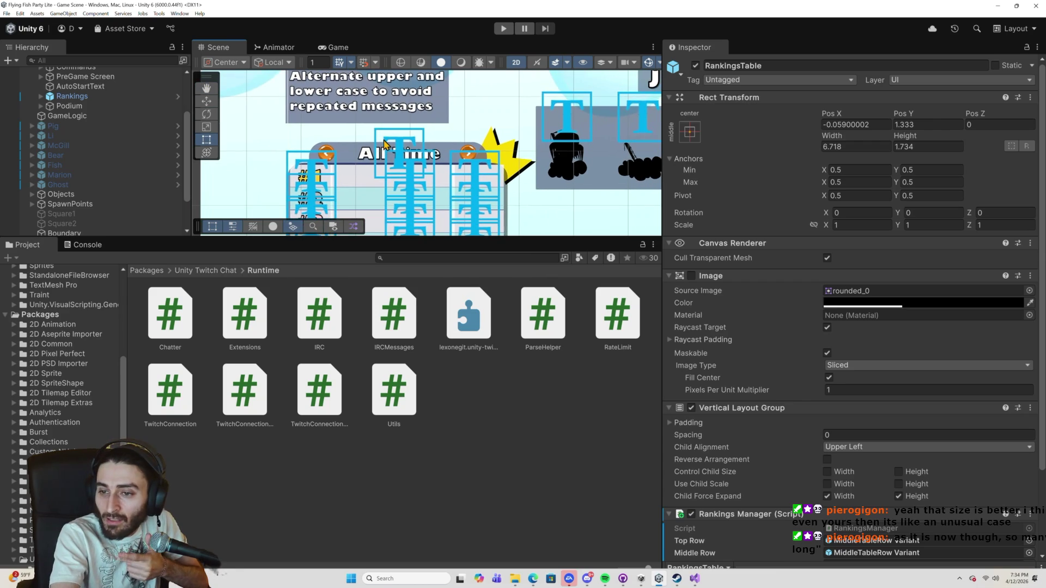
{"action": "scroll", "coordinate": [385, 150], "scroll_direction": "down", "scroll_amount": 5}
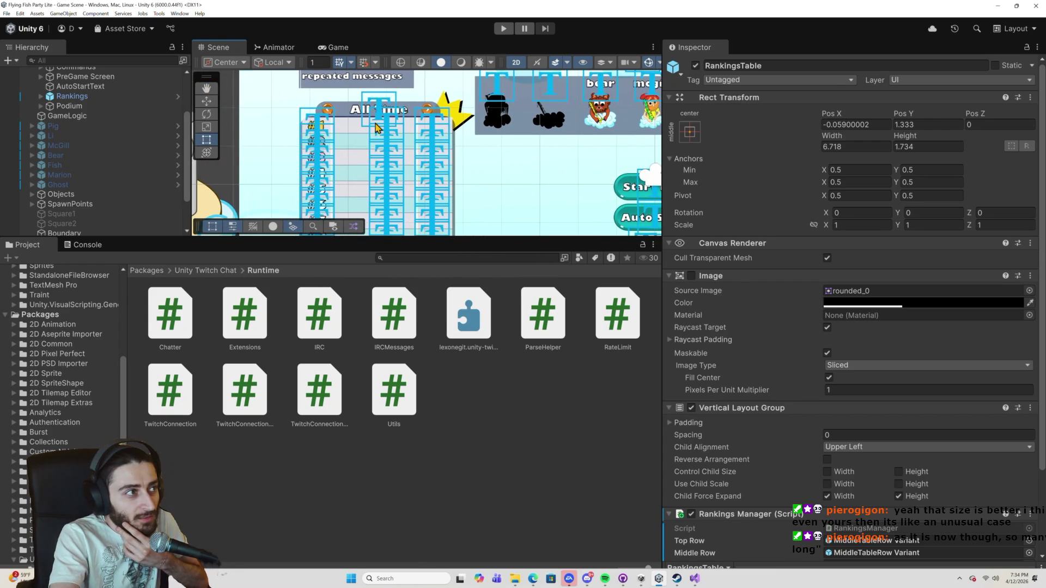
{"action": "left_click", "coordinate": [380, 134]}
{"action": "double_click", "coordinate": [85, 204]}
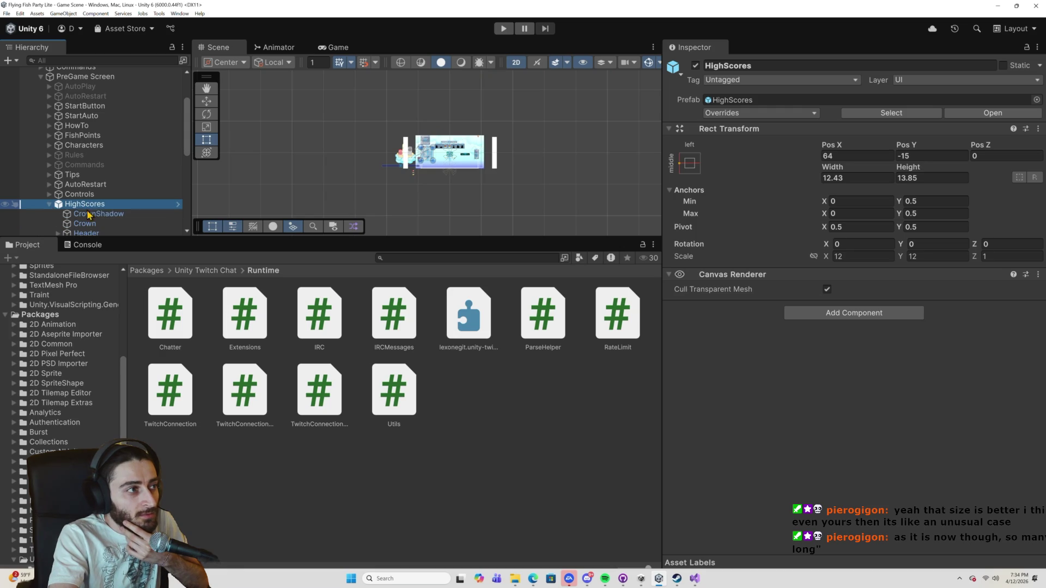
{"action": "scroll", "coordinate": [123, 213], "scroll_direction": "down", "scroll_amount": 2}
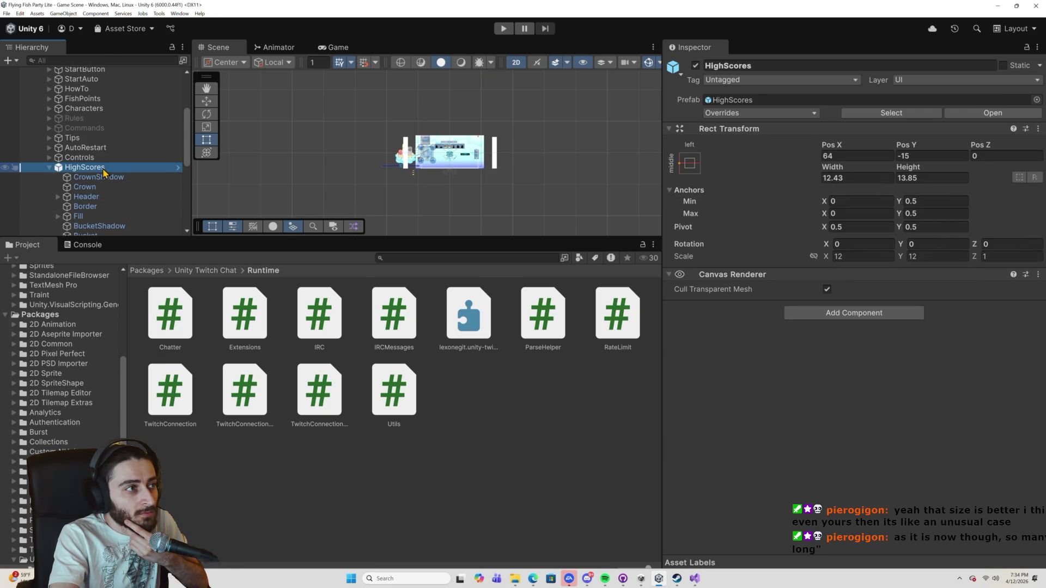
{"action": "double_click", "coordinate": [102, 168]}
{"action": "right_click", "coordinate": [102, 168]}
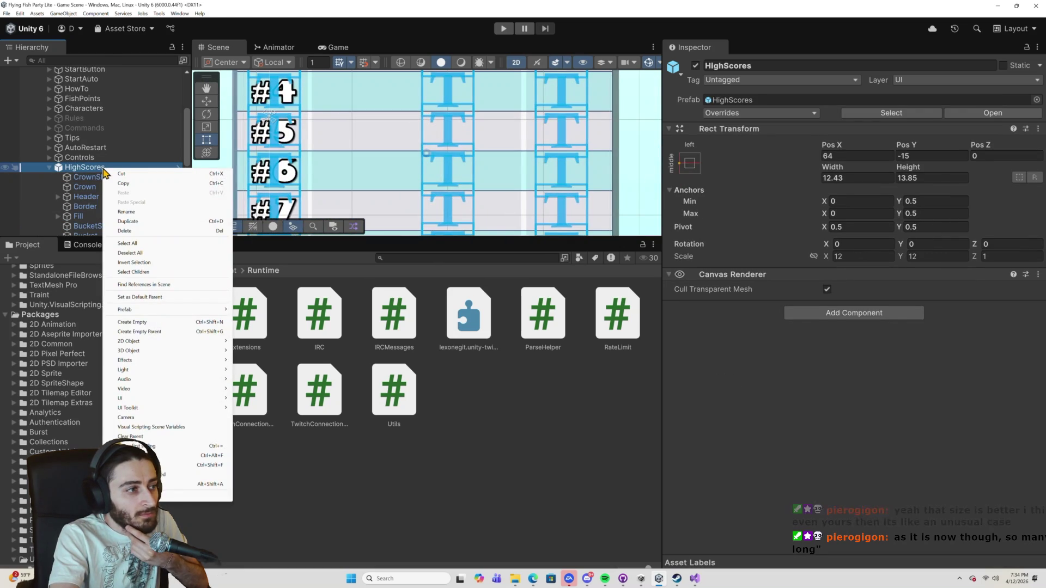
{"action": "mouse_move", "coordinate": [203, 310]}
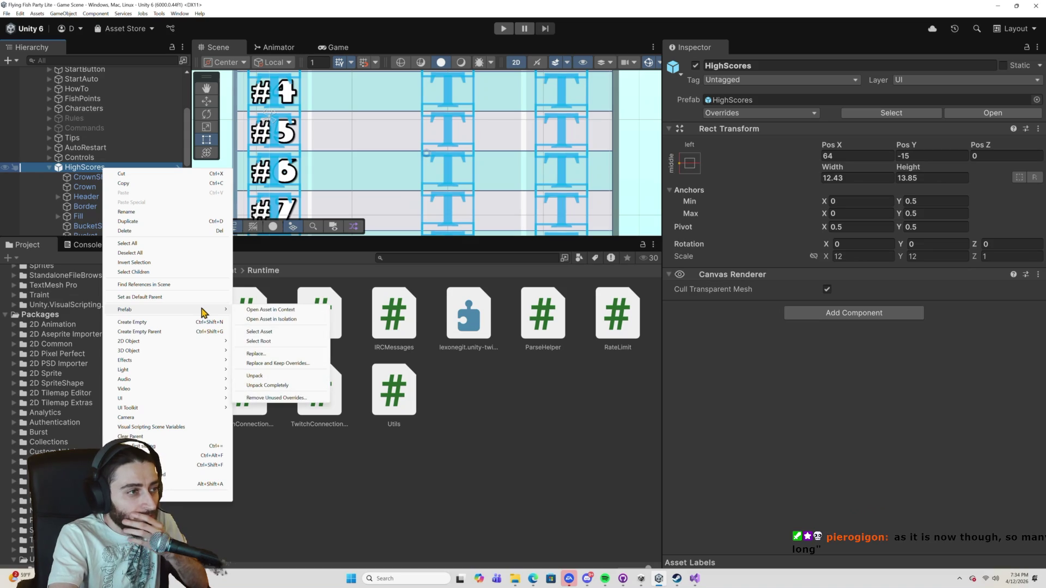
{"action": "left_click", "coordinate": [467, 359]}
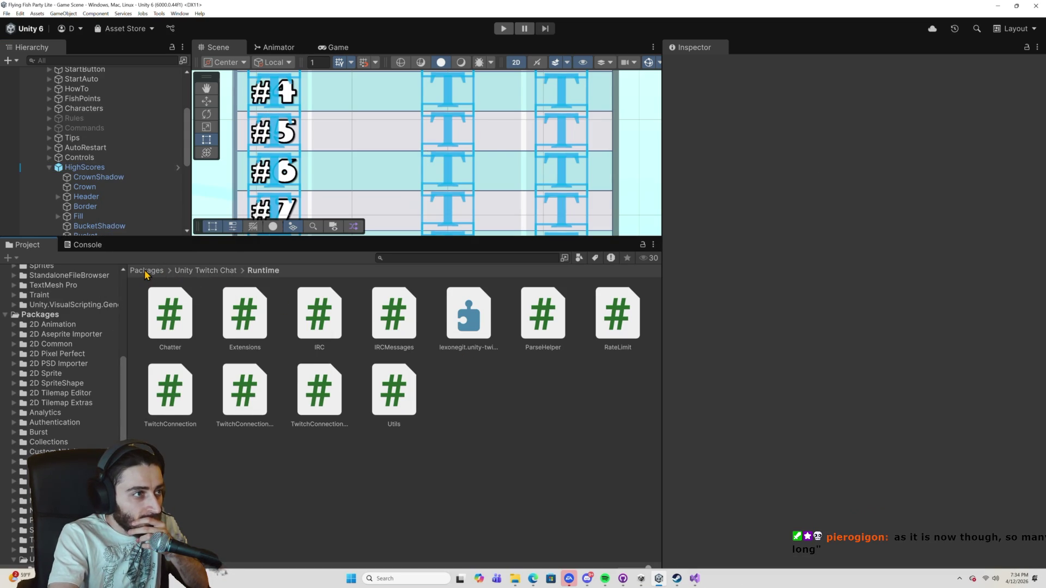
Navigate the Project window from Packages to Assets and into the Prefabs folder.
{"action": "left_click", "coordinate": [146, 271]}
{"action": "scroll", "coordinate": [218, 316], "scroll_direction": "down", "scroll_amount": 3}
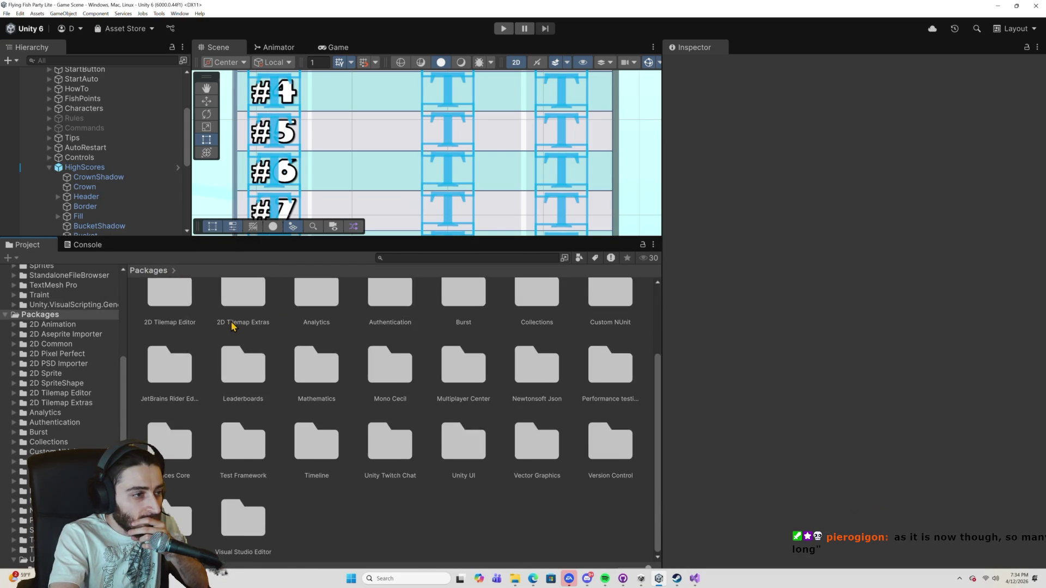
{"action": "scroll", "coordinate": [231, 325], "scroll_direction": "up", "scroll_amount": 3}
{"action": "scroll", "coordinate": [98, 275], "scroll_direction": "up", "scroll_amount": 5}
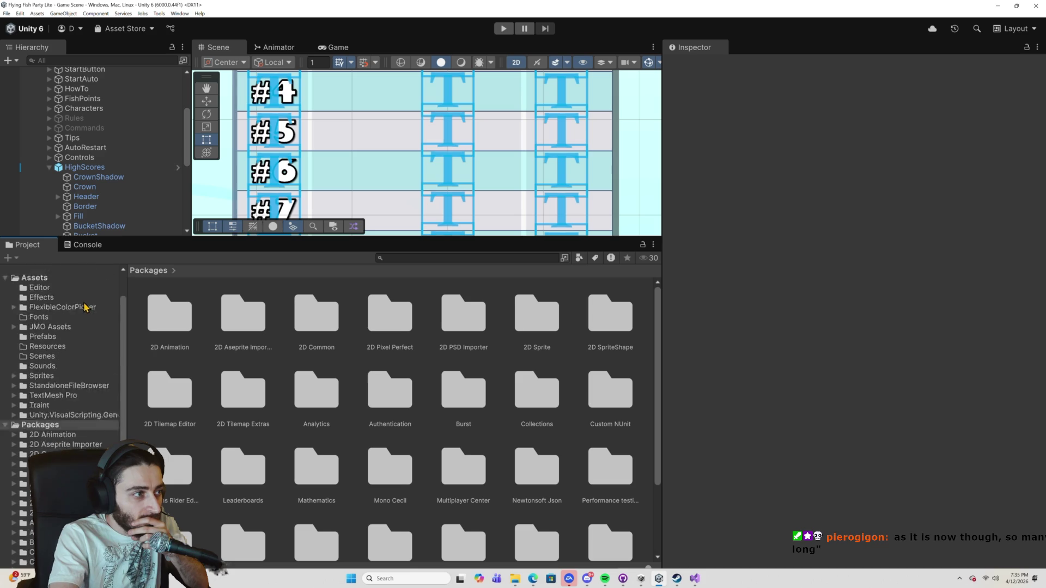
{"action": "left_click", "coordinate": [47, 319]}
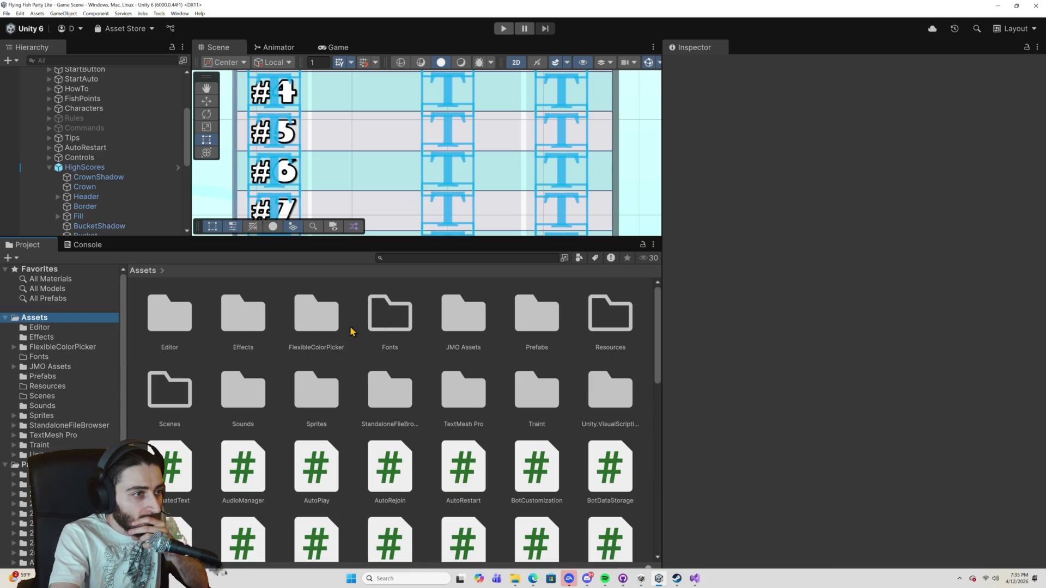
{"action": "double_click", "coordinate": [550, 340]}
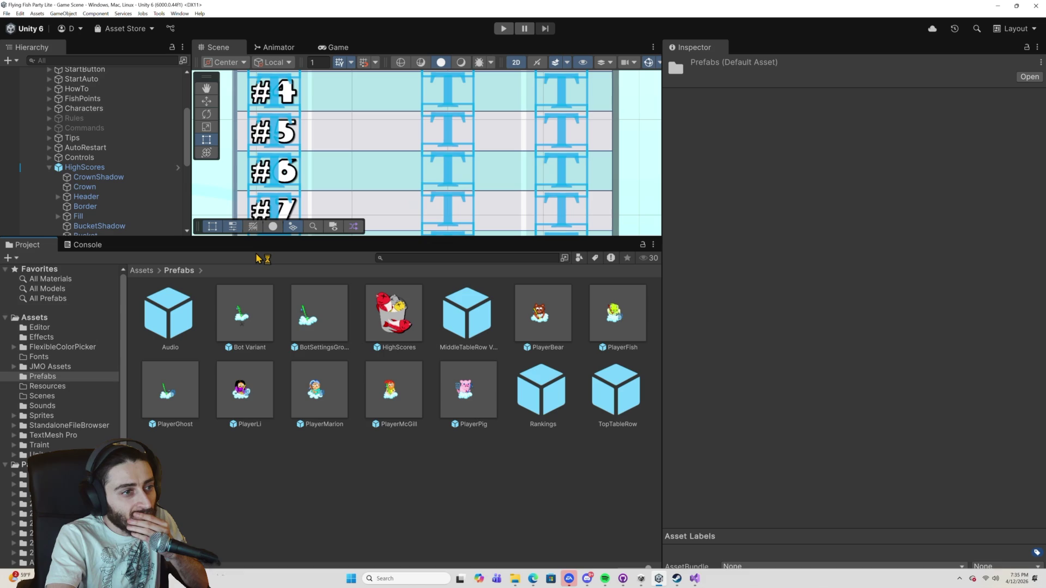
Open the HighScores prefab in Prefab Mode and zoom in on its All Time table.
{"action": "double_click", "coordinate": [394, 314]}
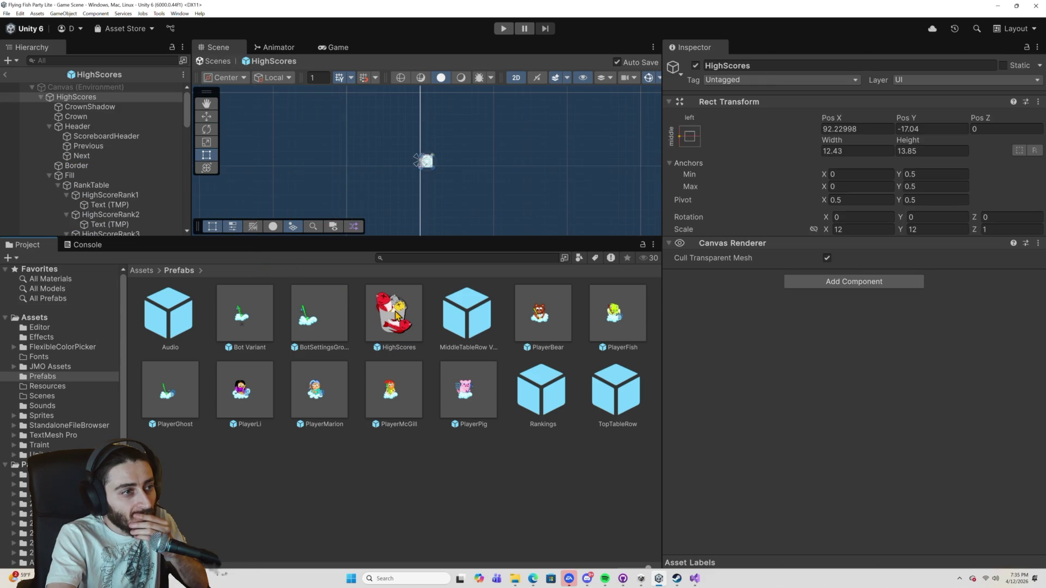
{"action": "scroll", "coordinate": [428, 163], "scroll_direction": "up", "scroll_amount": 10}
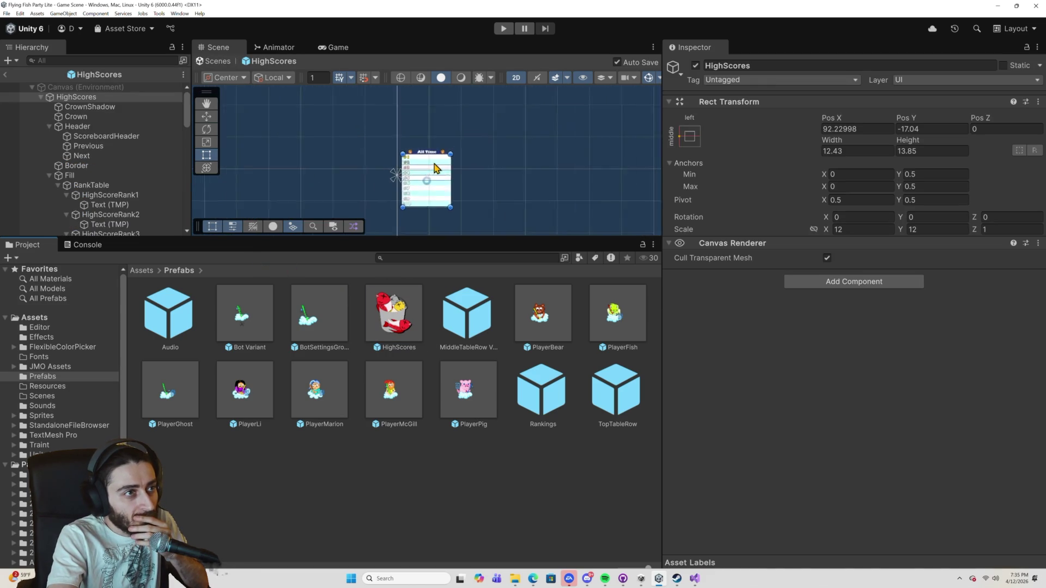
{"action": "scroll", "coordinate": [429, 171], "scroll_direction": "up", "scroll_amount": 3}
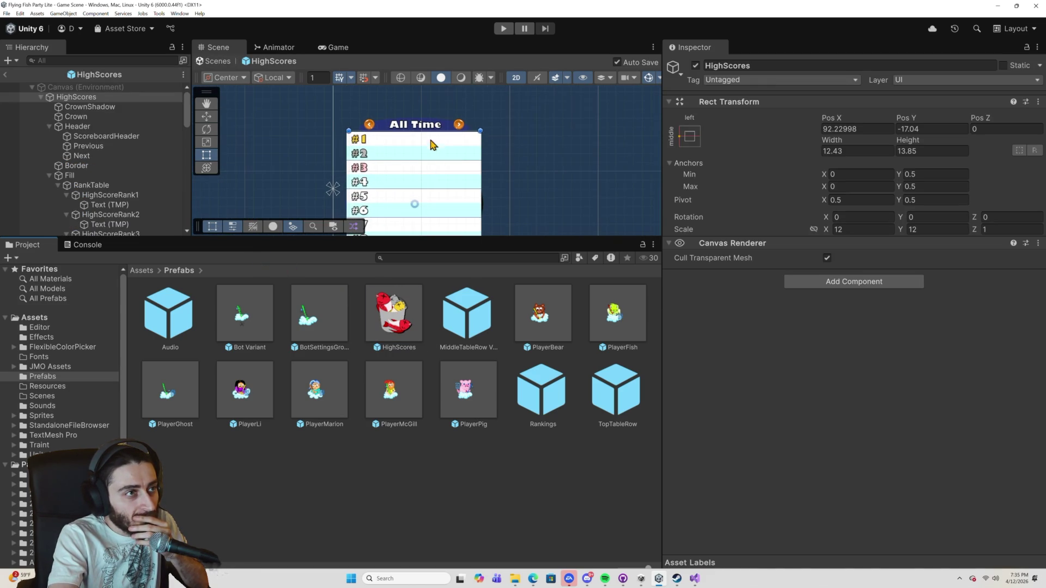
{"action": "scroll", "coordinate": [425, 136], "scroll_direction": "up", "scroll_amount": 3}
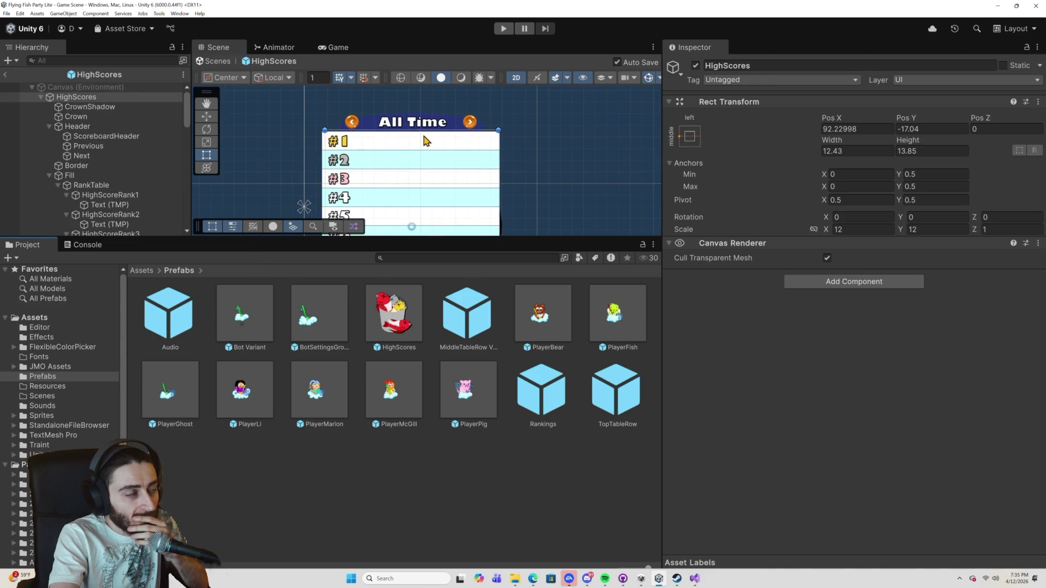
{"action": "scroll", "coordinate": [420, 141], "scroll_direction": "up", "scroll_amount": 3}
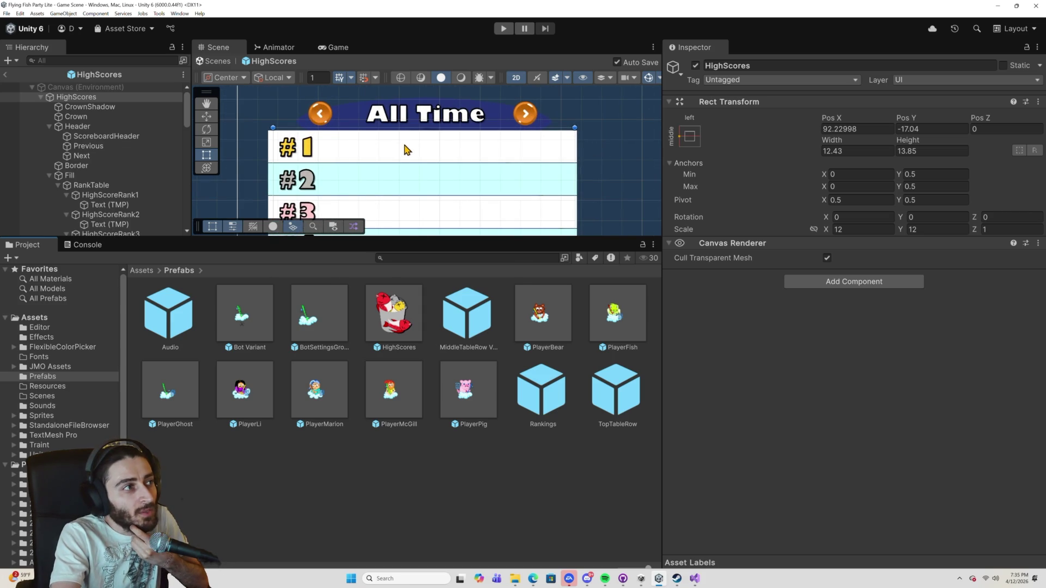
Select the row #1 name field and drag its rect corner to narrow it.
{"action": "scroll", "coordinate": [428, 158], "scroll_direction": "down", "scroll_amount": 2}
{"action": "left_click", "coordinate": [429, 154]}
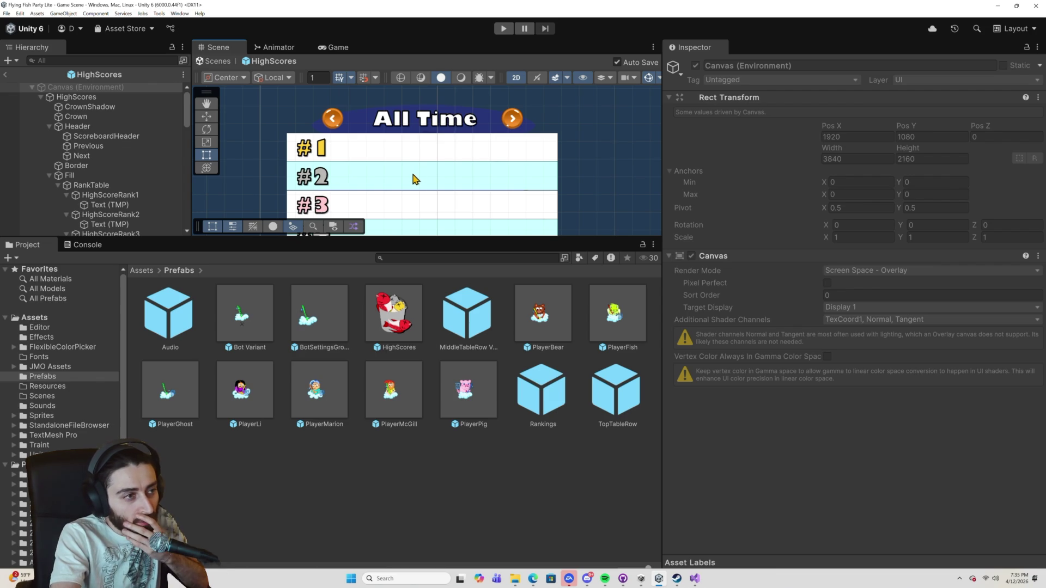
{"action": "left_click", "coordinate": [417, 157]}
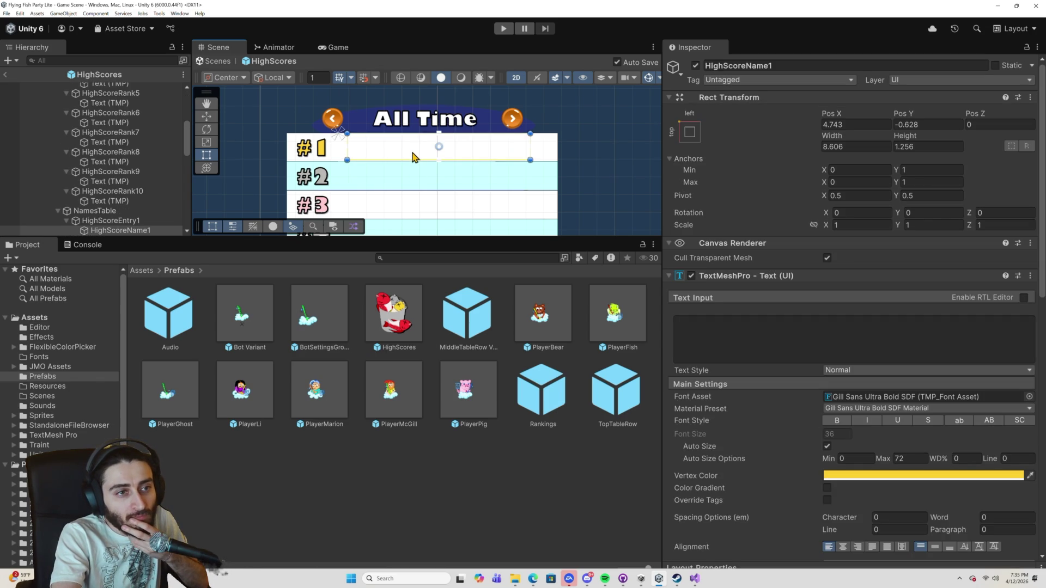
{"action": "scroll", "coordinate": [485, 158], "scroll_direction": "up", "scroll_amount": 2}
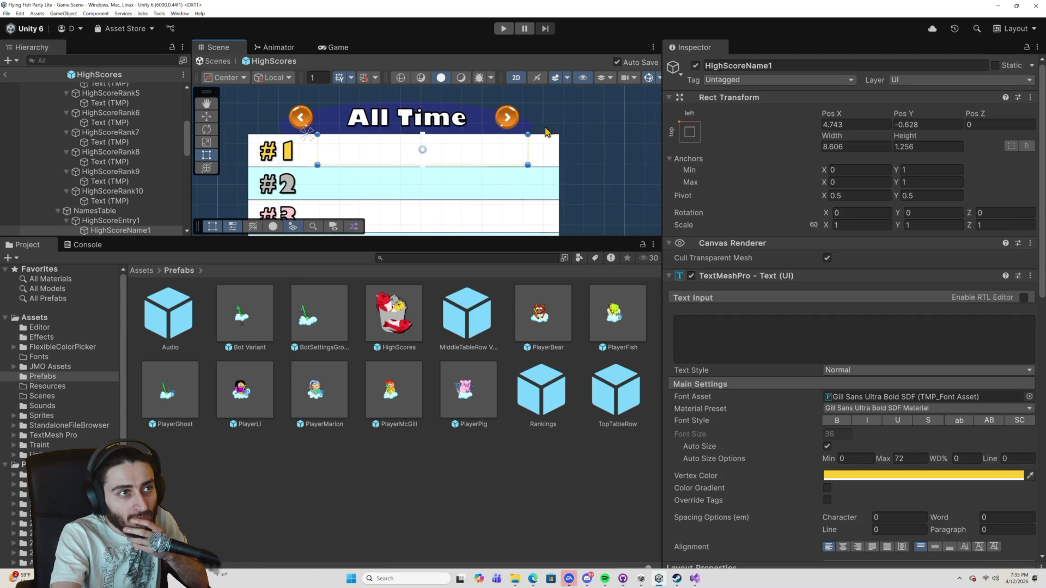
{"action": "left_click_drag", "start_coordinate": [527, 164], "coordinate": [480, 167]}
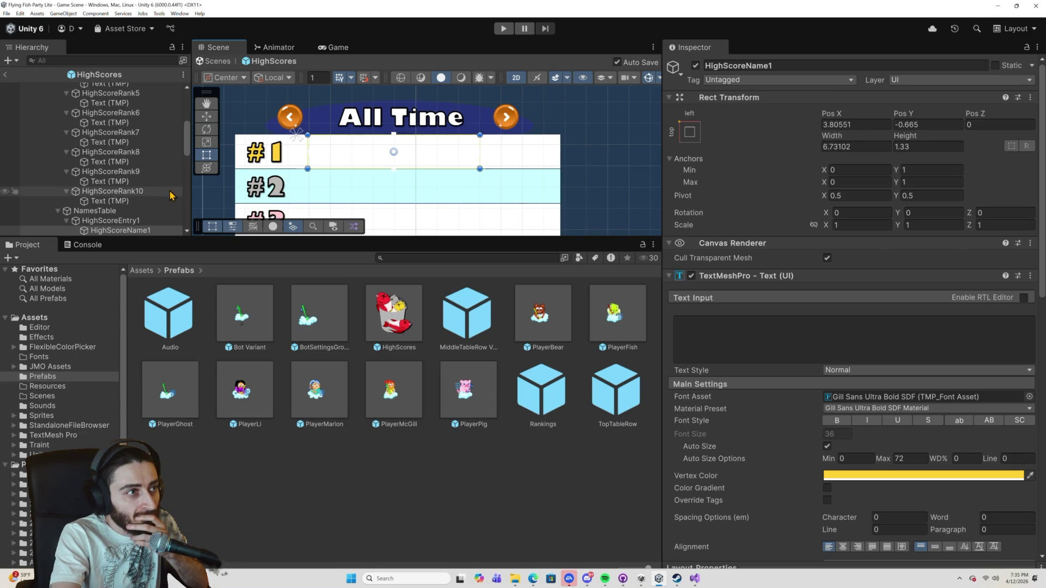
Compare name field settings, then set HighScoreName1's width to exactly 6.74.
{"action": "scroll", "coordinate": [170, 195], "scroll_direction": "down", "scroll_amount": 3}
{"action": "left_click", "coordinate": [129, 185]}
{"action": "left_click", "coordinate": [116, 177]}
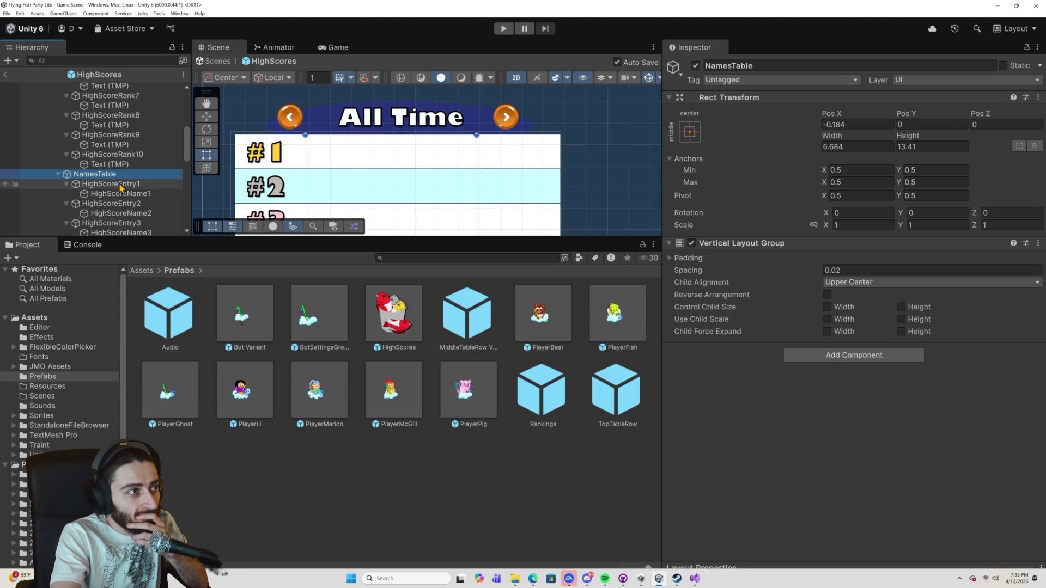
{"action": "left_click", "coordinate": [122, 195]}
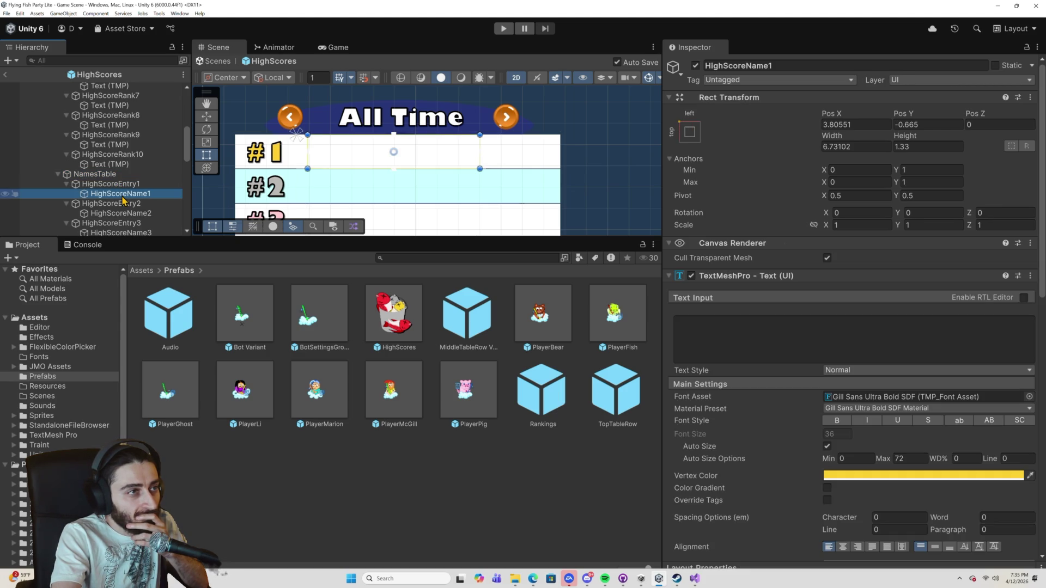
{"action": "left_click", "coordinate": [125, 213]}
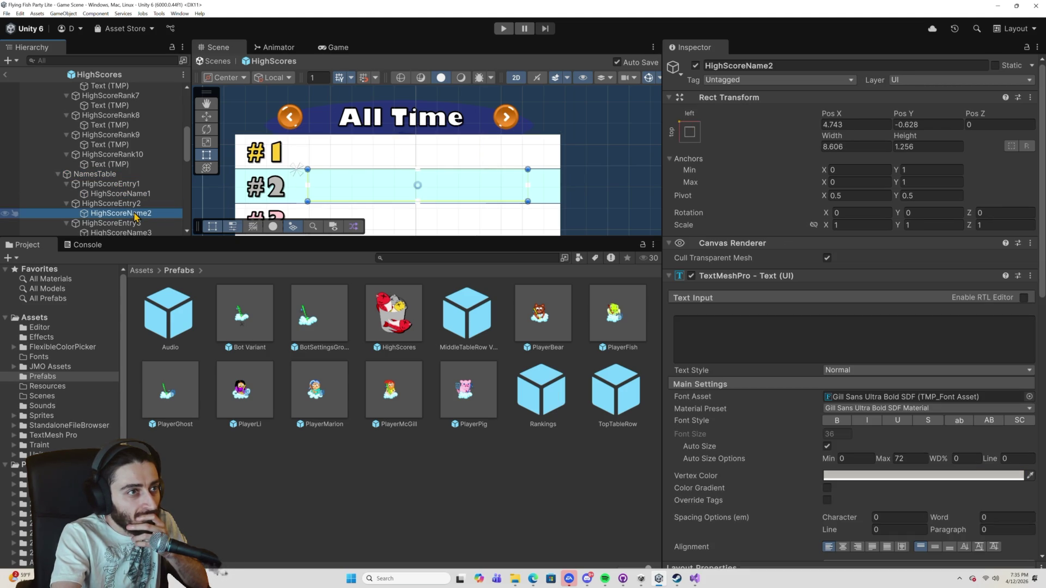
{"action": "left_click", "coordinate": [132, 194]}
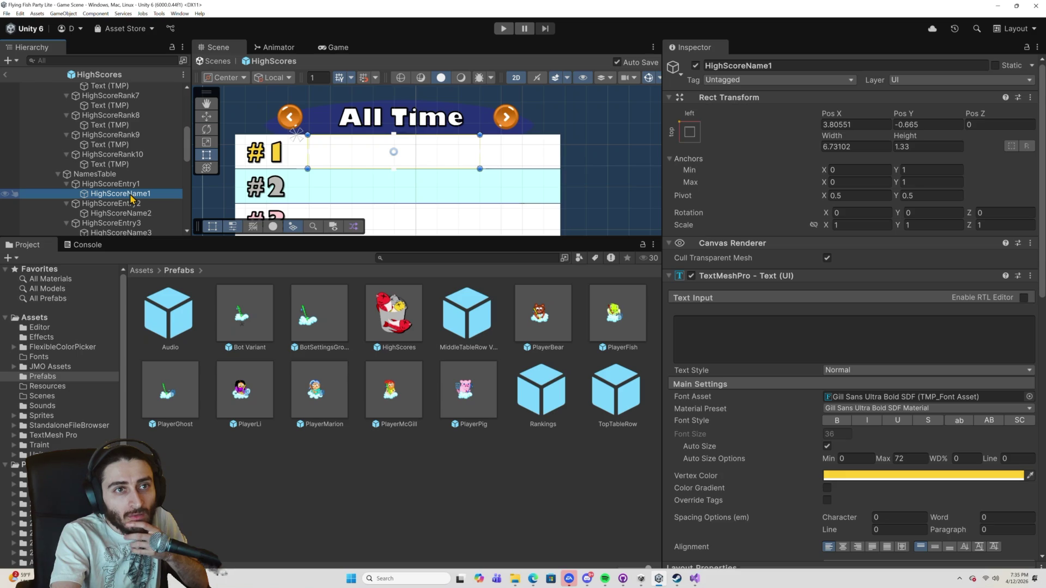
{"action": "left_click", "coordinate": [836, 147]}
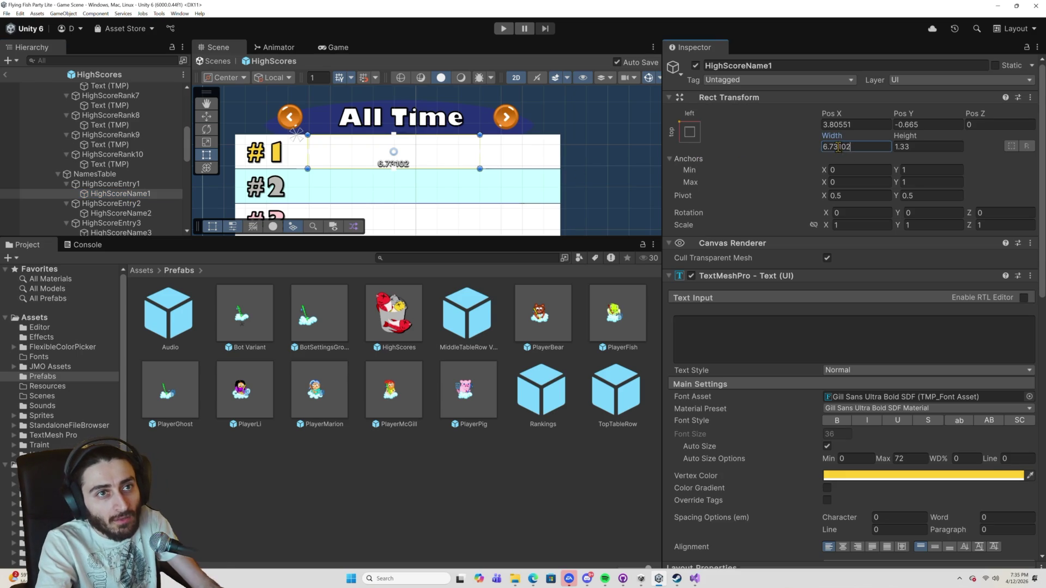
{"action": "left_click_drag", "start_coordinate": [837, 146], "coordinate": [857, 148]}
{"action": "type", "text": "4"}
{"action": "key", "text": "Return"}
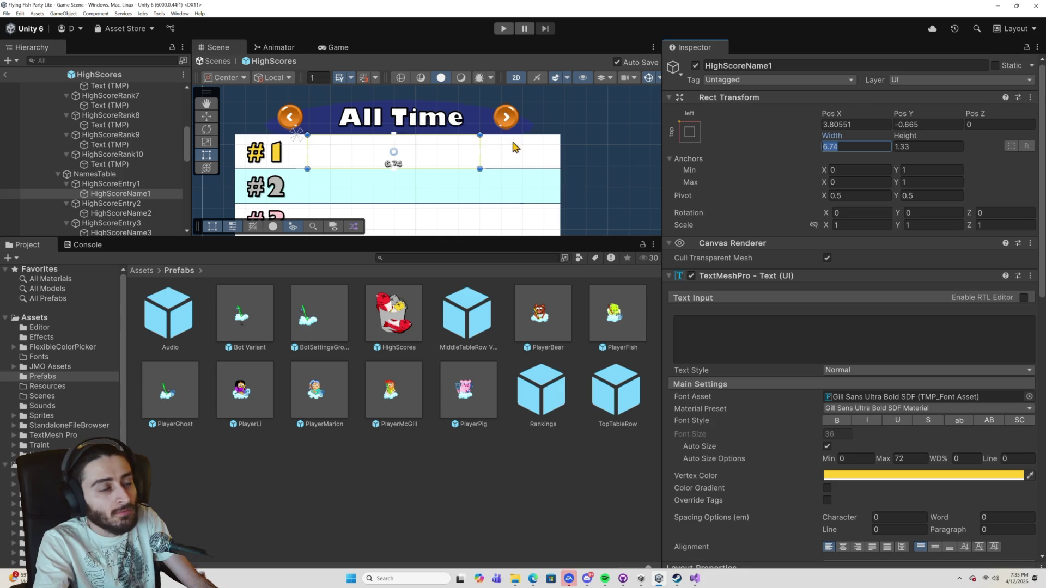
{"action": "left_click", "coordinate": [88, 60]}
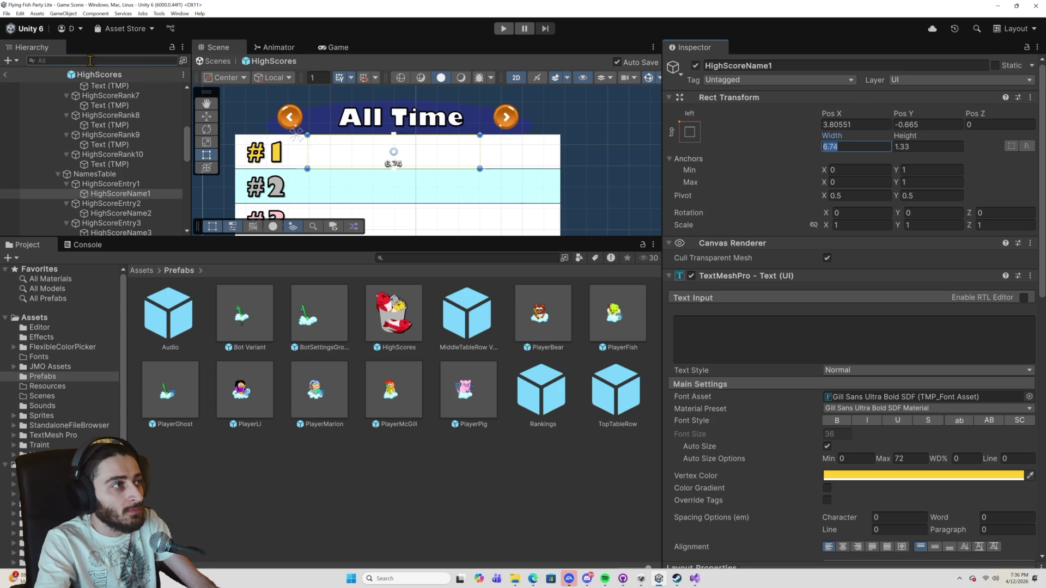
Filter the Hierarchy for HighScoreName fields and set HighScoreName2–10 to width 6.74.
{"action": "type", "text": "HighSco"}
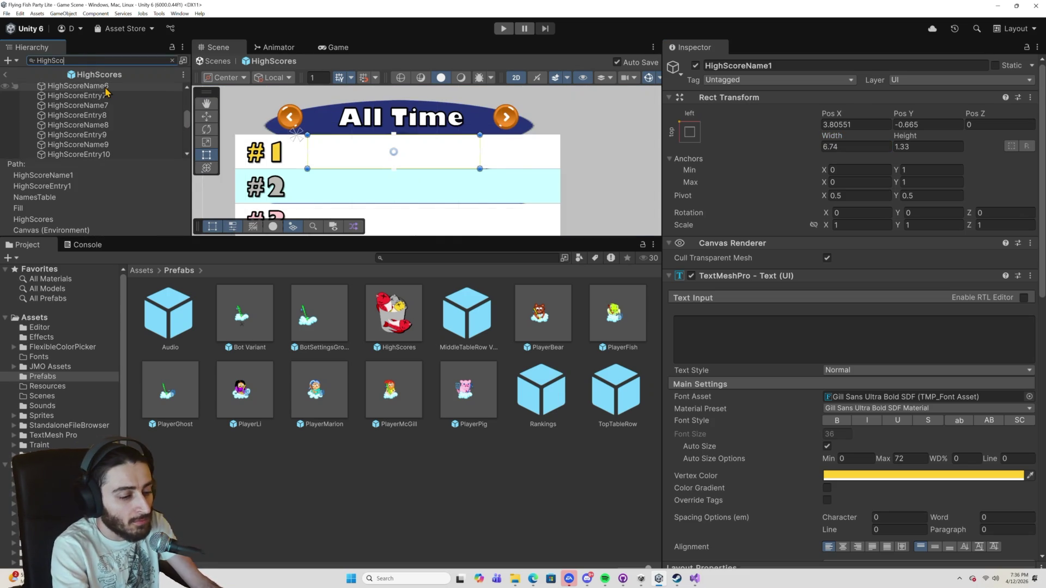
{"action": "key", "text": "BackSpace"}
{"action": "key", "text": "BackSpace"}
{"action": "key", "text": "BackSpace"}
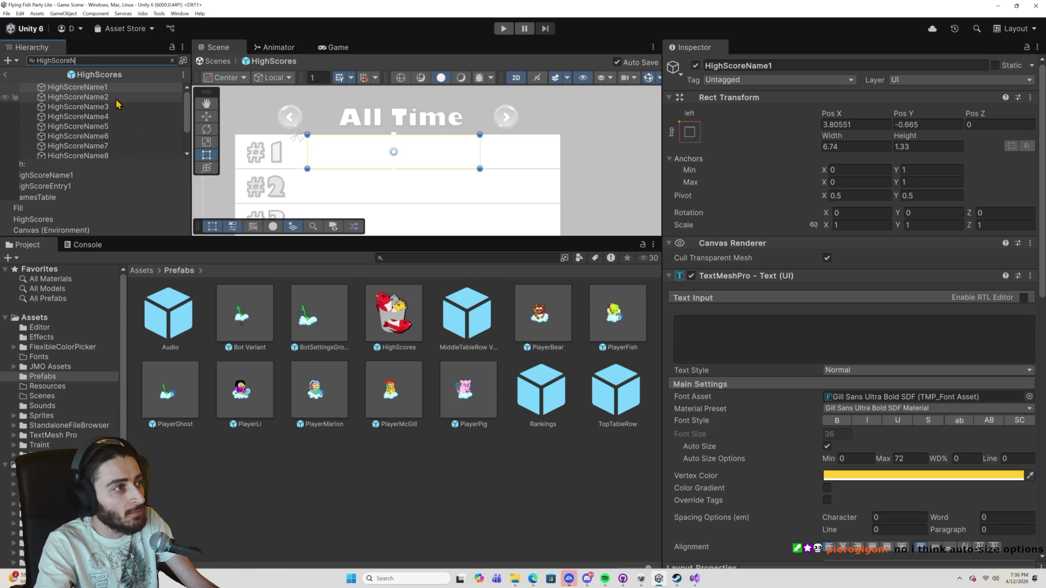
{"action": "scroll", "coordinate": [122, 107], "scroll_direction": "down", "scroll_amount": 2}
{"action": "scroll", "coordinate": [122, 111], "scroll_direction": "up", "scroll_amount": 2}
{"action": "left_click", "coordinate": [122, 98]}
{"action": "scroll", "coordinate": [123, 119], "scroll_direction": "down", "scroll_amount": 2}
{"action": "left_click", "coordinate": [110, 134], "text": "shift"}
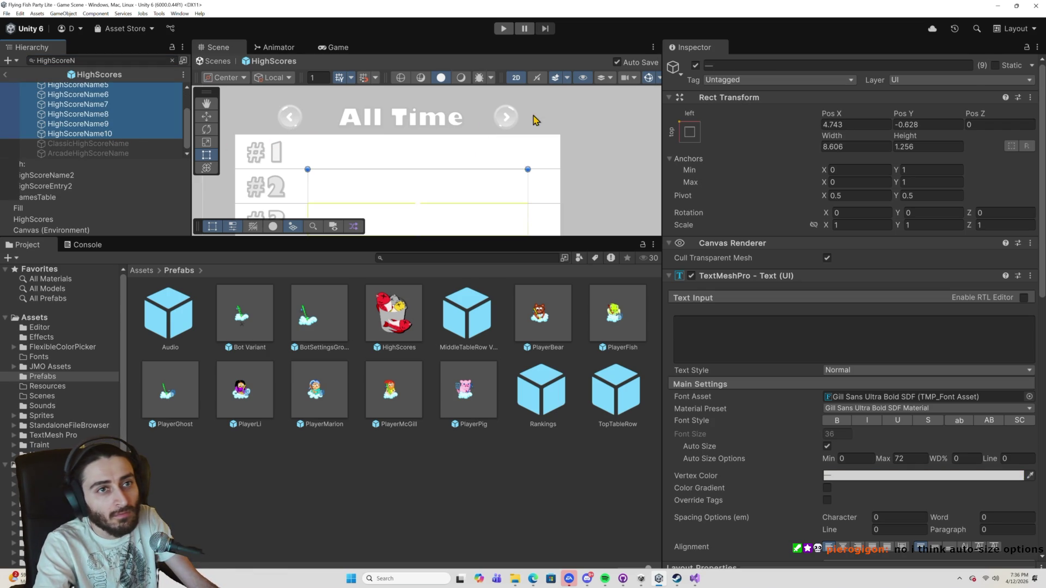
{"action": "left_click", "coordinate": [848, 147]}
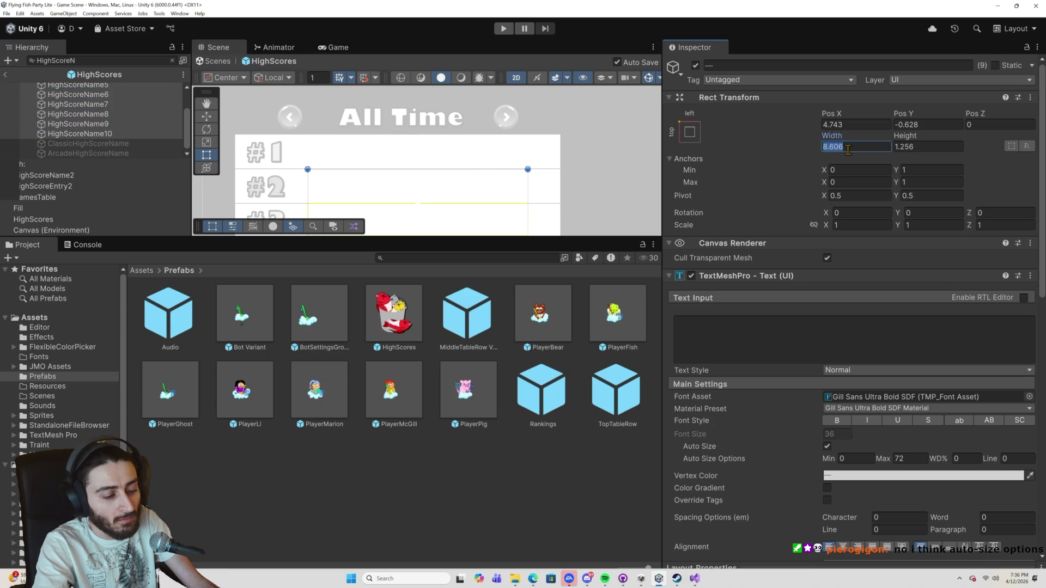
{"action": "type", "text": "6.74"}
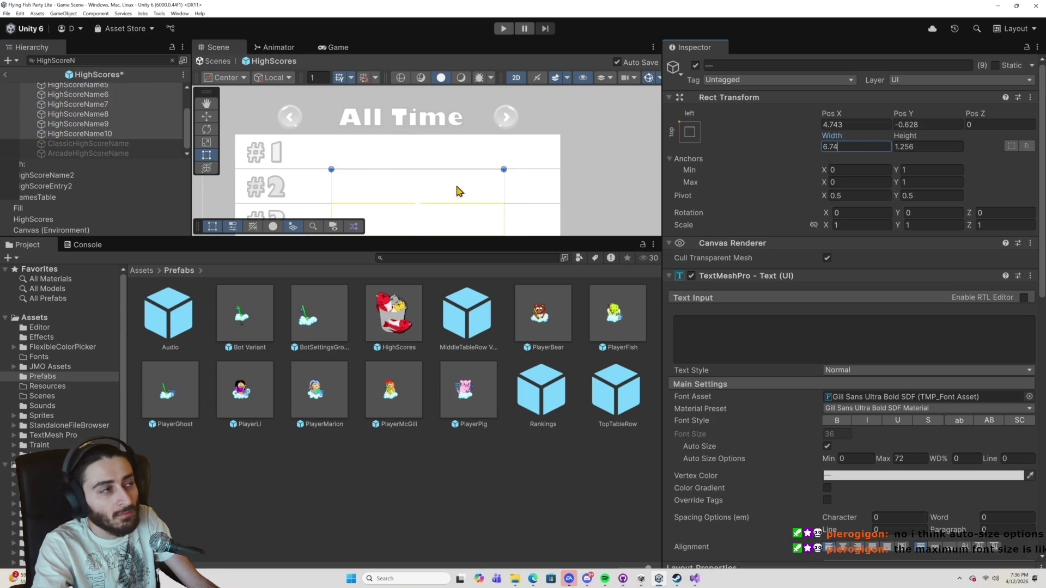
Give all ten name fields an Auto Size maximum of 0.7, then exit Prefab Mode.
{"action": "scroll", "coordinate": [165, 133], "scroll_direction": "up", "scroll_amount": 2}
{"action": "left_click", "coordinate": [117, 88], "text": "ctrl"}
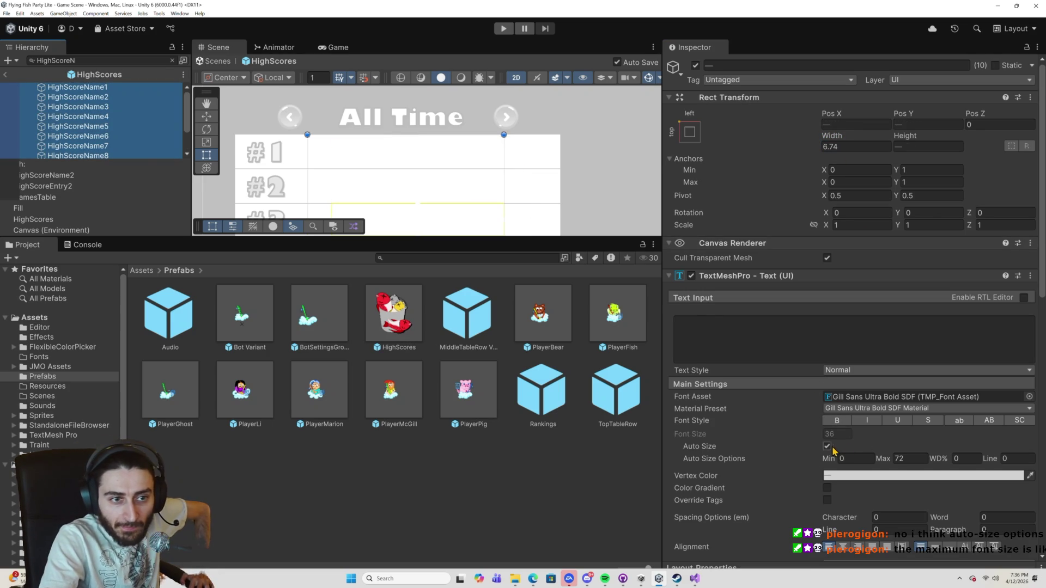
{"action": "left_click", "coordinate": [901, 458]}
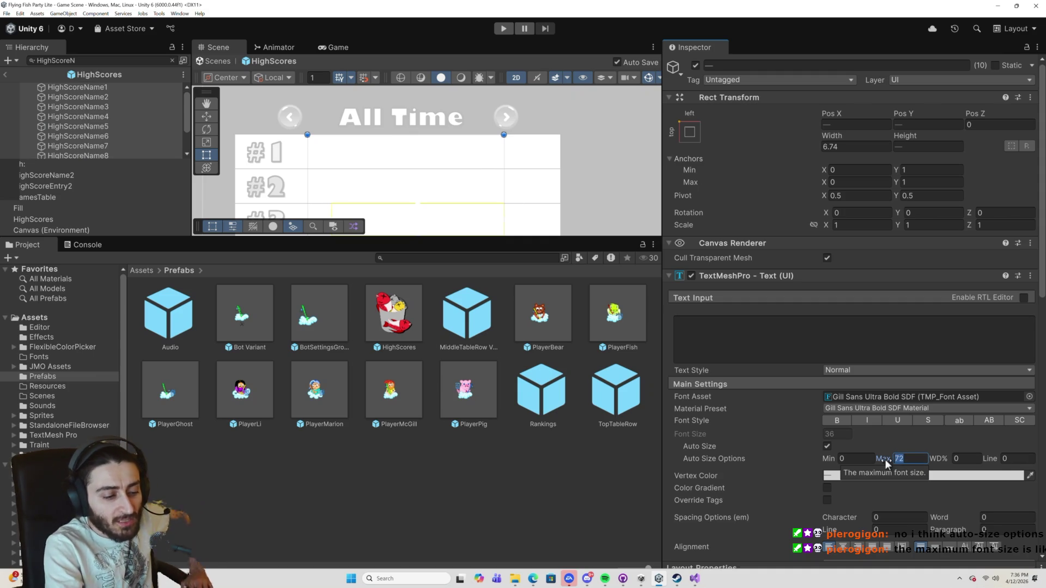
{"action": "type", "text": "0."}
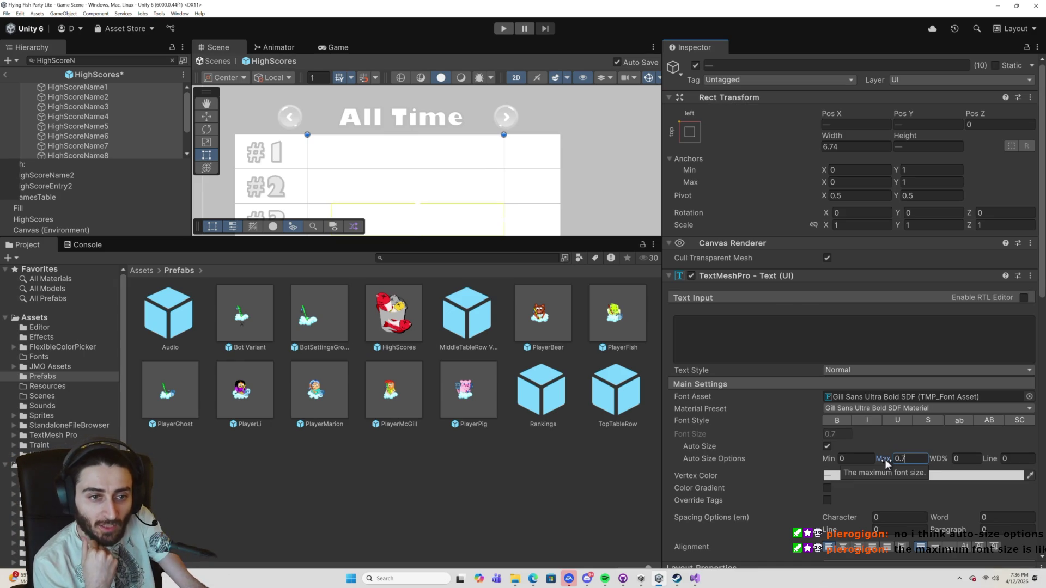
{"action": "left_click", "coordinate": [933, 549]}
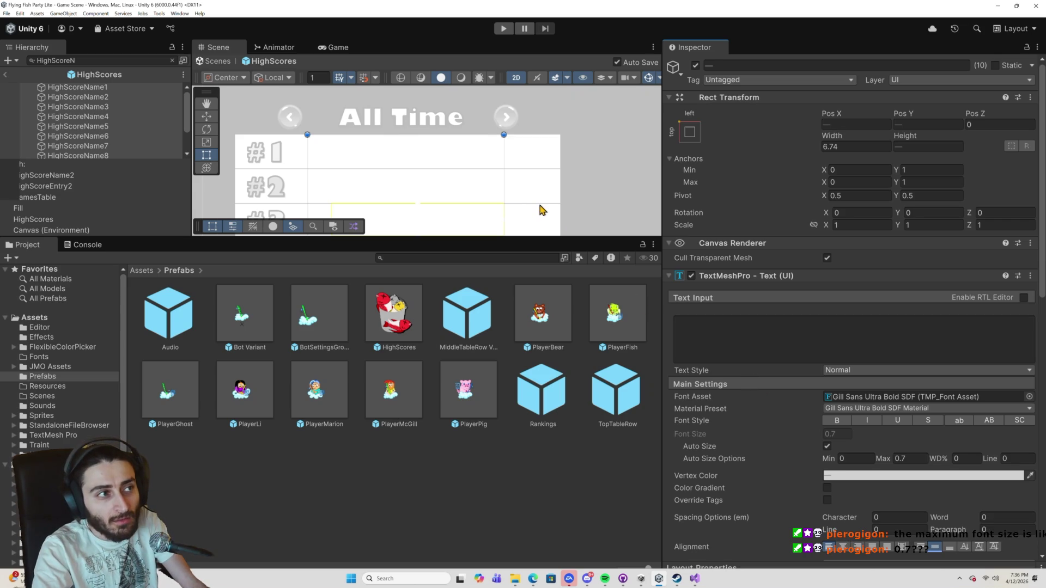
{"action": "scroll", "coordinate": [544, 213], "scroll_direction": "down", "scroll_amount": 2}
{"action": "scroll", "coordinate": [545, 216], "scroll_direction": "up", "scroll_amount": 1}
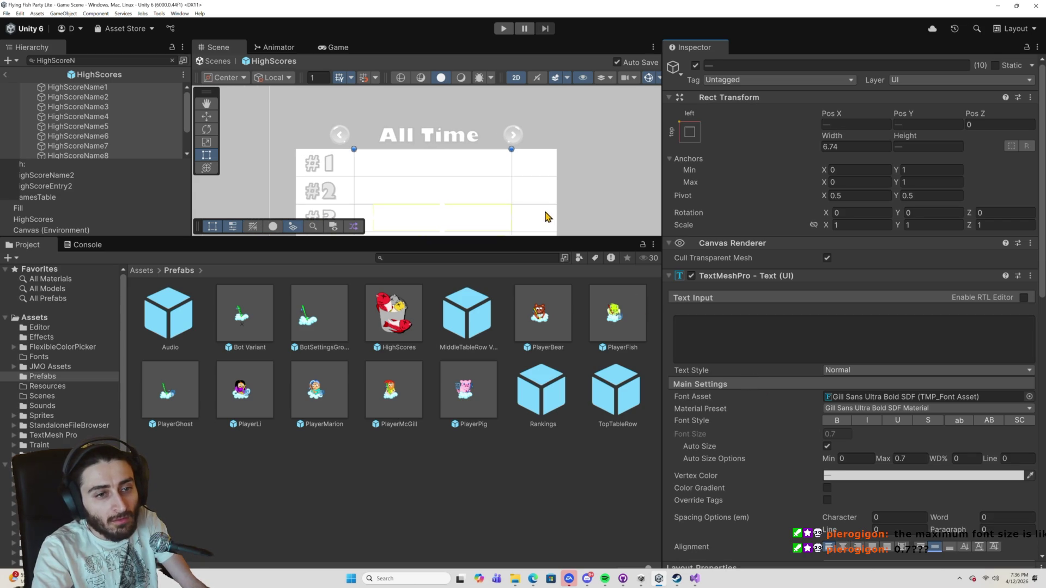
{"action": "scroll", "coordinate": [527, 208], "scroll_direction": "down", "scroll_amount": 1}
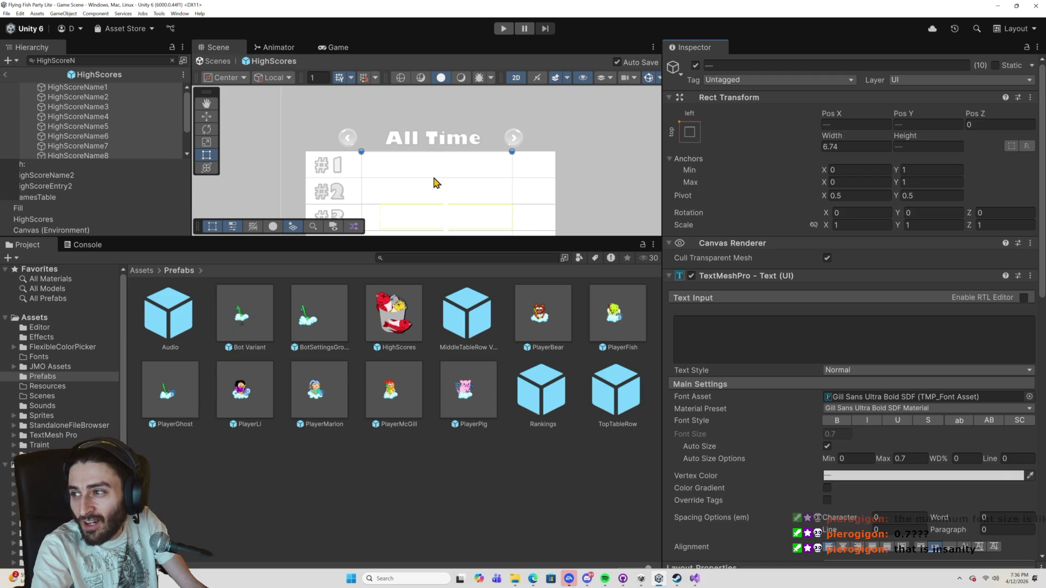
{"action": "scroll", "coordinate": [444, 177], "scroll_direction": "up", "scroll_amount": 2}
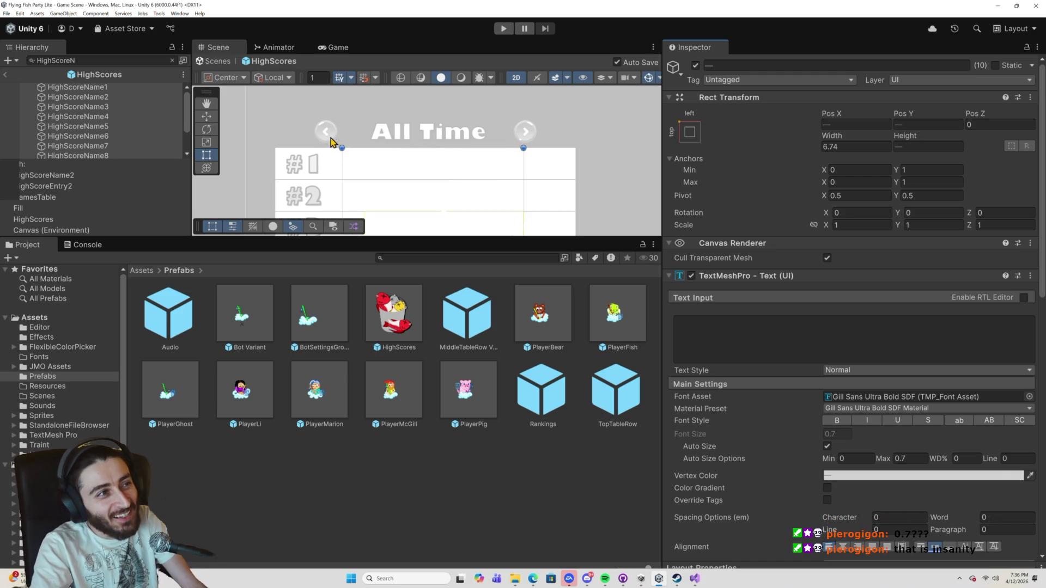
{"action": "scroll", "coordinate": [159, 130], "scroll_direction": "down", "scroll_amount": 2}
{"action": "scroll", "coordinate": [159, 129], "scroll_direction": "up", "scroll_amount": 2}
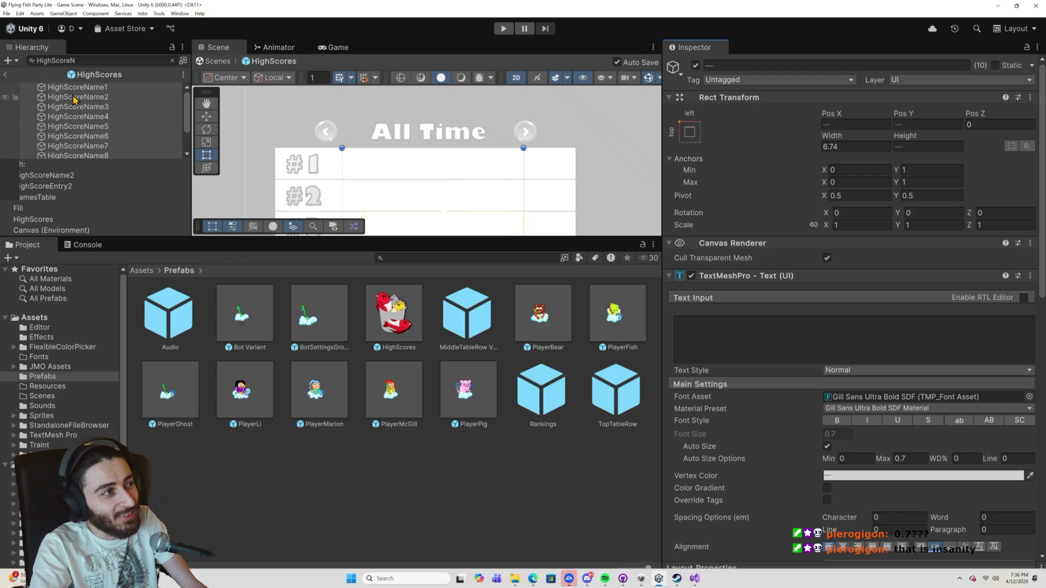
{"action": "left_click", "coordinate": [7, 75]}
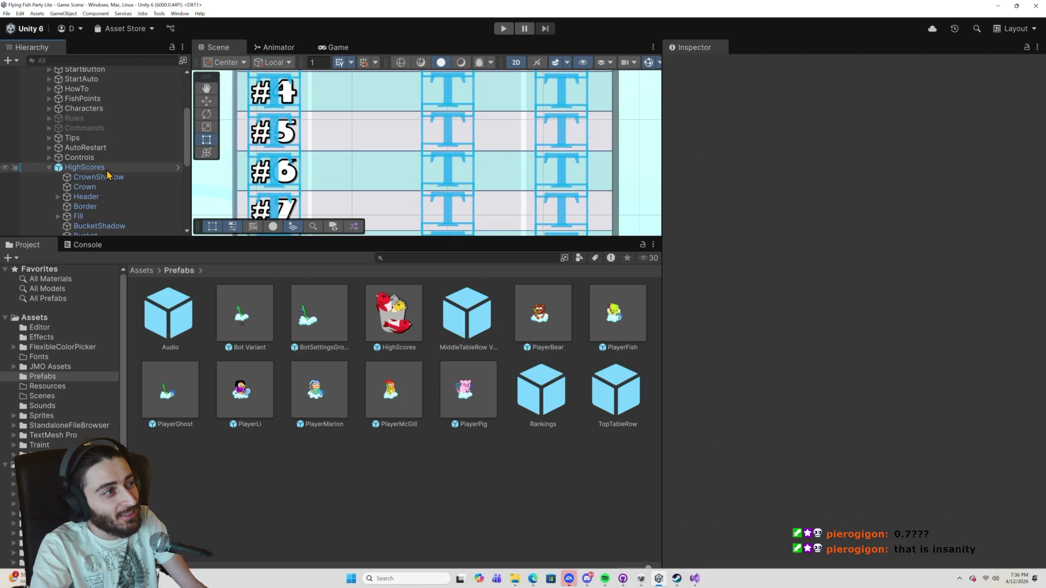
{"action": "scroll", "coordinate": [365, 167], "scroll_direction": "down", "scroll_amount": 6}
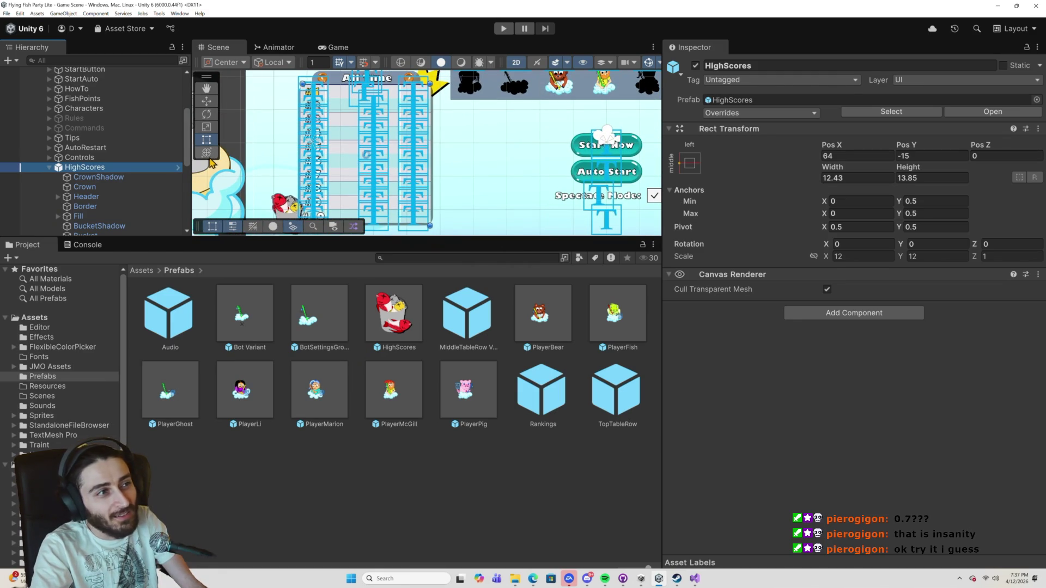
{"action": "scroll", "coordinate": [152, 178], "scroll_direction": "down", "scroll_amount": 2}
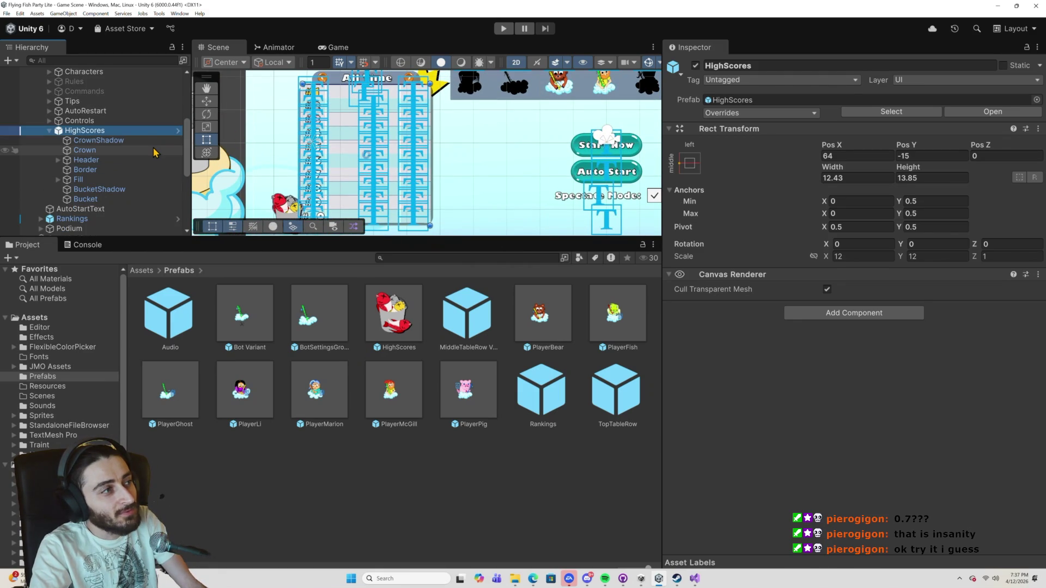
{"action": "left_click", "coordinate": [503, 28]}
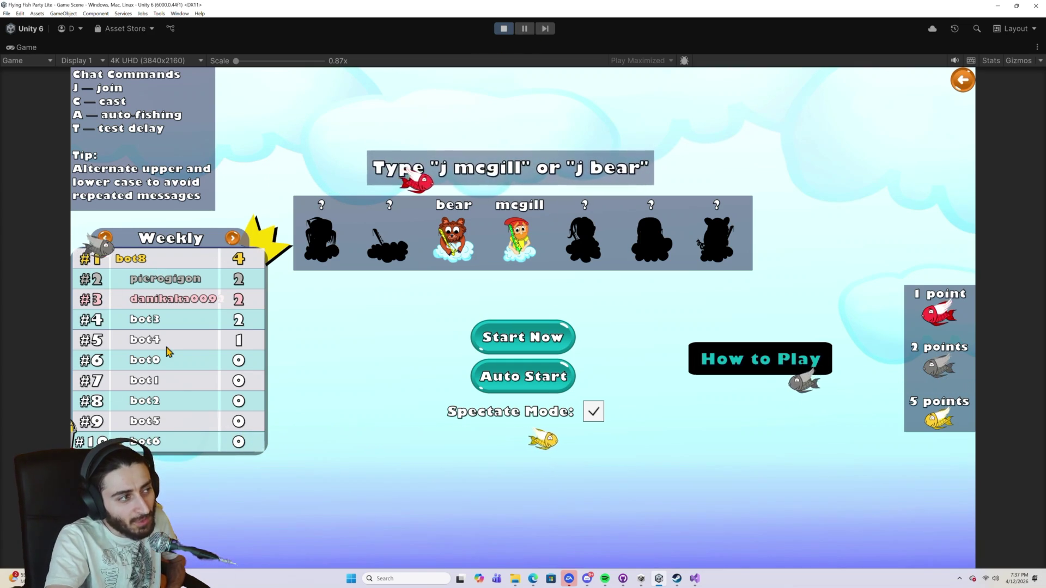
{"action": "left_click", "coordinate": [503, 29]}
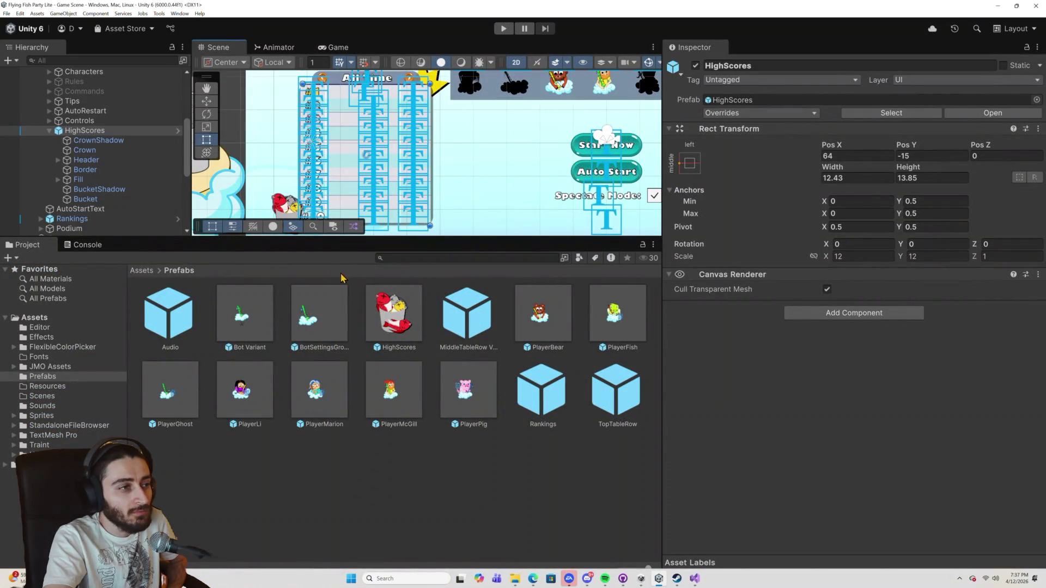
Reopen the HighScores prefab and expand Fill > NamesTable > HighScoreEntry1 to select HighScoreName1.
{"action": "double_click", "coordinate": [398, 319]}
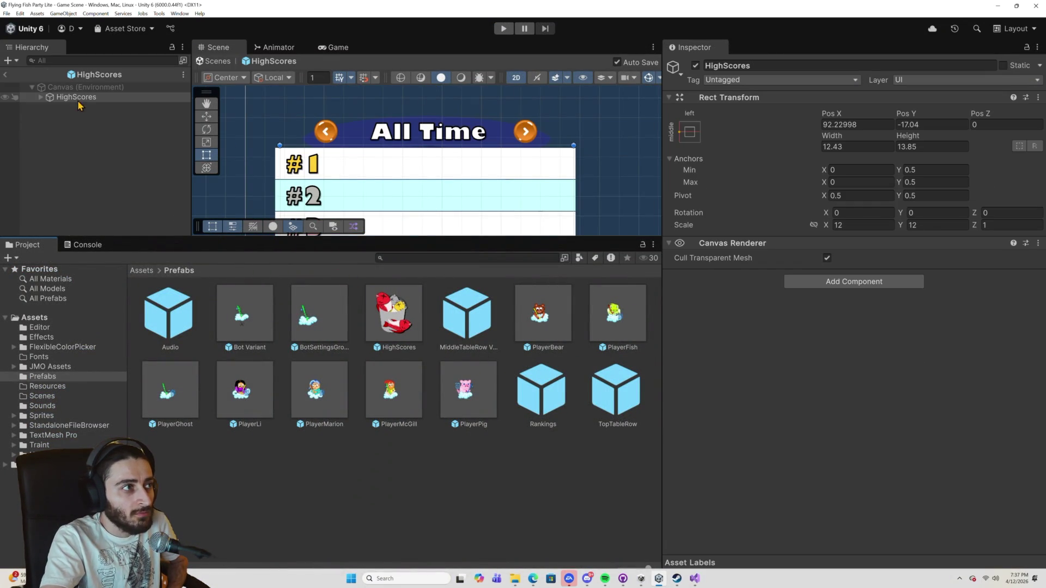
{"action": "left_click", "coordinate": [41, 97]}
{"action": "left_click", "coordinate": [50, 146]}
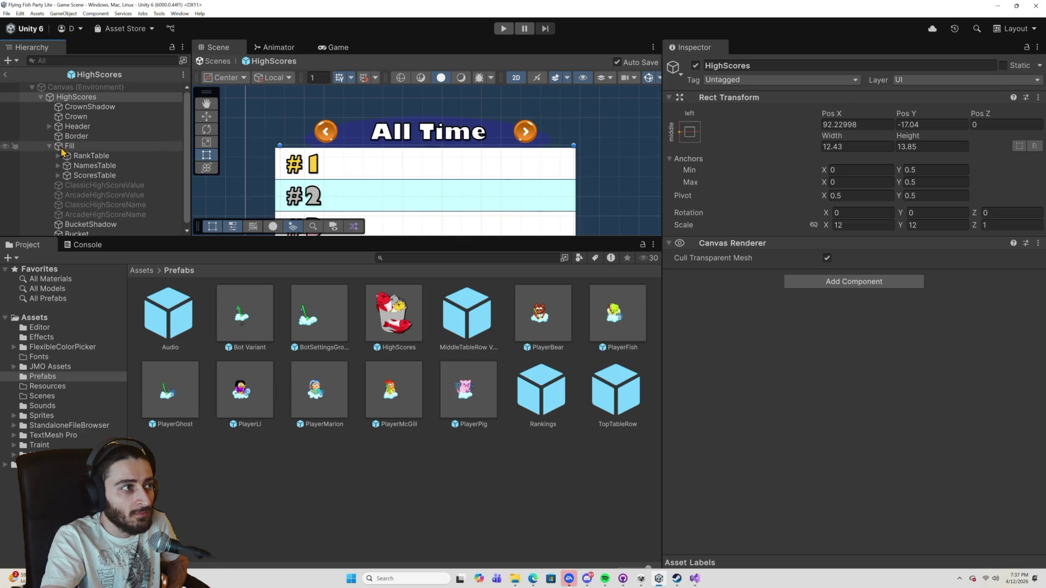
{"action": "scroll", "coordinate": [311, 152], "scroll_direction": "down", "scroll_amount": 5}
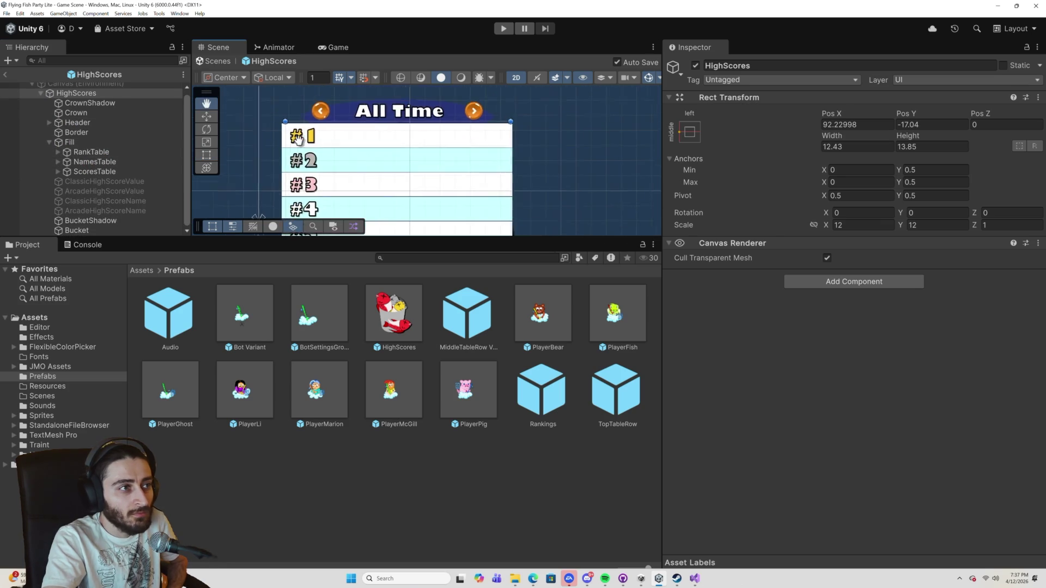
{"action": "scroll", "coordinate": [311, 152], "scroll_direction": "down", "scroll_amount": 2}
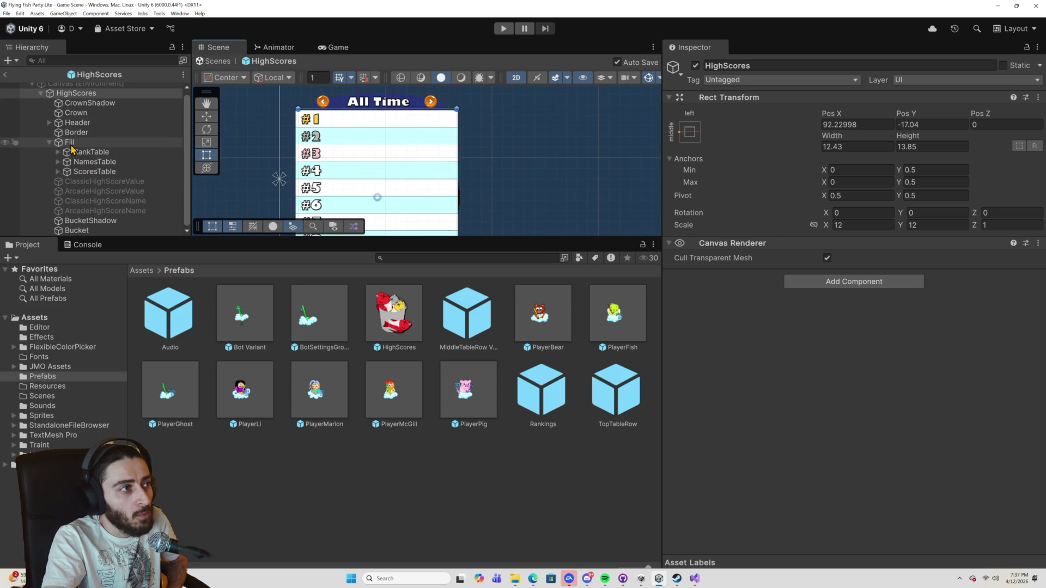
{"action": "scroll", "coordinate": [76, 158], "scroll_direction": "up", "scroll_amount": 1}
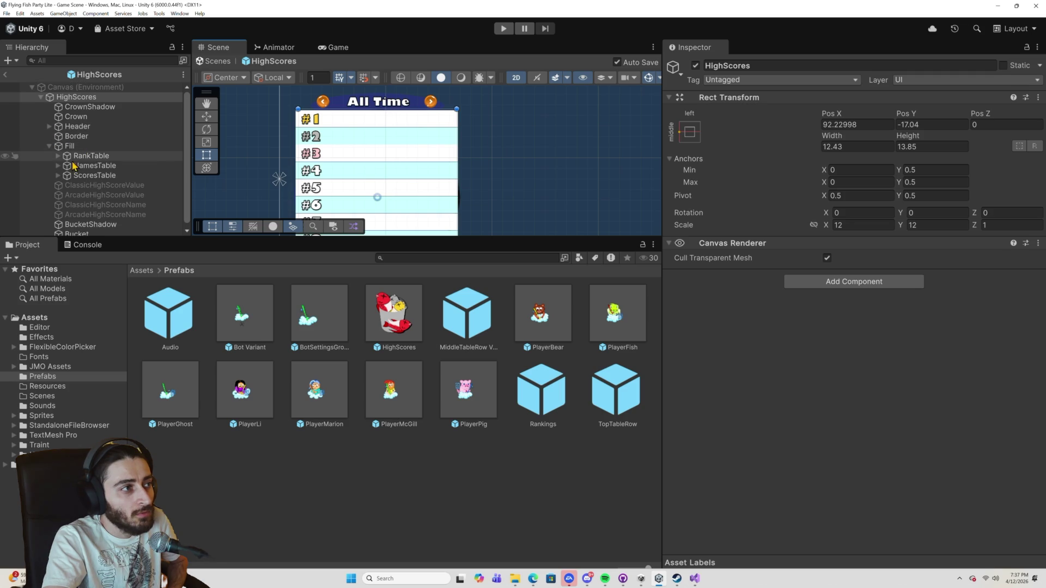
{"action": "left_click", "coordinate": [58, 156]}
{"action": "left_click", "coordinate": [58, 156]}
{"action": "left_click", "coordinate": [57, 165]}
{"action": "scroll", "coordinate": [95, 171], "scroll_direction": "down", "scroll_amount": 3}
{"action": "left_click", "coordinate": [66, 139]}
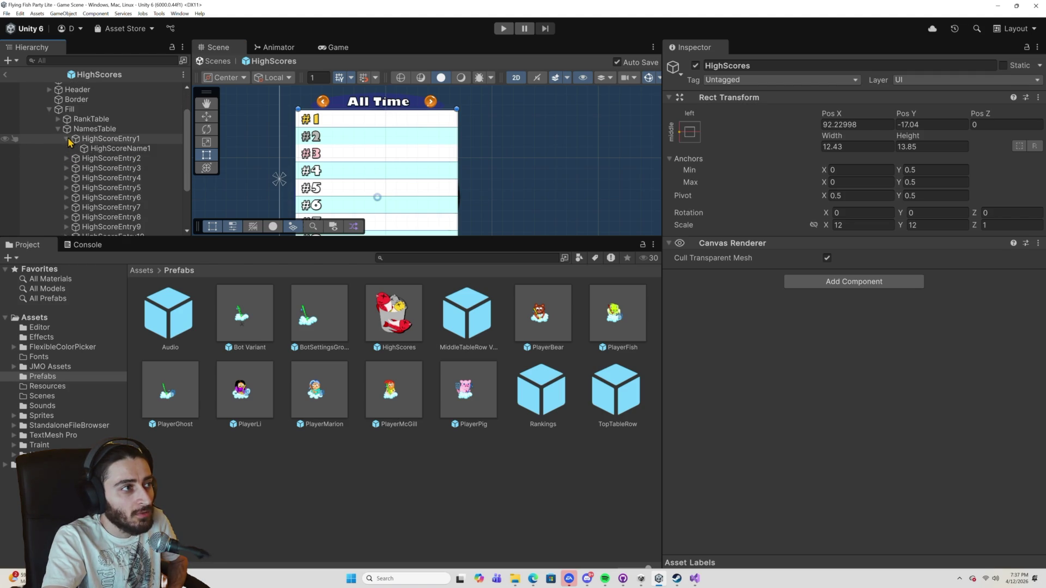
{"action": "left_click", "coordinate": [115, 149]}
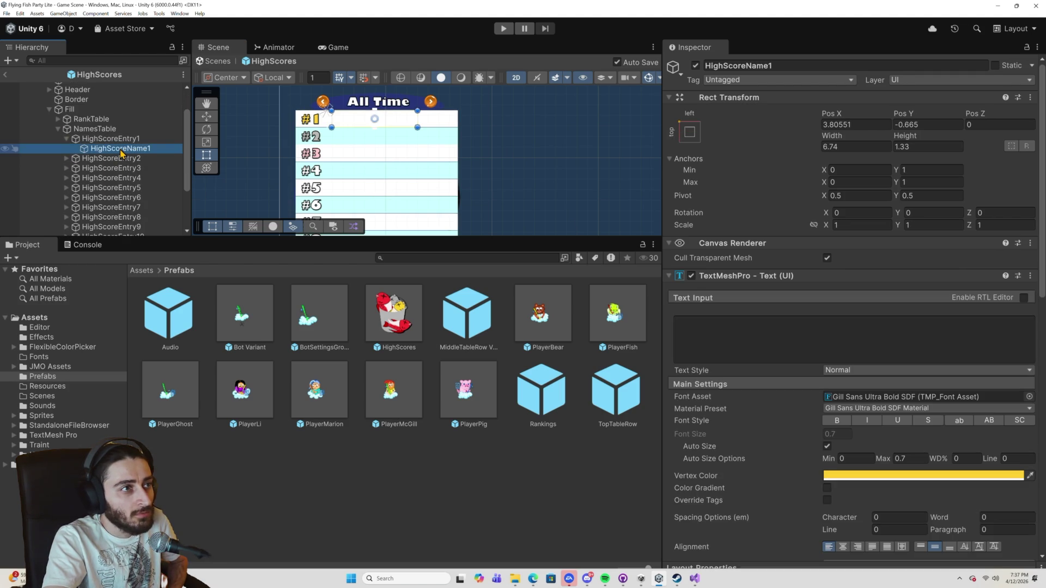
Filter the Hierarchy by 'HighSco' to list the HighScoreName objects.
{"action": "scroll", "coordinate": [292, 103], "scroll_direction": "up", "scroll_amount": 1}
{"action": "scroll", "coordinate": [327, 103], "scroll_direction": "up", "scroll_amount": 4}
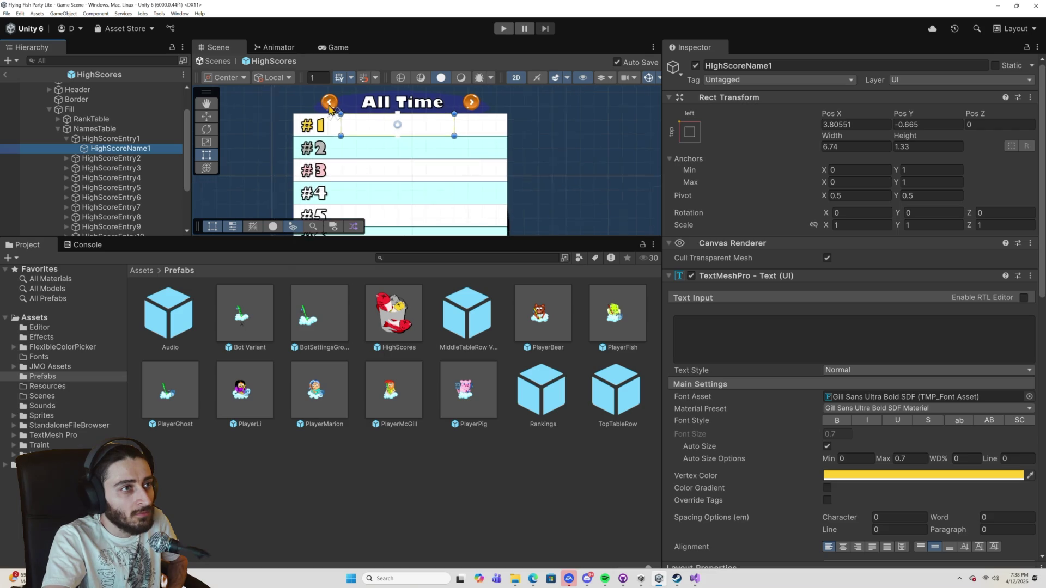
{"action": "scroll", "coordinate": [370, 104], "scroll_direction": "up", "scroll_amount": 2}
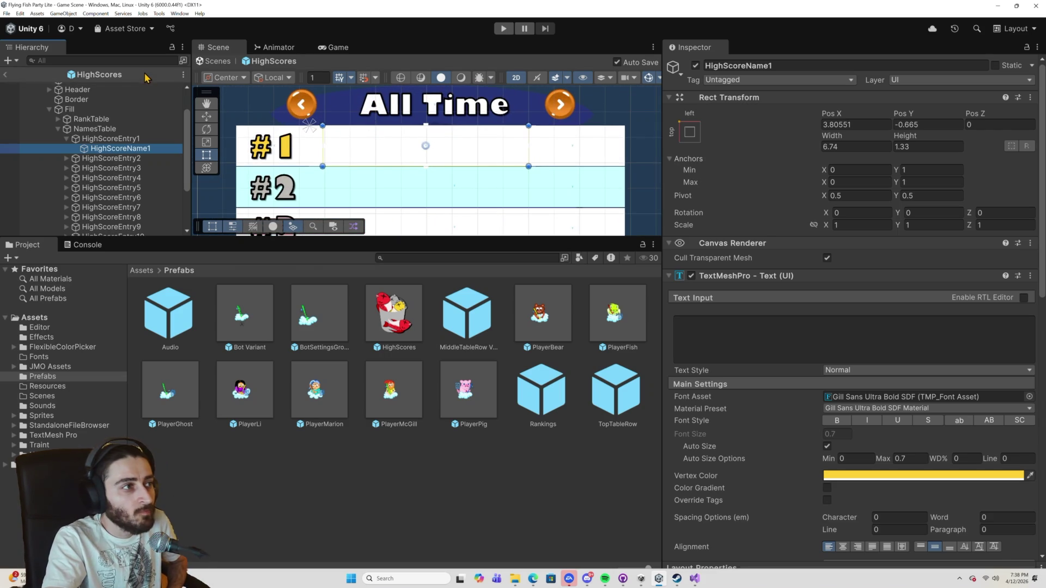
{"action": "left_click", "coordinate": [97, 60]}
{"action": "type", "text": "HighScoreName"}
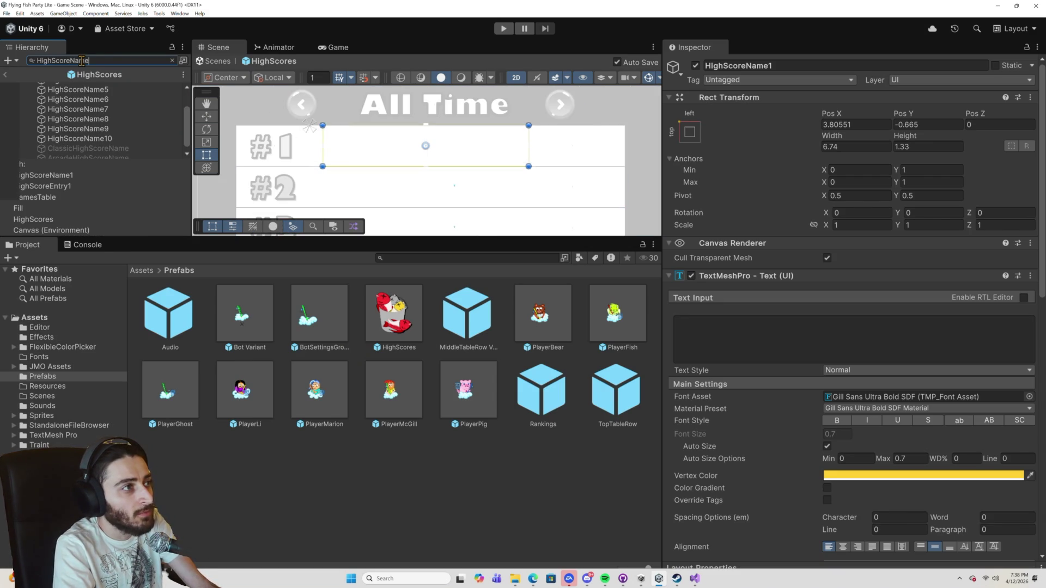
Widen all ten HighScoreName fields leftward to about 7.11 and save the prefab.
{"action": "scroll", "coordinate": [120, 124], "scroll_direction": "up", "scroll_amount": 2}
{"action": "scroll", "coordinate": [119, 118], "scroll_direction": "down", "scroll_amount": 3}
{"action": "left_click", "coordinate": [87, 134], "text": "shift"}
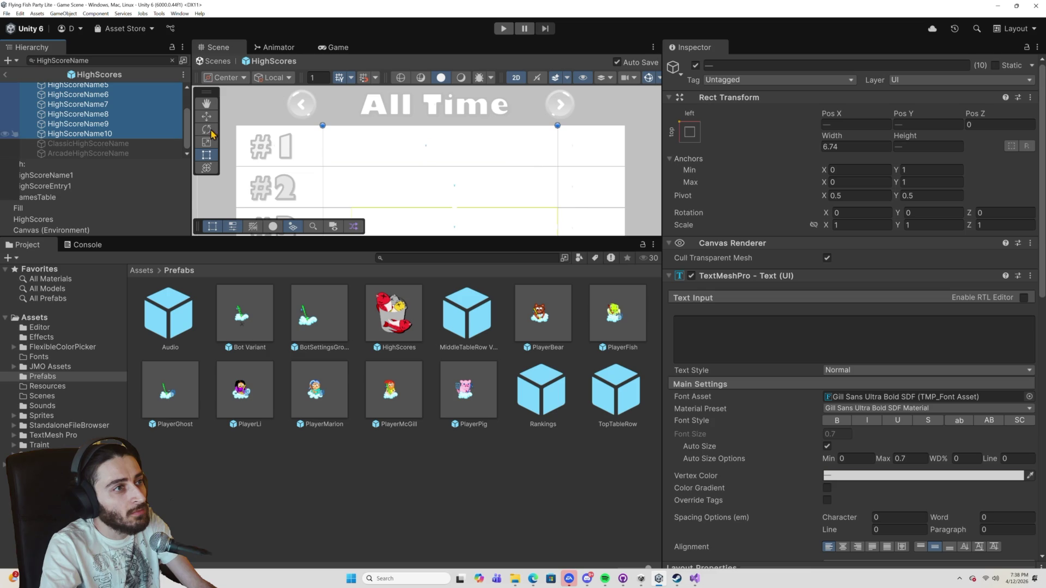
{"action": "left_click_drag", "start_coordinate": [321, 124], "coordinate": [308, 124]}
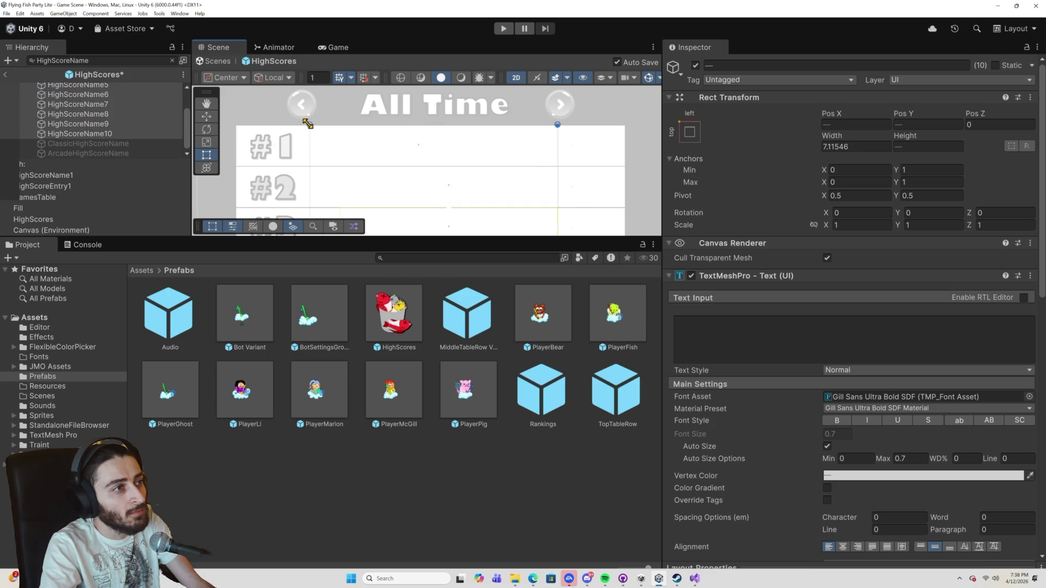
{"action": "key", "text": "ctrl+s"}
Check rows #4–#10, reselect the listed name fields, and remove 'Name' from the Hierarchy search.
{"action": "scroll", "coordinate": [136, 111], "scroll_direction": "up", "scroll_amount": 2}
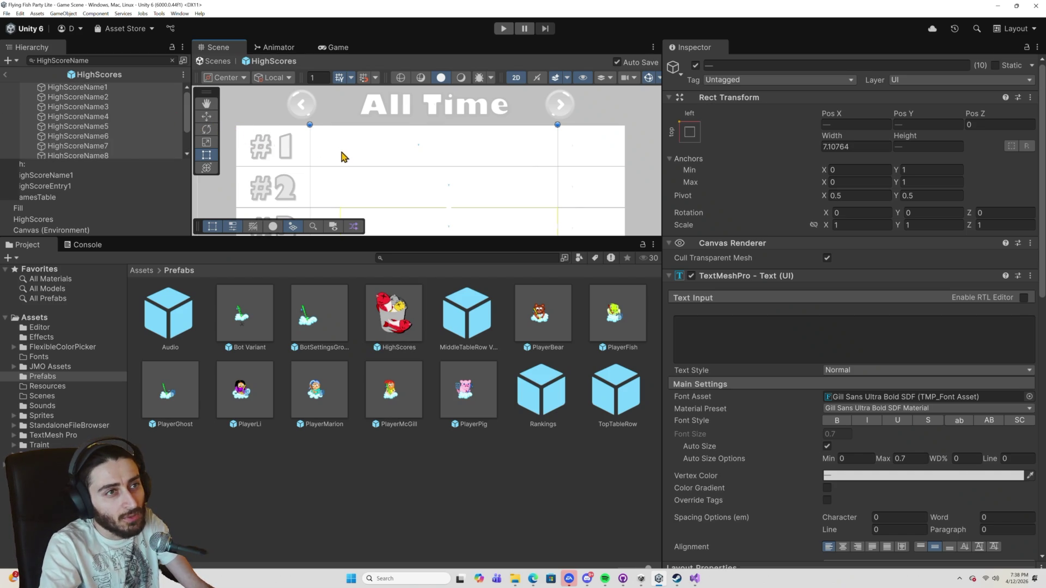
{"action": "scroll", "coordinate": [338, 158], "scroll_direction": "down", "scroll_amount": 5}
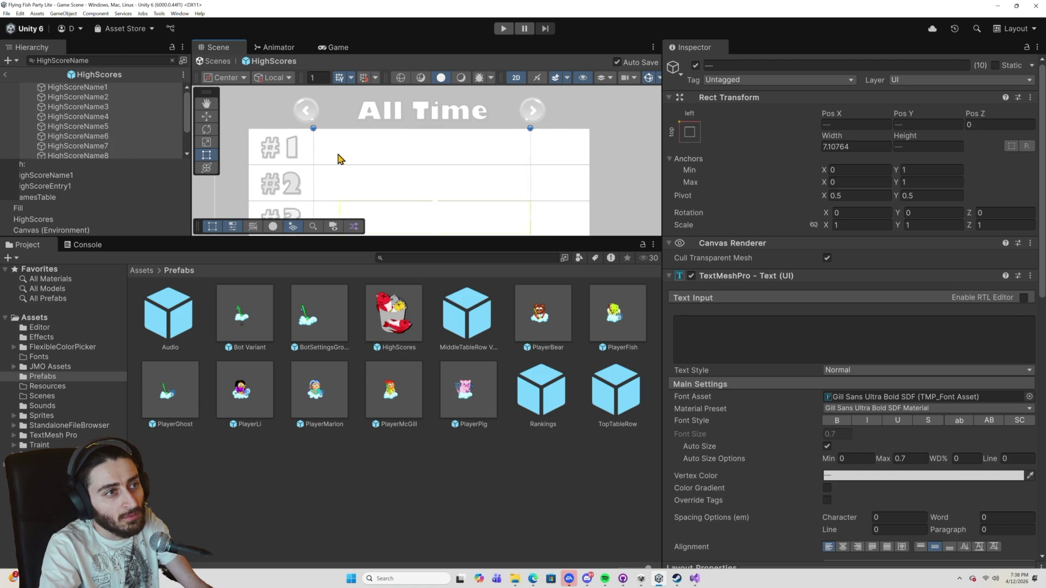
{"action": "left_click_drag", "start_coordinate": [375, 165], "coordinate": [378, 114]}
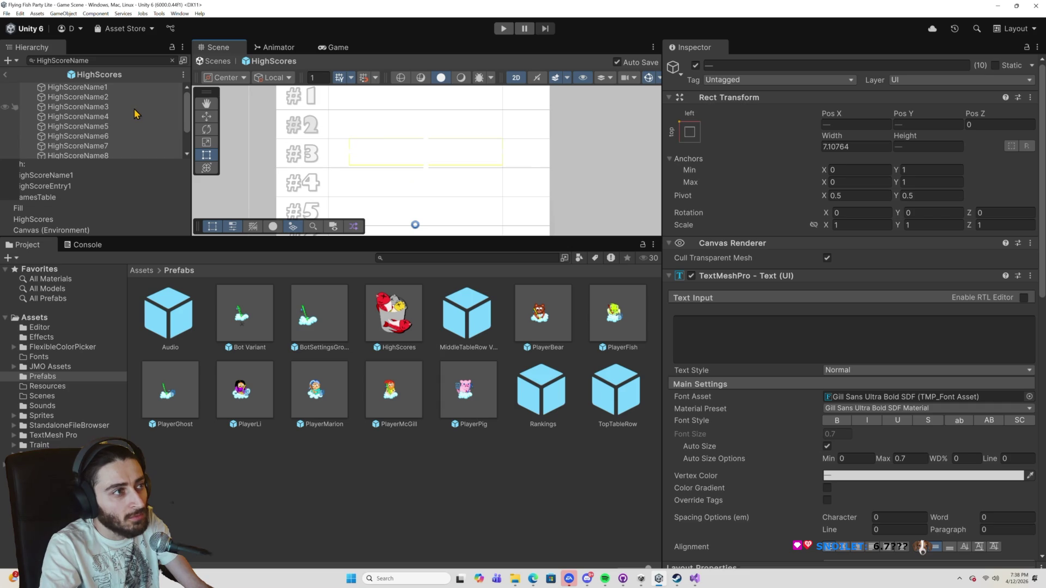
{"action": "scroll", "coordinate": [418, 182], "scroll_direction": "down", "scroll_amount": 2}
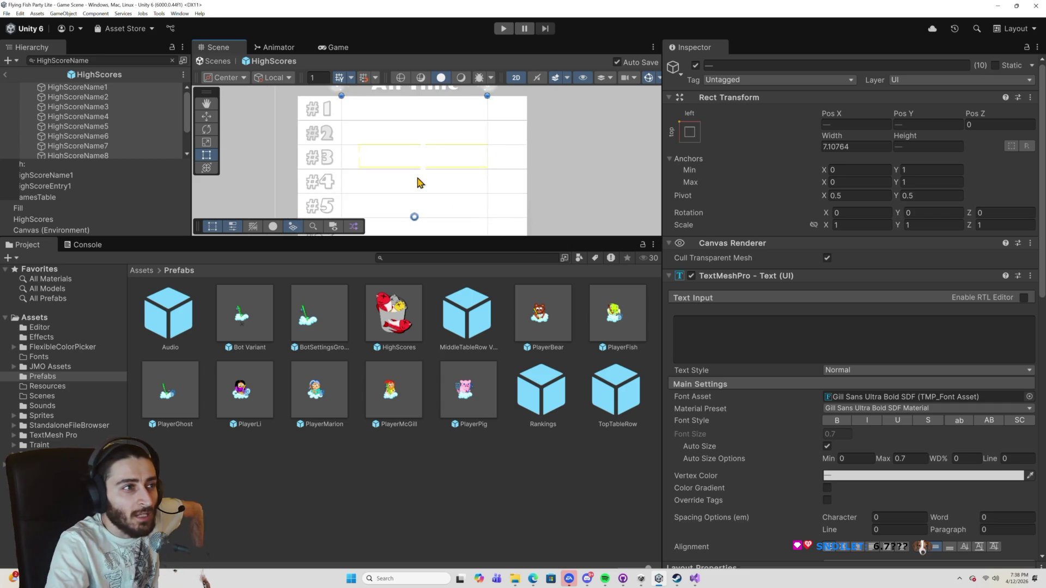
{"action": "scroll", "coordinate": [419, 181], "scroll_direction": "down", "scroll_amount": 2}
{"action": "mouse_move", "coordinate": [426, 181]}
{"action": "left_mouse_down"}
{"action": "mouse_move", "coordinate": [432, 140]}
{"action": "mouse_move", "coordinate": [444, 161]}
{"action": "mouse_move", "coordinate": [446, 127]}
{"action": "mouse_move", "coordinate": [453, 186]}
{"action": "left_mouse_up"}
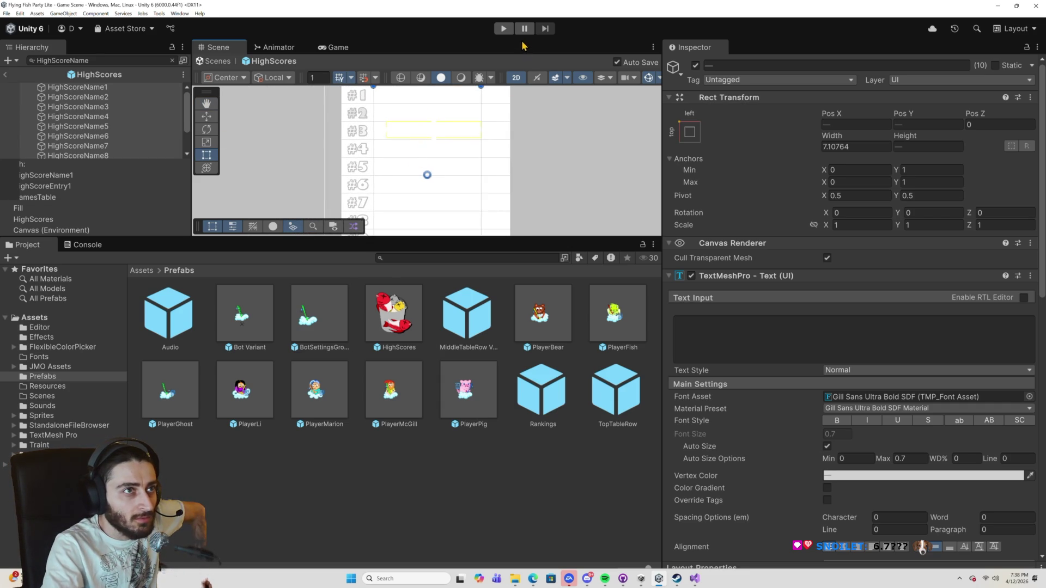
{"action": "left_click", "coordinate": [168, 116]}
{"action": "key", "text": "ctrl+a"}
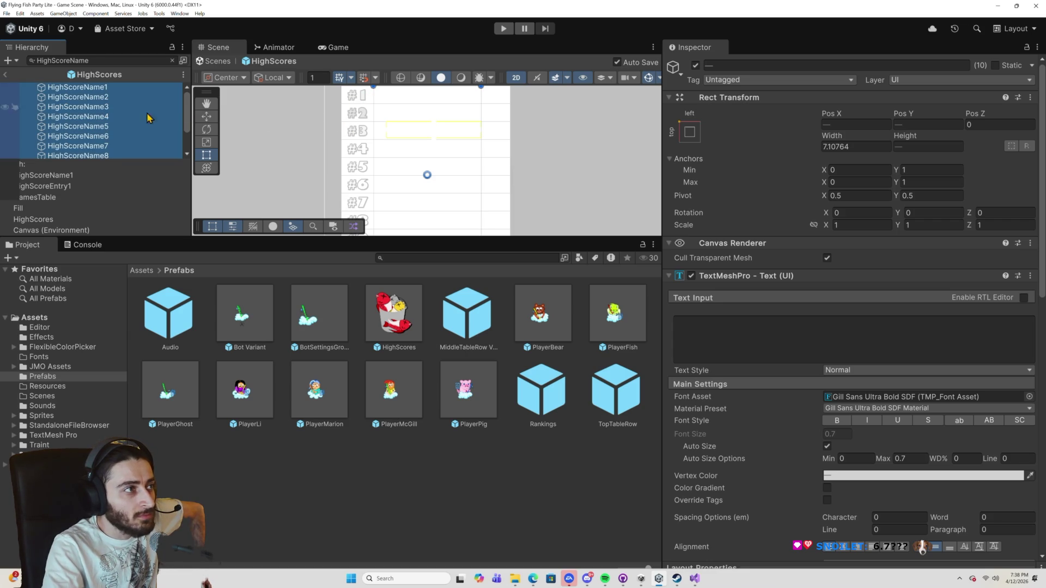
{"action": "scroll", "coordinate": [111, 131], "scroll_direction": "down", "scroll_amount": 2}
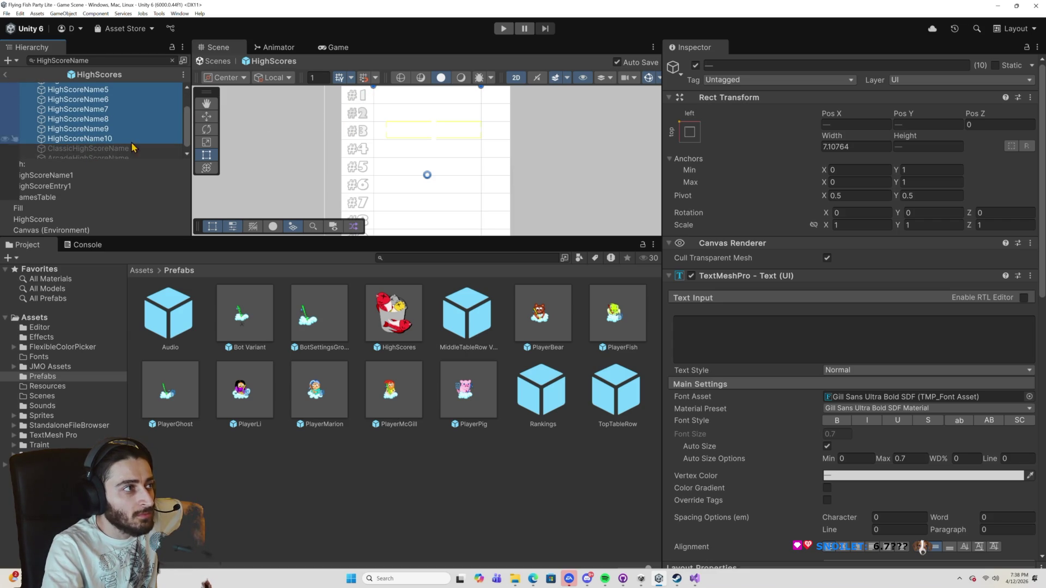
{"action": "left_click_drag", "start_coordinate": [212, 240], "coordinate": [212, 353]}
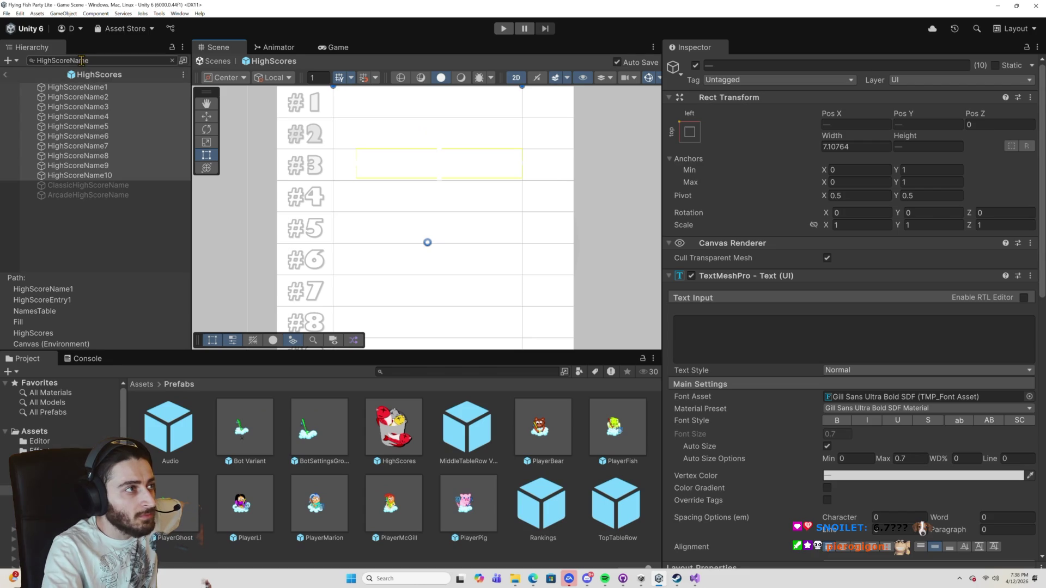
{"action": "left_click_drag", "start_coordinate": [71, 60], "coordinate": [110, 64]}
{"action": "key", "text": "BackSpace"}
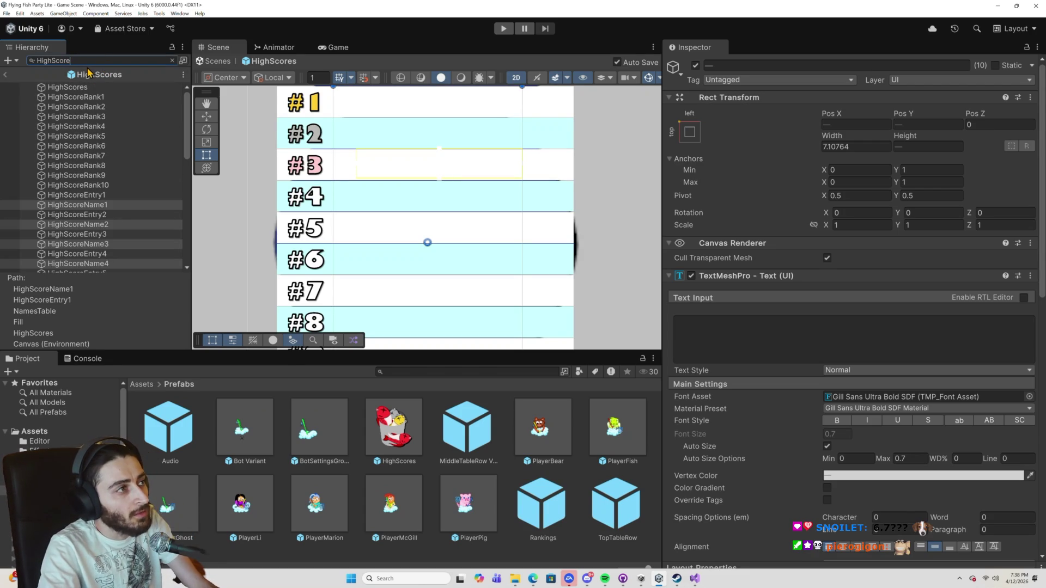
Select HighScoreRank1 through HighScoreRank10, then narrow the selection to HighScoreRank8.
{"action": "type", "text": "Ra"}
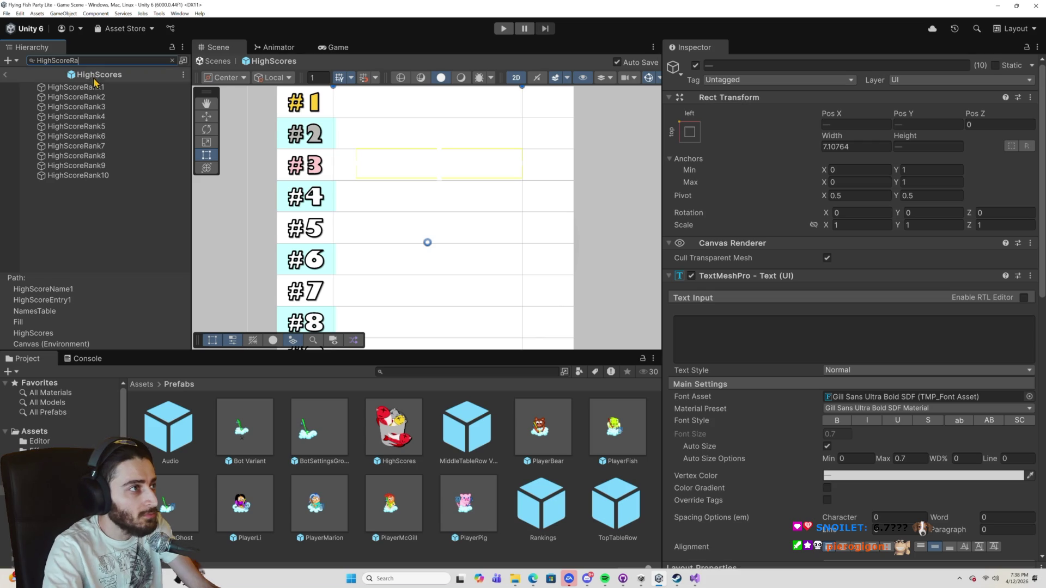
{"action": "left_click", "coordinate": [82, 87]}
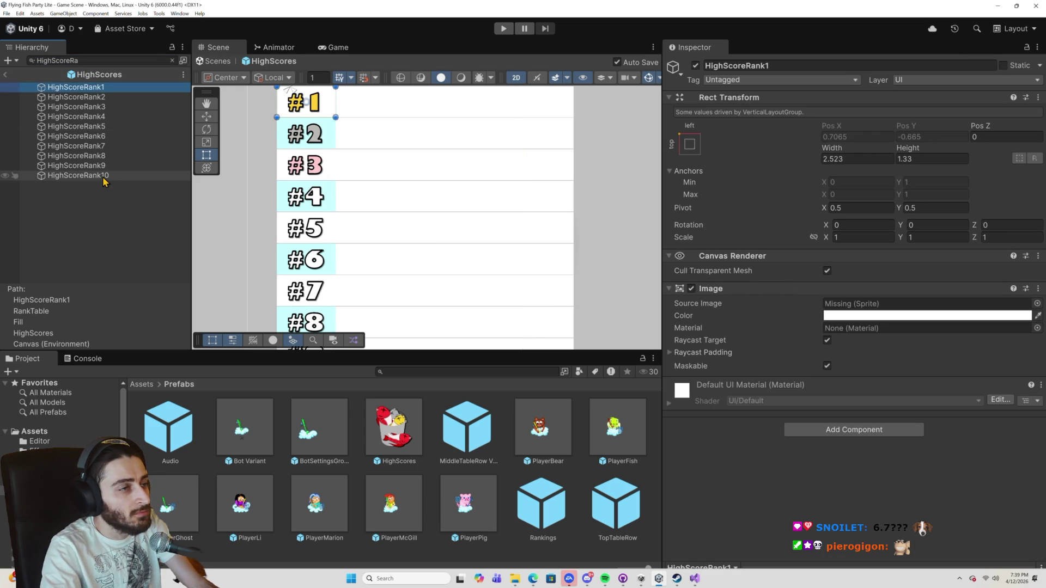
{"action": "left_click", "coordinate": [103, 177], "text": "shift"}
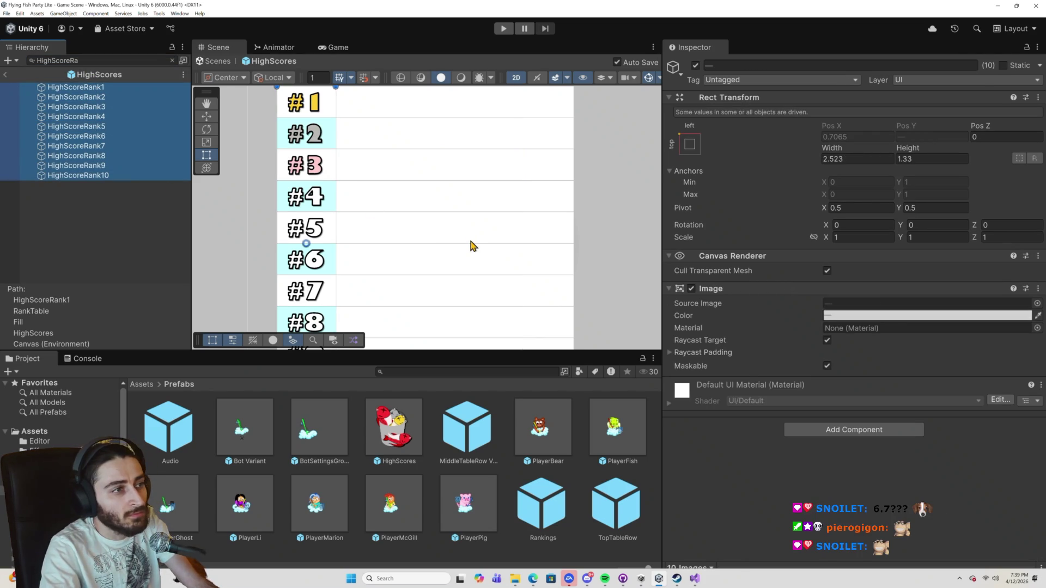
{"action": "scroll", "coordinate": [472, 248], "scroll_direction": "down", "scroll_amount": 1}
{"action": "scroll", "coordinate": [472, 248], "scroll_direction": "down", "scroll_amount": 1}
{"action": "mouse_move", "coordinate": [474, 260]}
{"action": "left_mouse_down"}
{"action": "mouse_move", "coordinate": [463, 205]}
{"action": "mouse_move", "coordinate": [484, 201]}
{"action": "left_mouse_up"}
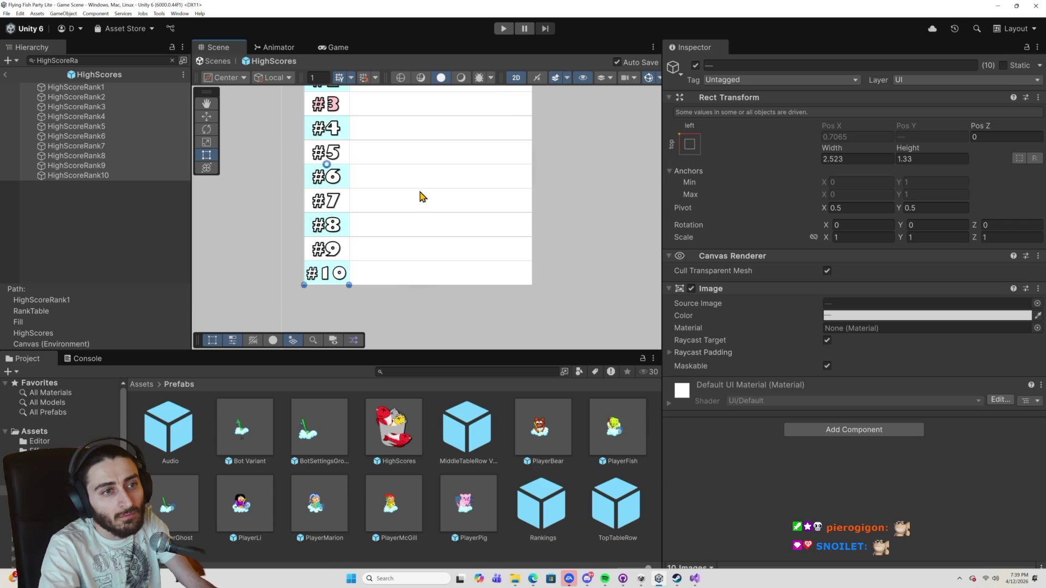
{"action": "left_click", "coordinate": [98, 156]}
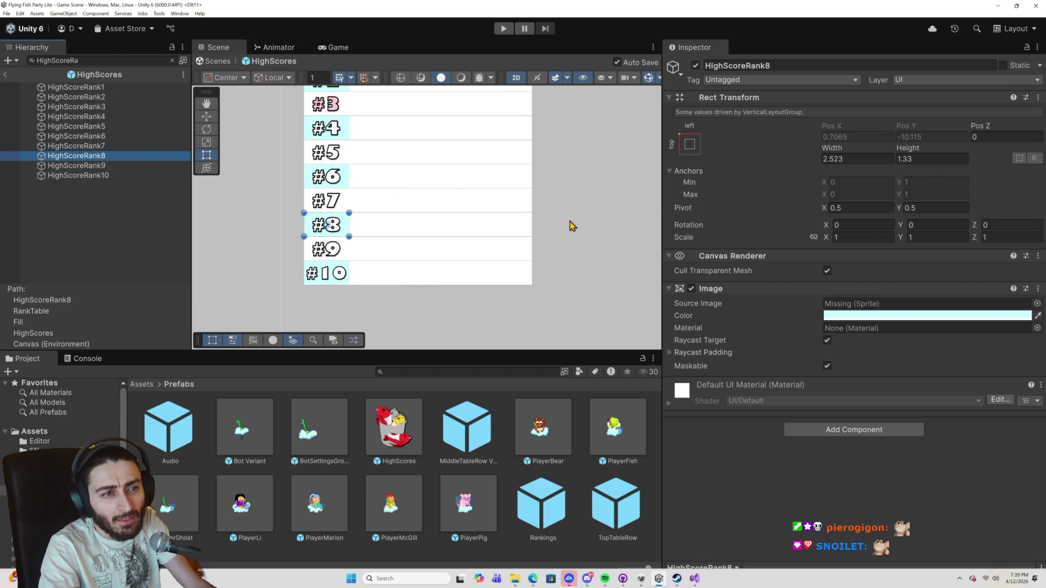
Trim the search back to 'HighScore' and drag-select the rank labels for rows 6–10.
{"action": "left_click", "coordinate": [85, 60]}
{"action": "left_click", "coordinate": [85, 60]}
{"action": "key", "text": "BackSpace"}
{"action": "key", "text": "BackSpace"}
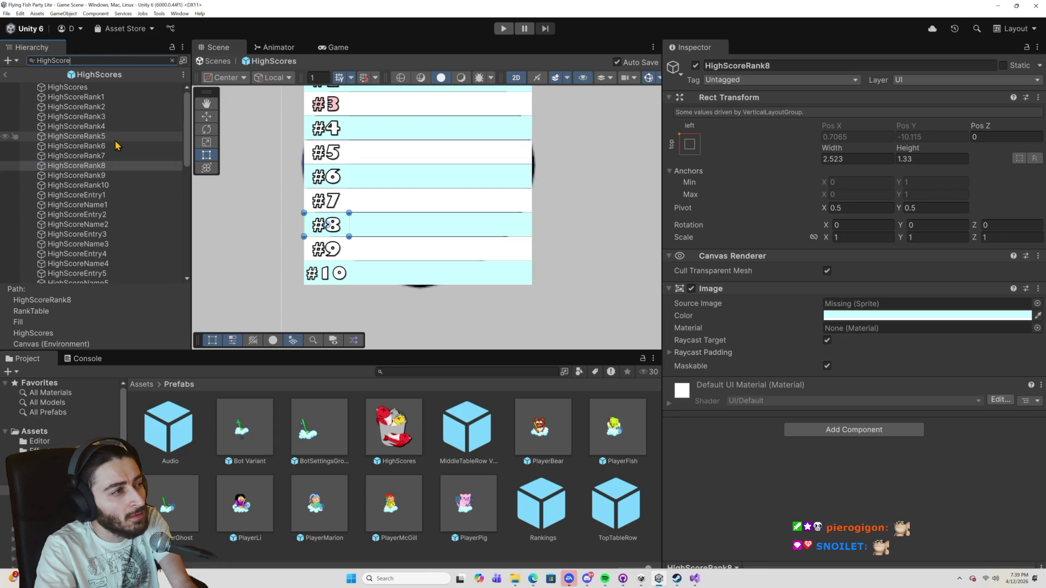
{"action": "scroll", "coordinate": [117, 148], "scroll_direction": "down", "scroll_amount": 3}
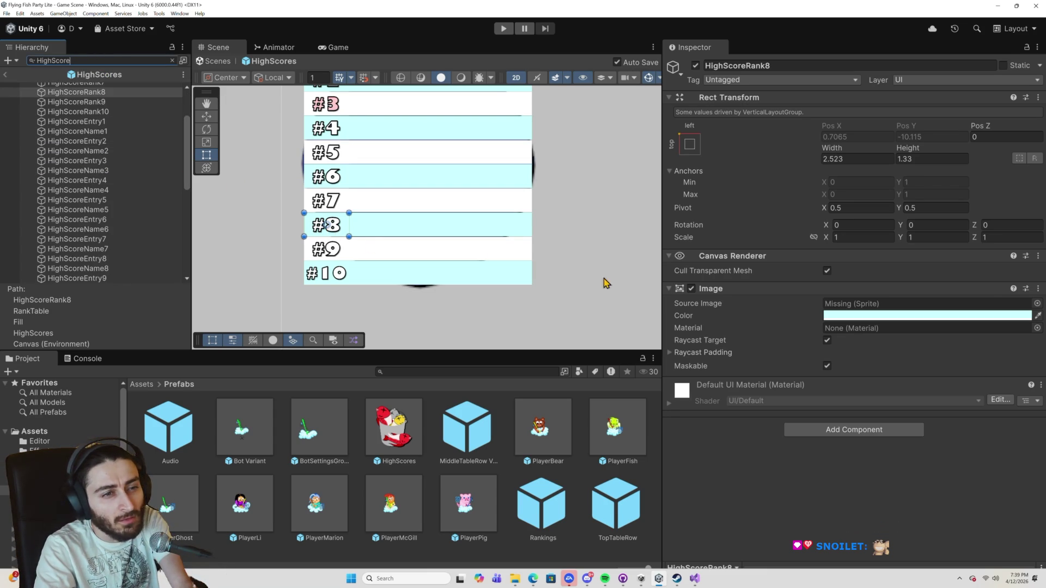
{"action": "left_click", "coordinate": [333, 233]}
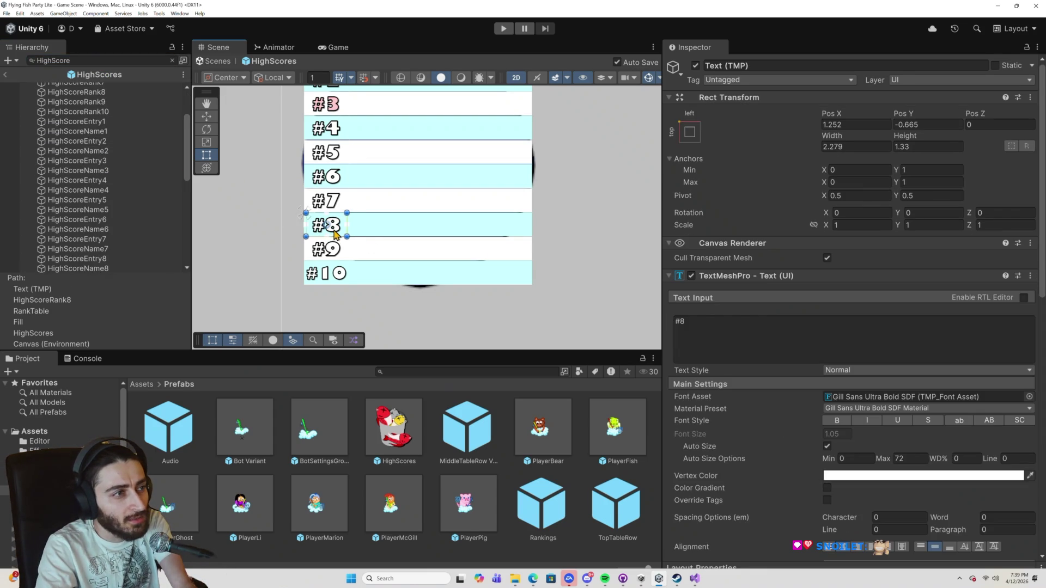
{"action": "scroll", "coordinate": [169, 210], "scroll_direction": "down", "scroll_amount": 10}
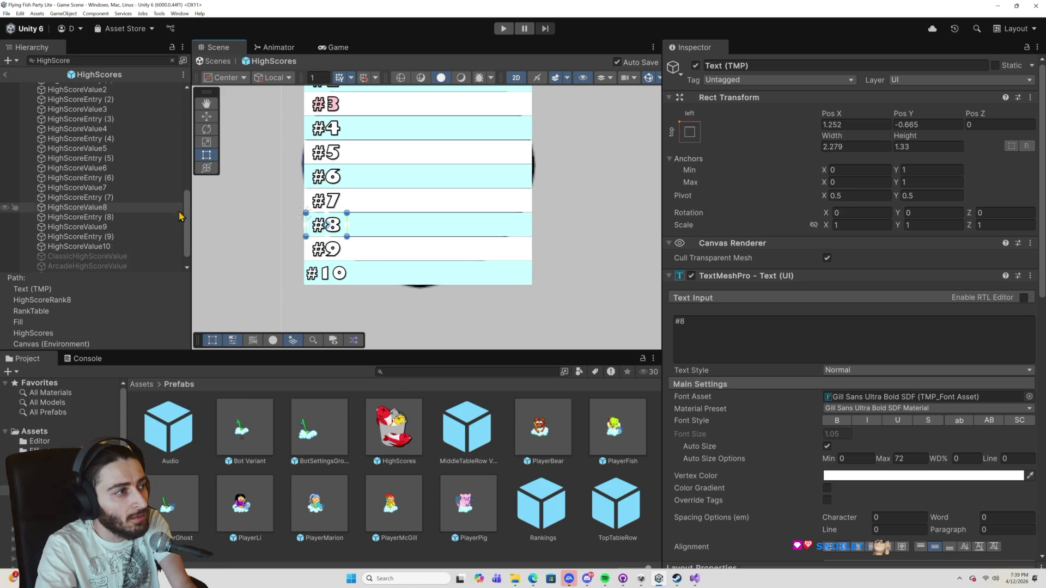
{"action": "left_click_drag", "start_coordinate": [351, 292], "coordinate": [327, 166]}
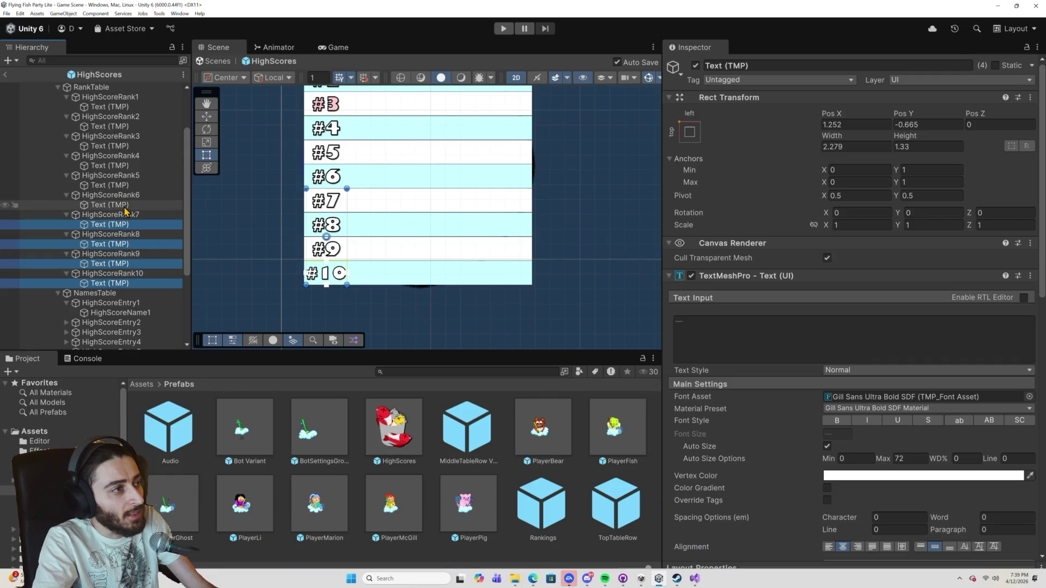
Add the rank labels for rows 1–5 to the selection.
{"action": "left_click", "coordinate": [120, 185], "text": "ctrl"}
{"action": "left_click", "coordinate": [120, 166], "text": "ctrl"}
{"action": "left_click", "coordinate": [119, 146], "text": "ctrl"}
{"action": "left_click", "coordinate": [117, 126], "text": "ctrl"}
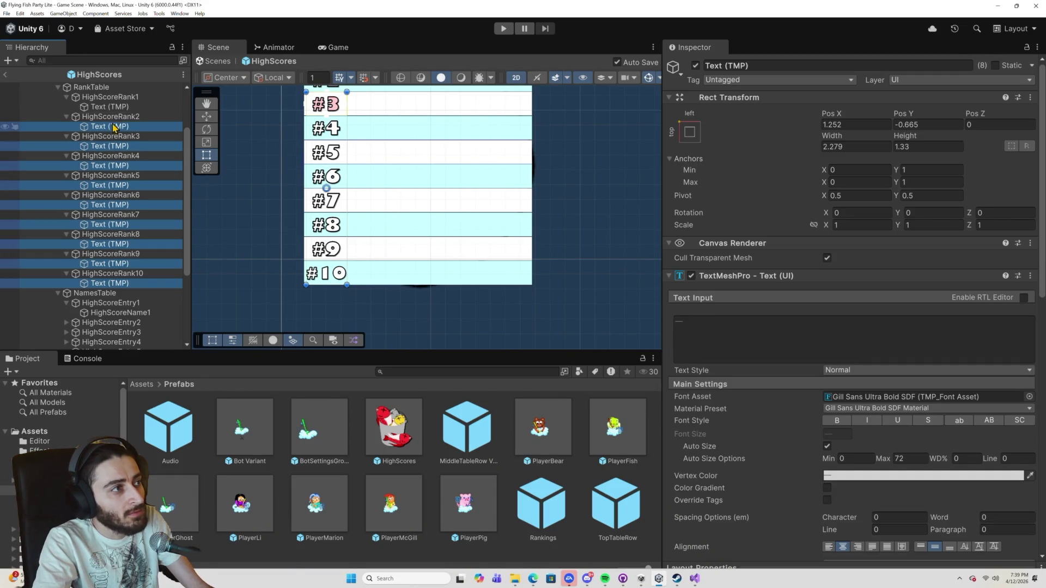
{"action": "left_click", "coordinate": [113, 106], "text": "ctrl"}
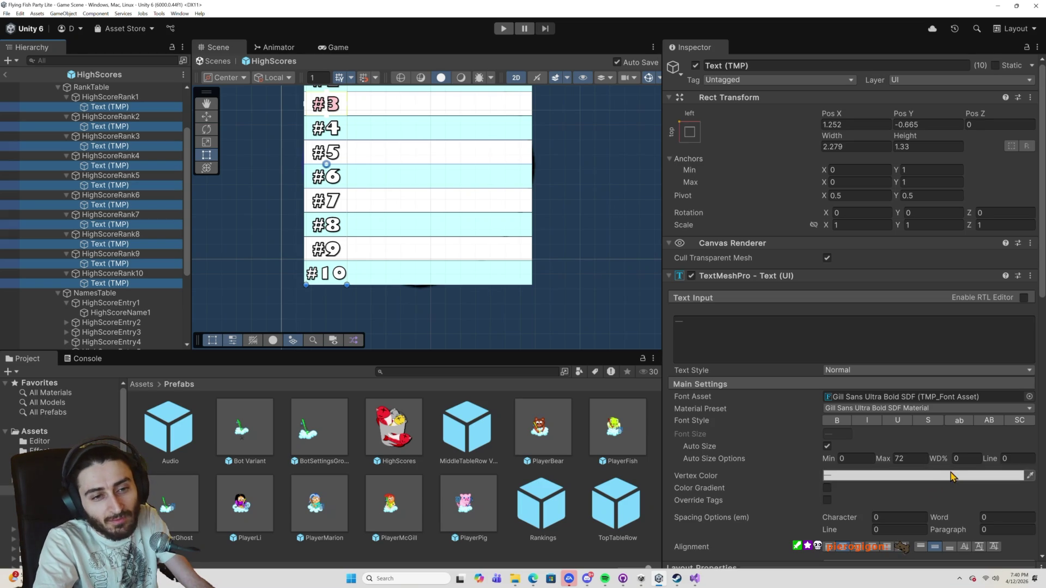
Set the rank labels' Auto Size maximum to 0.8, nudge them left, and play the game.
{"action": "left_click", "coordinate": [904, 461]}
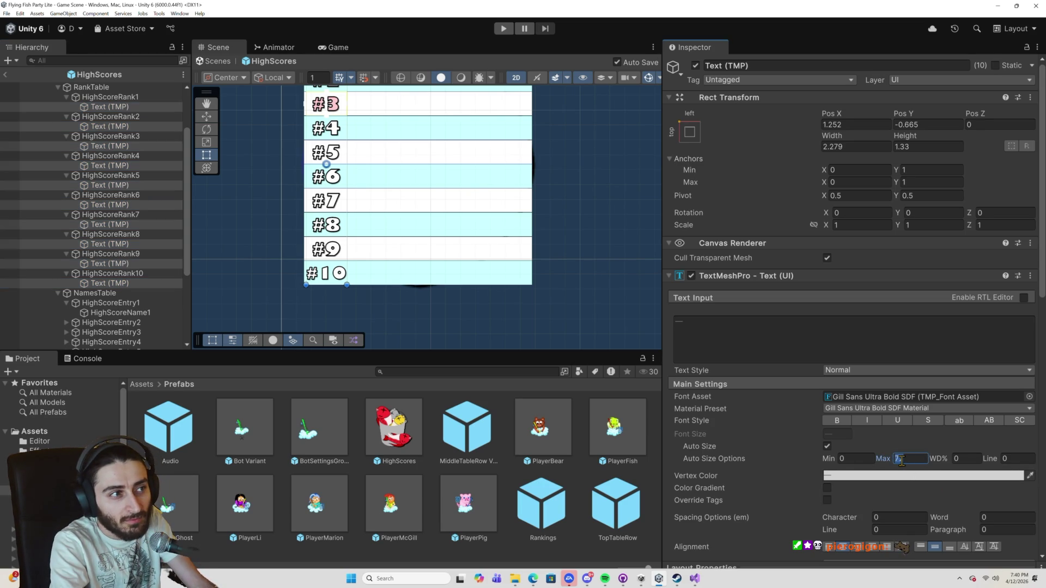
{"action": "type", "text": "0.8"}
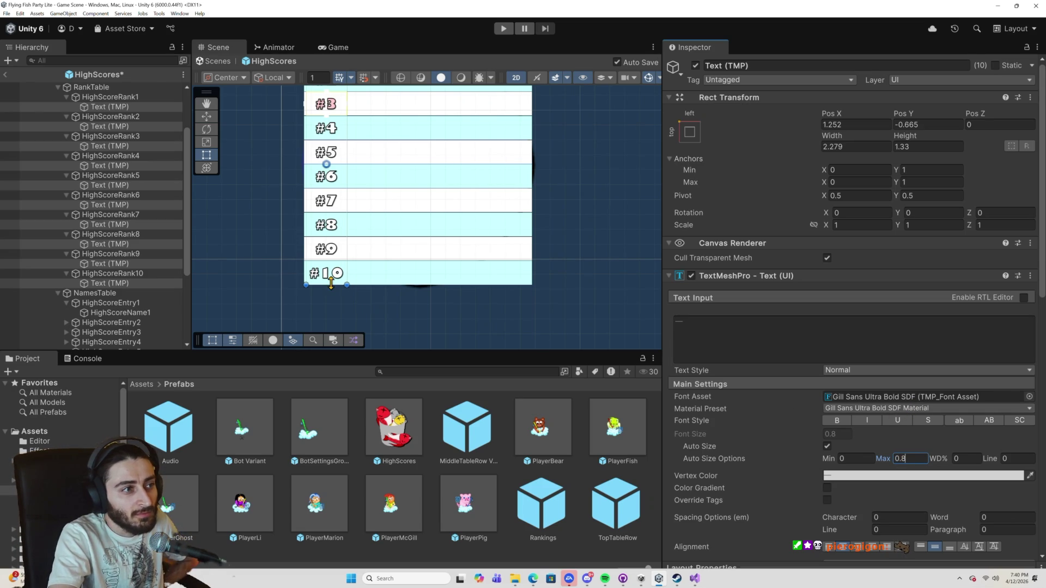
{"action": "left_click", "coordinate": [333, 282]}
{"action": "left_click_drag", "start_coordinate": [330, 285], "coordinate": [329, 286]}
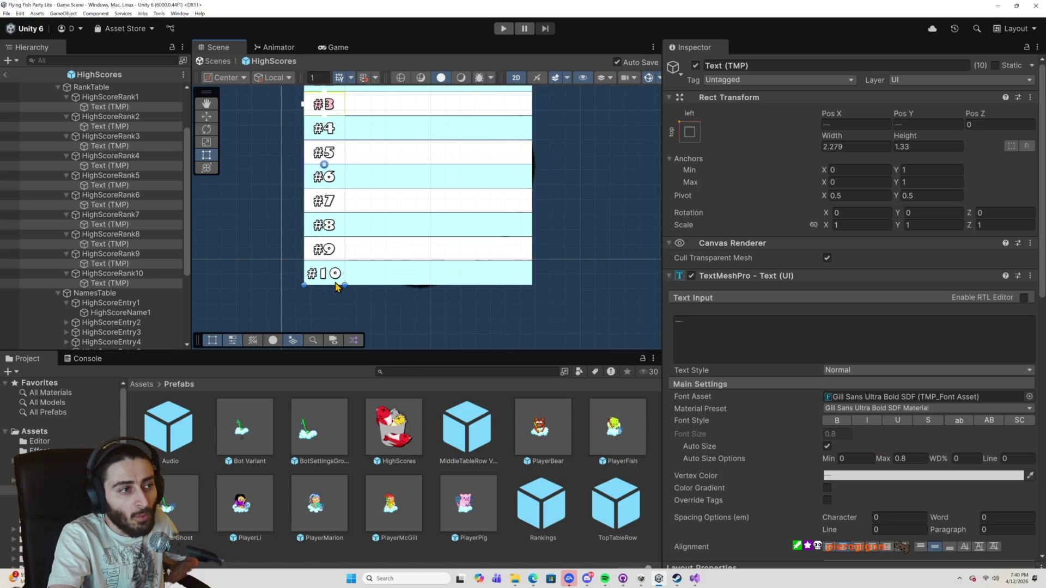
{"action": "left_click", "coordinate": [503, 29]}
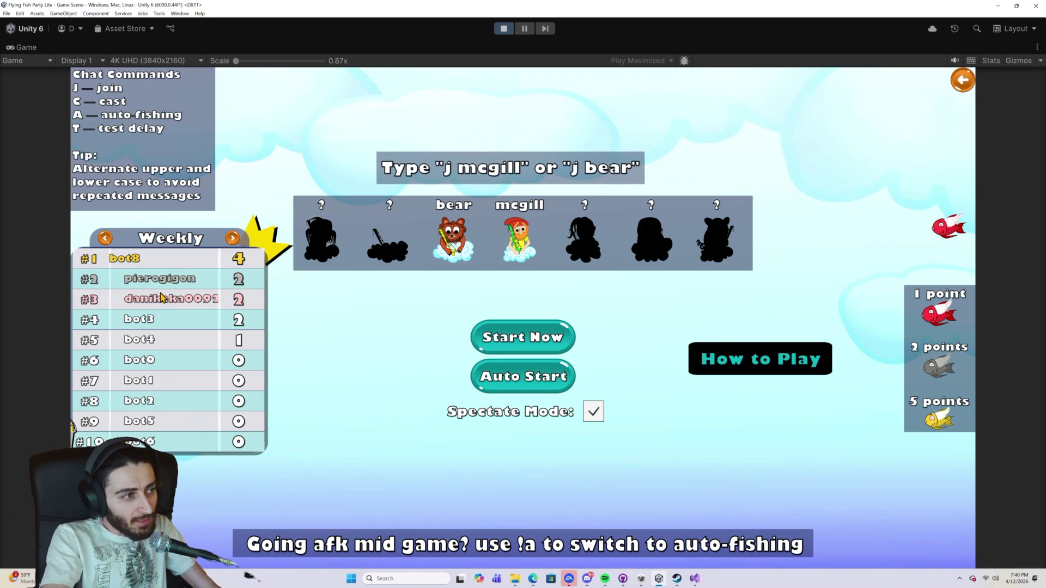
Stop Play mode with Ctrl+P to return to editing the HighScores prefab.
{"action": "key", "text": "ctrl+p"}
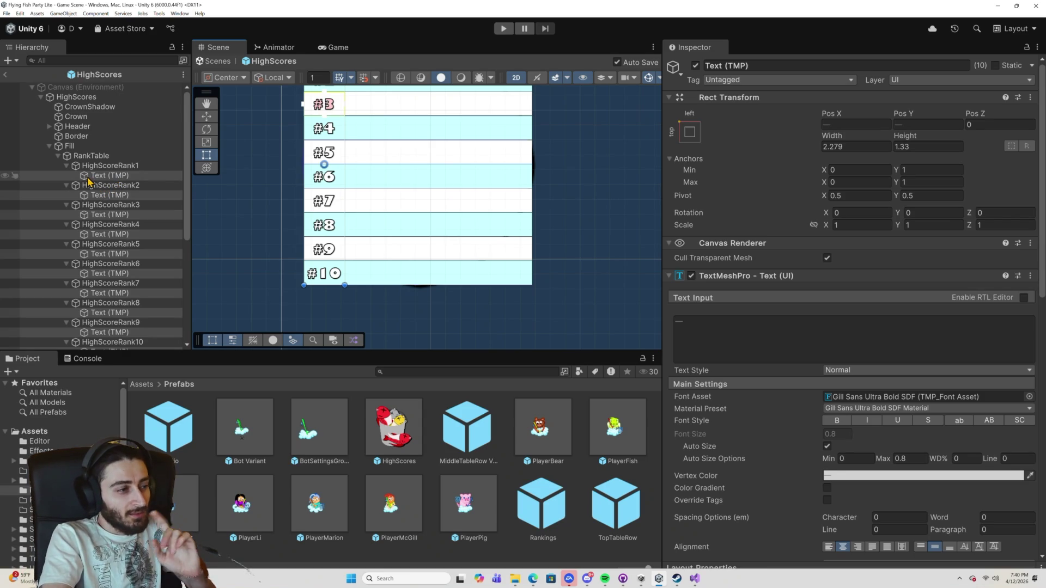
Expand the NamesTable entries and select HighScoreName1 in the Hierarchy.
{"action": "scroll", "coordinate": [155, 197], "scroll_direction": "down", "scroll_amount": 6}
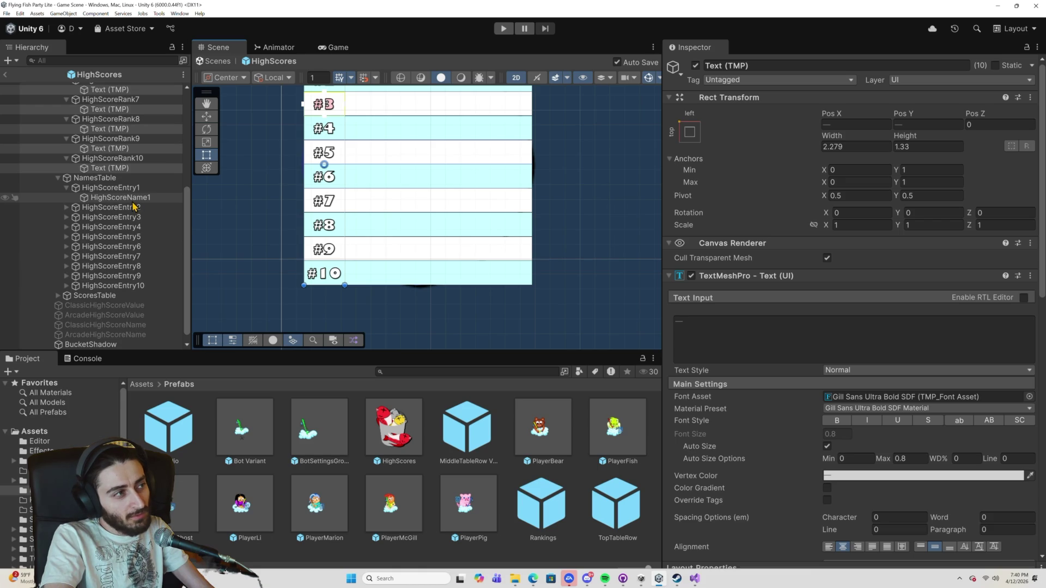
{"action": "left_click", "coordinate": [66, 208]}
{"action": "left_click", "coordinate": [117, 217]}
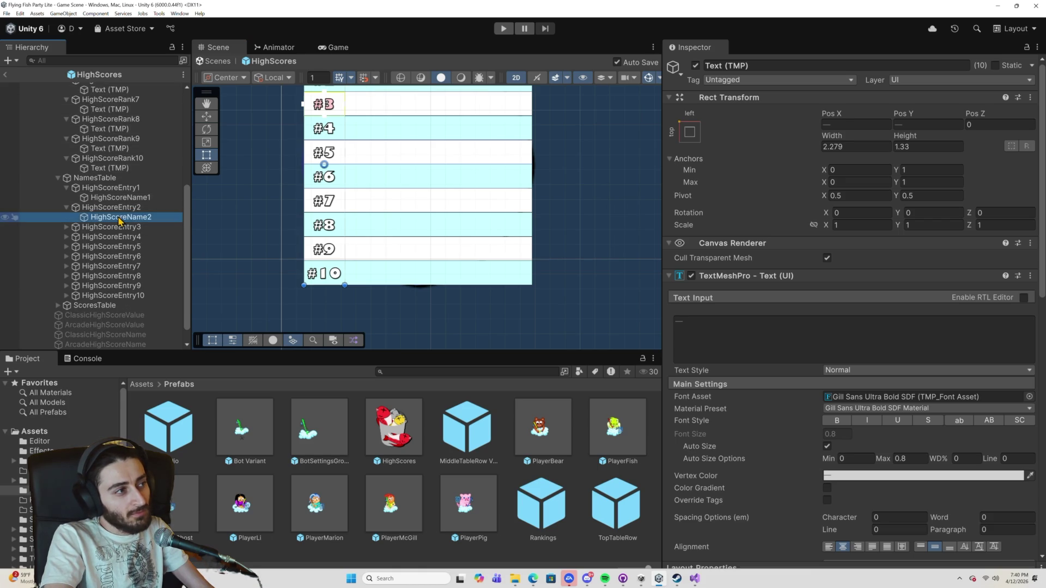
{"action": "scroll", "coordinate": [326, 185], "scroll_direction": "down", "scroll_amount": 2}
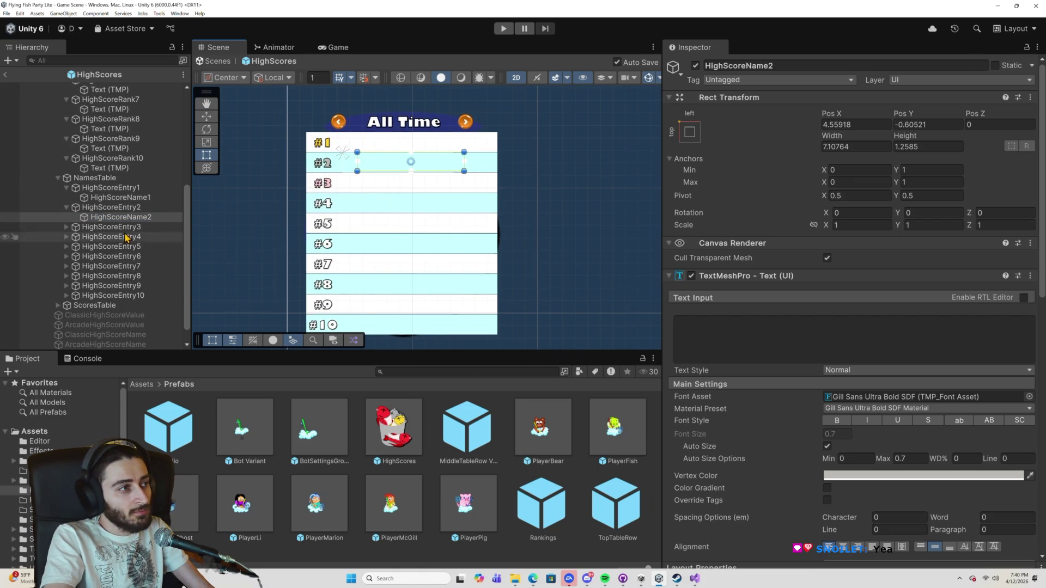
{"action": "left_click", "coordinate": [116, 199]}
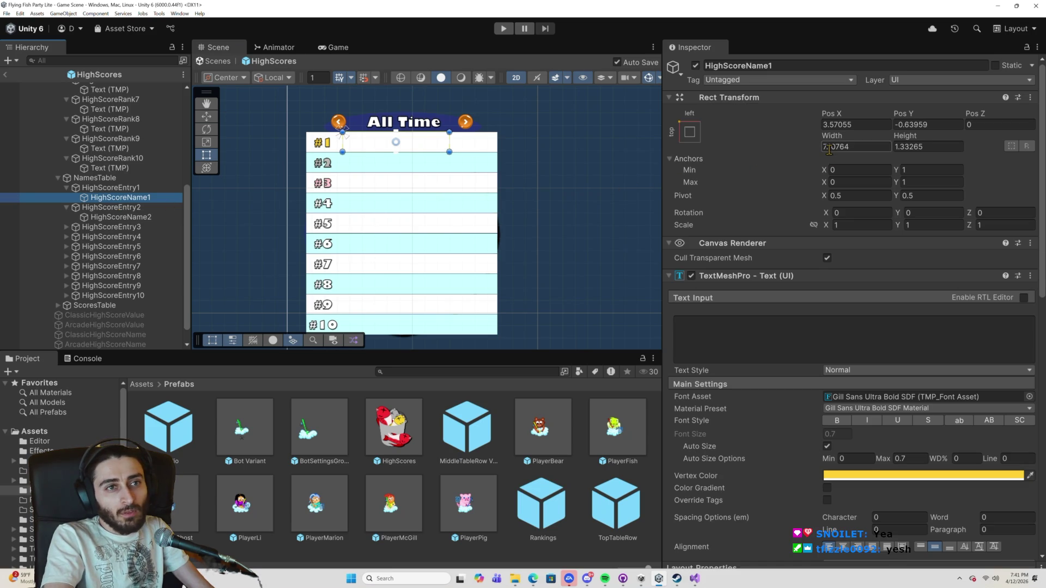
Set HighScoreName1's Rect Transform width to 7.8, then compare it with HighScoreName3.
{"action": "left_click_drag", "start_coordinate": [830, 148], "coordinate": [856, 155]}
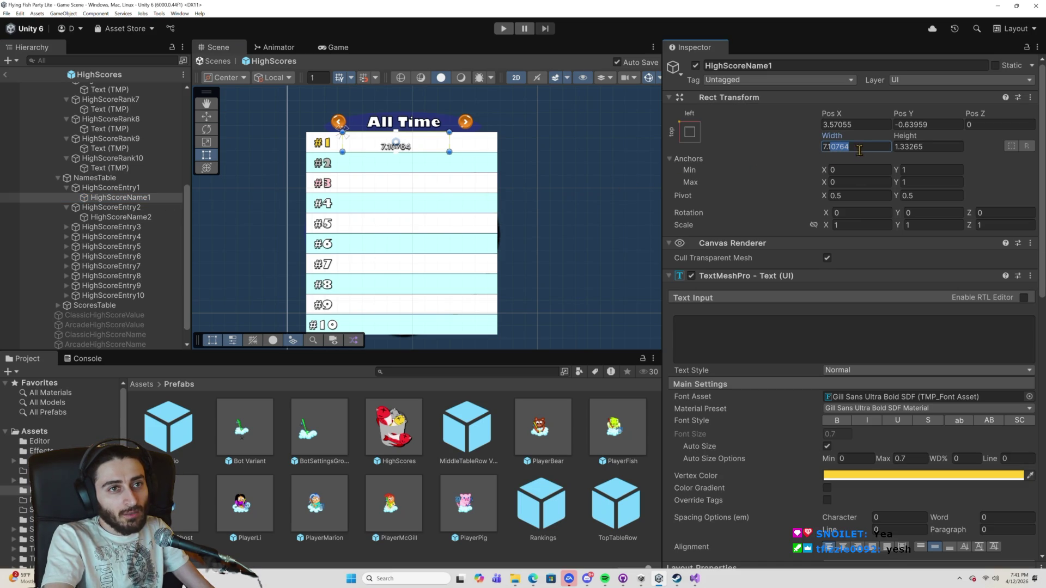
{"action": "type", "text": "3"}
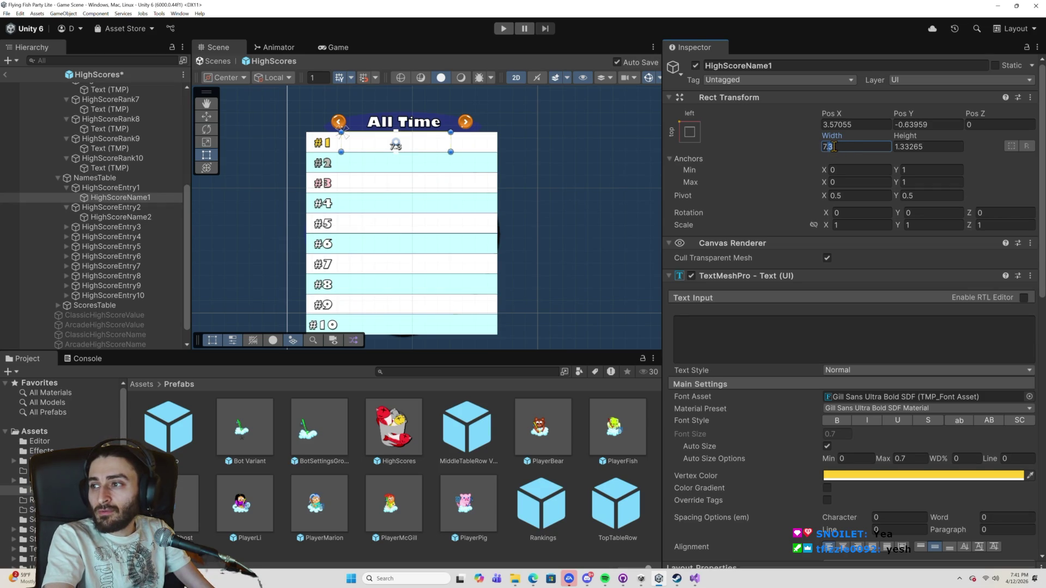
{"action": "type", "text": "5"}
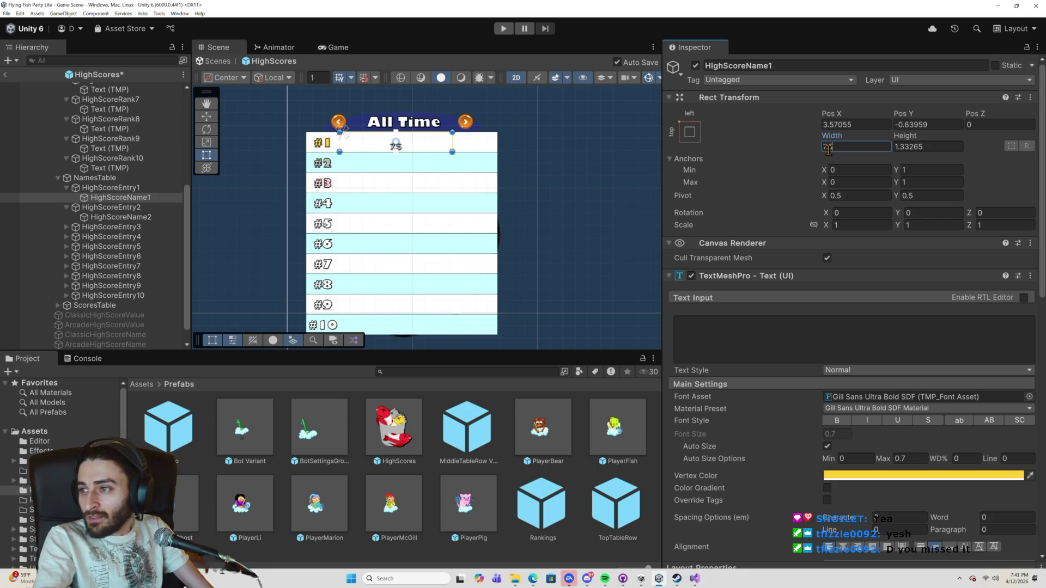
{"action": "double_click", "coordinate": [826, 151]}
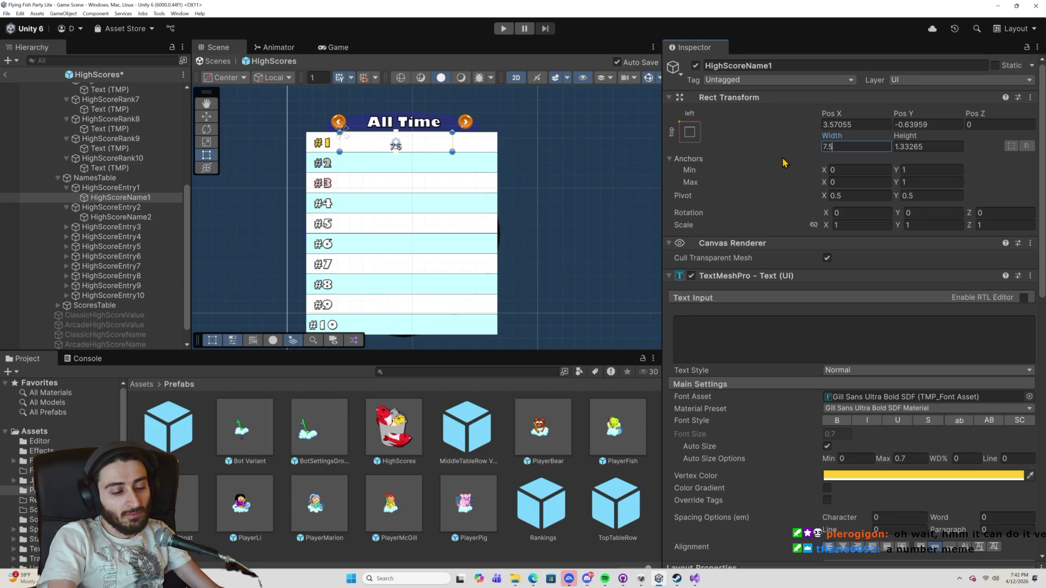
{"action": "key", "text": "BackSpace"}
{"action": "type", "text": "7"}
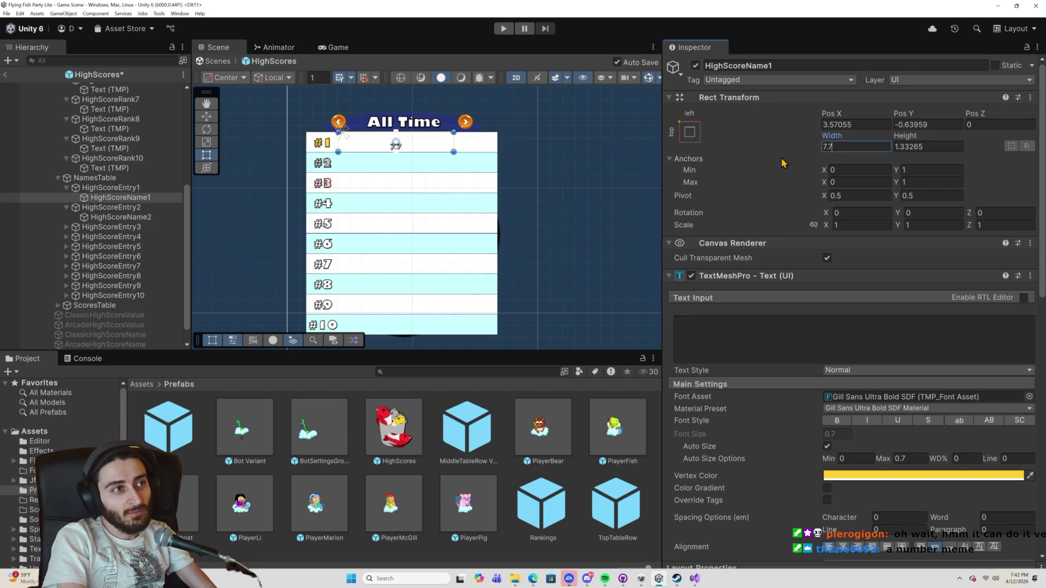
{"action": "key", "text": "BackSpace"}
{"action": "type", "text": "8"}
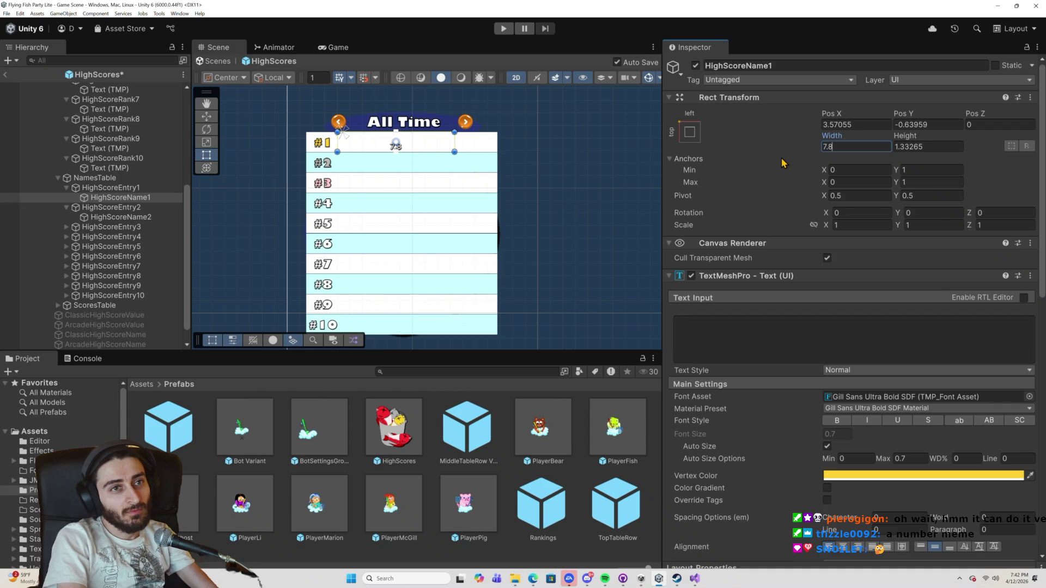
{"action": "left_click", "coordinate": [66, 231]}
{"action": "left_click", "coordinate": [124, 239]}
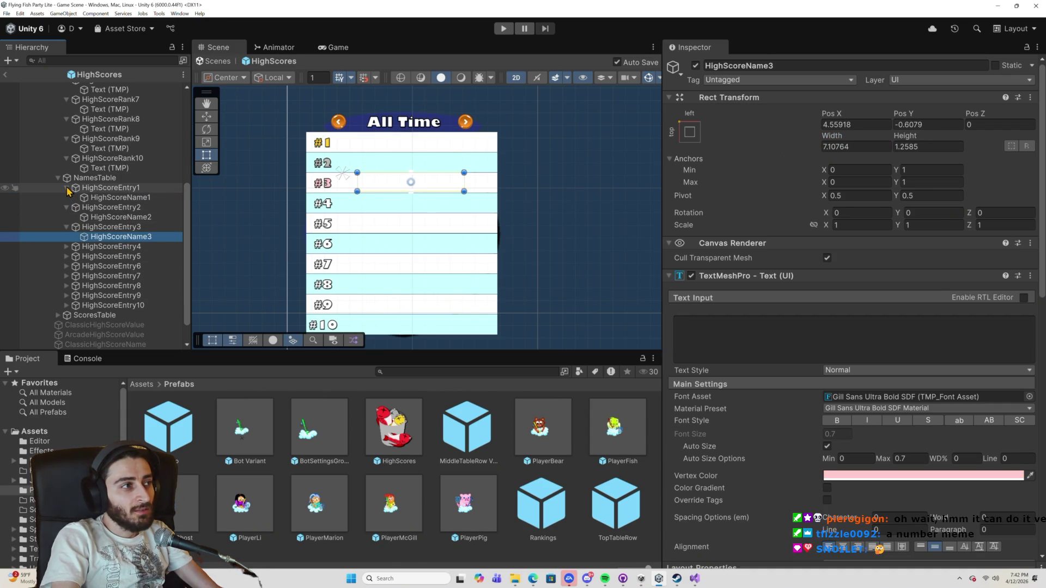
Compare HighScoreName1's layout with the first ScoresTable HighScoreEntry.
{"action": "left_click", "coordinate": [122, 198]}
{"action": "left_click", "coordinate": [58, 315]}
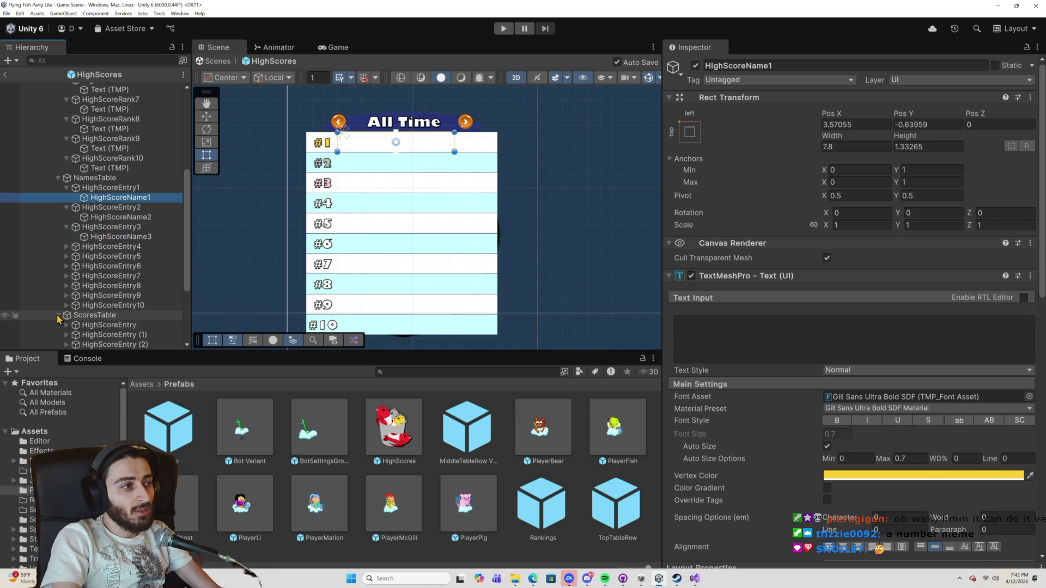
{"action": "left_click", "coordinate": [95, 325]}
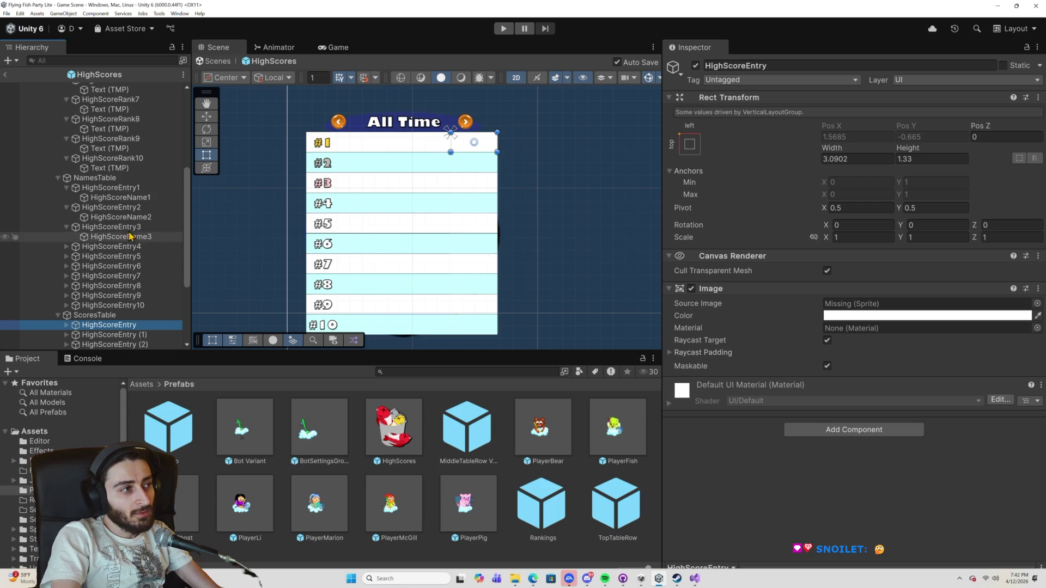
{"action": "left_click", "coordinate": [122, 199]}
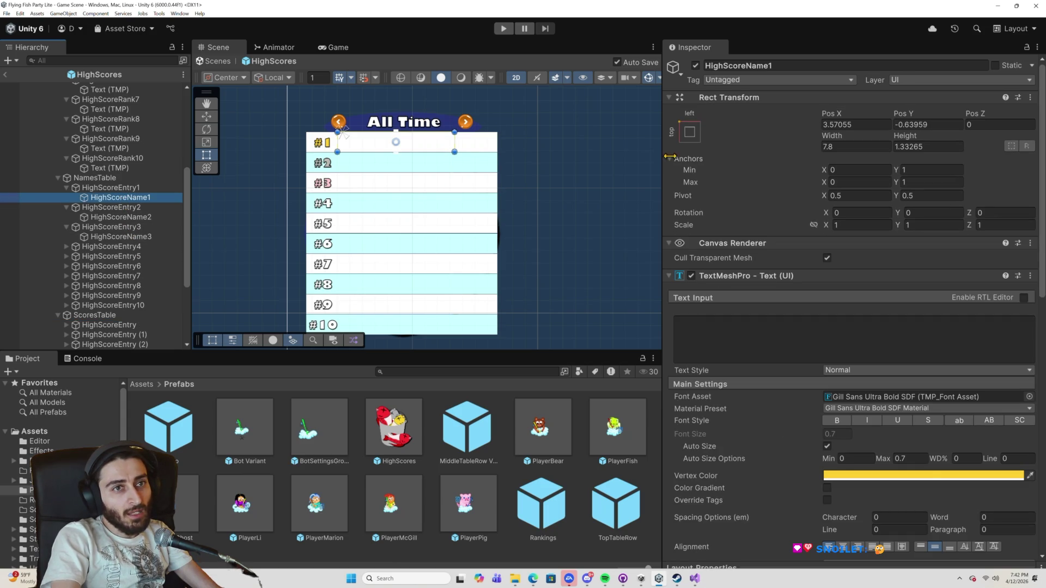
{"action": "left_click", "coordinate": [825, 146]}
{"action": "type", "text": "7.6"}
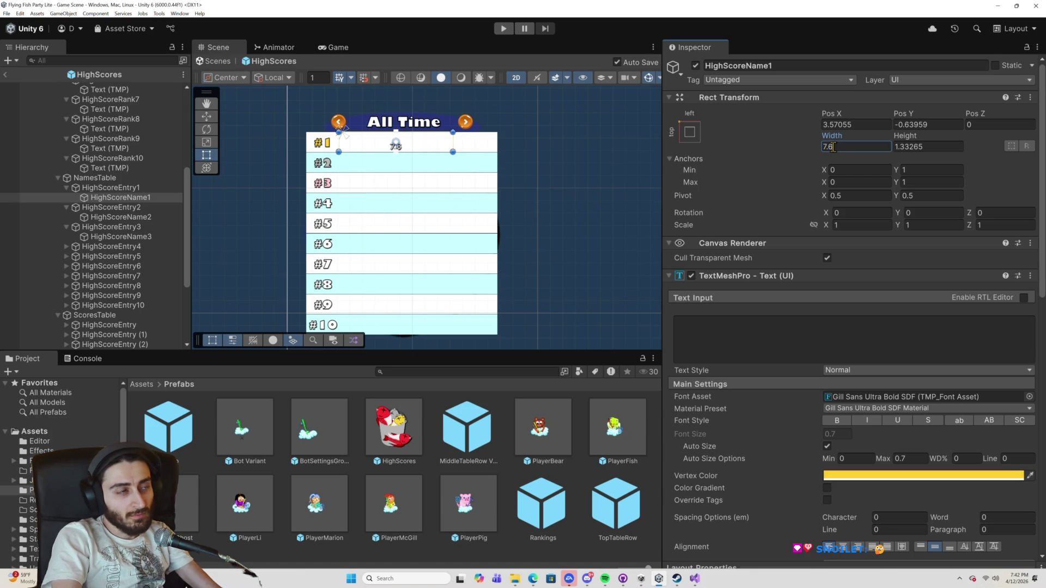
{"action": "left_click", "coordinate": [131, 325], "text": "ctrl"}
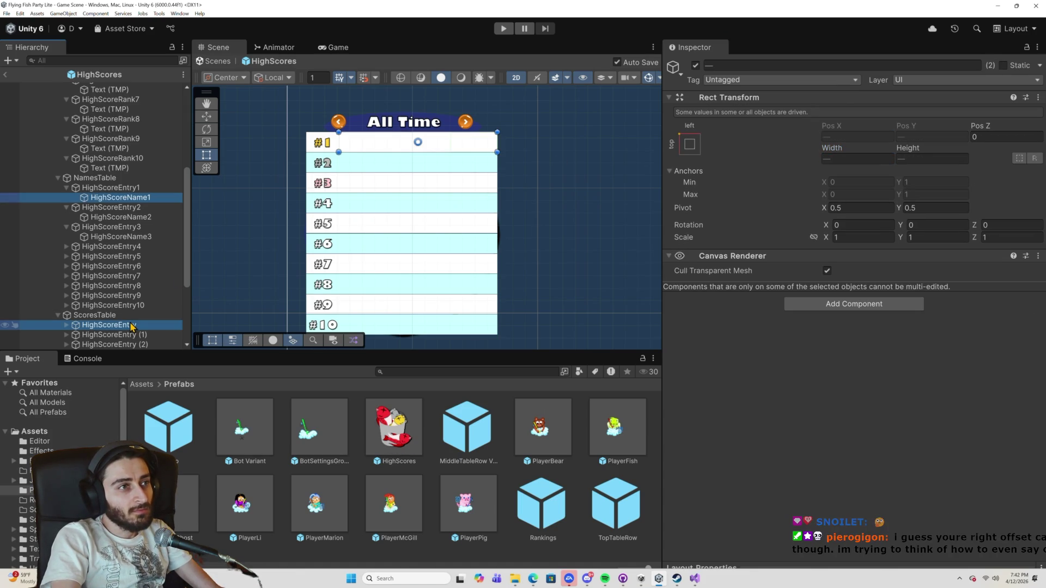
{"action": "left_click", "coordinate": [145, 198]}
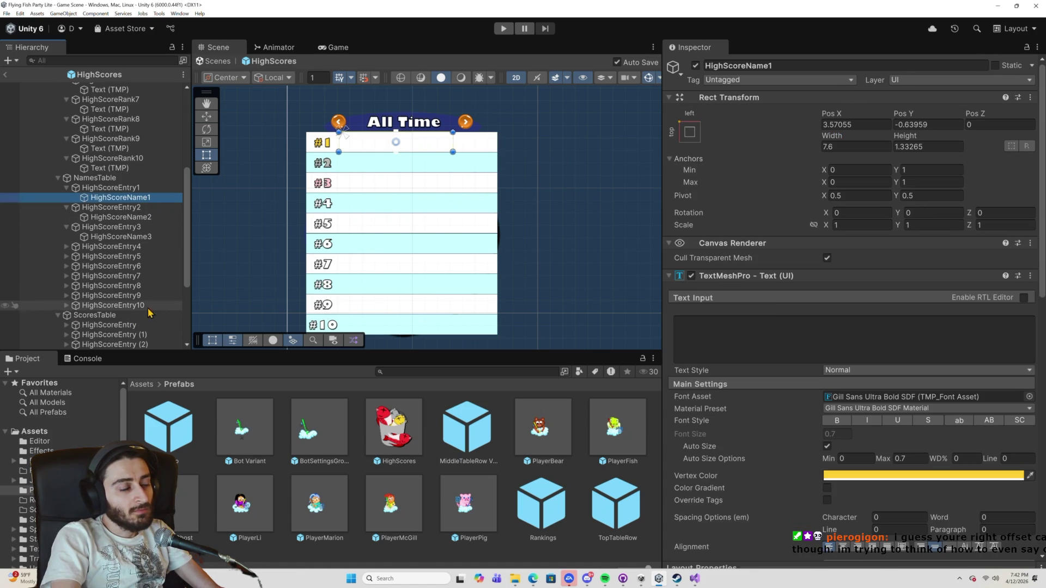
{"action": "left_click", "coordinate": [132, 325]}
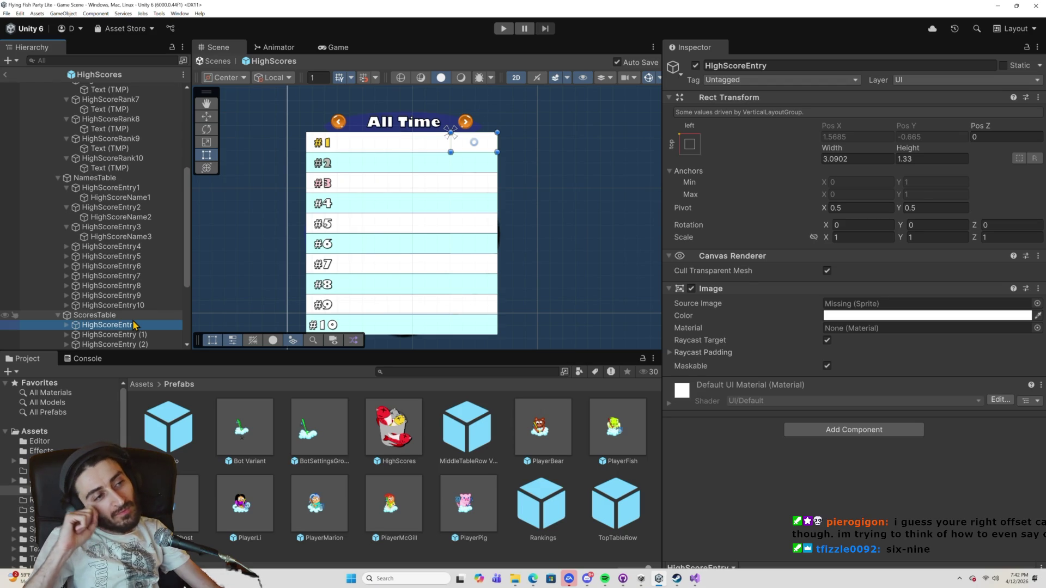
{"action": "left_click", "coordinate": [111, 197]}
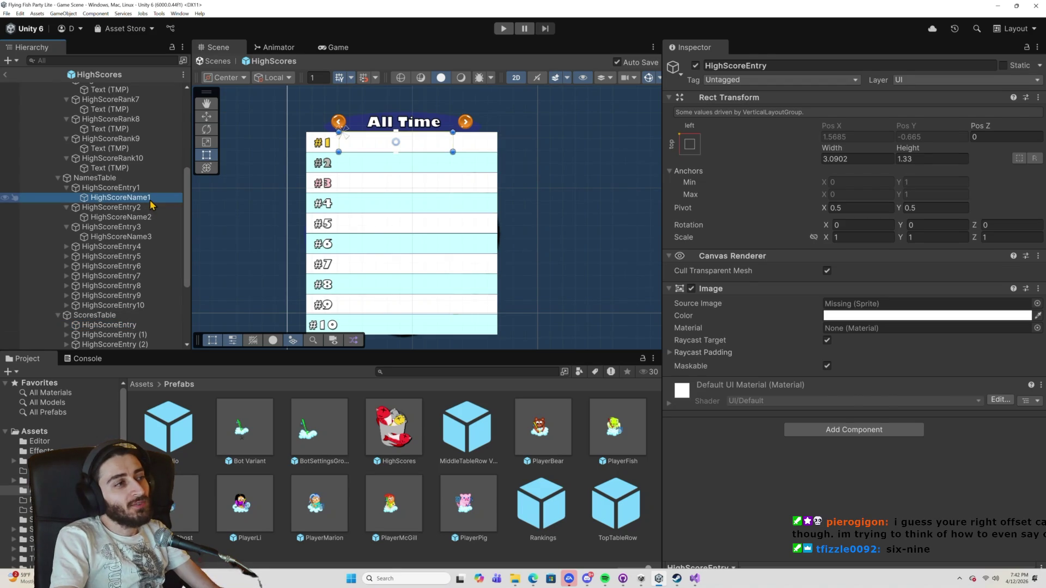
Expand HighScoreEntry4–10 and copy HighScoreName1's Pos X of 3.57055.
{"action": "left_click", "coordinate": [67, 246]}
{"action": "left_click", "coordinate": [66, 266]}
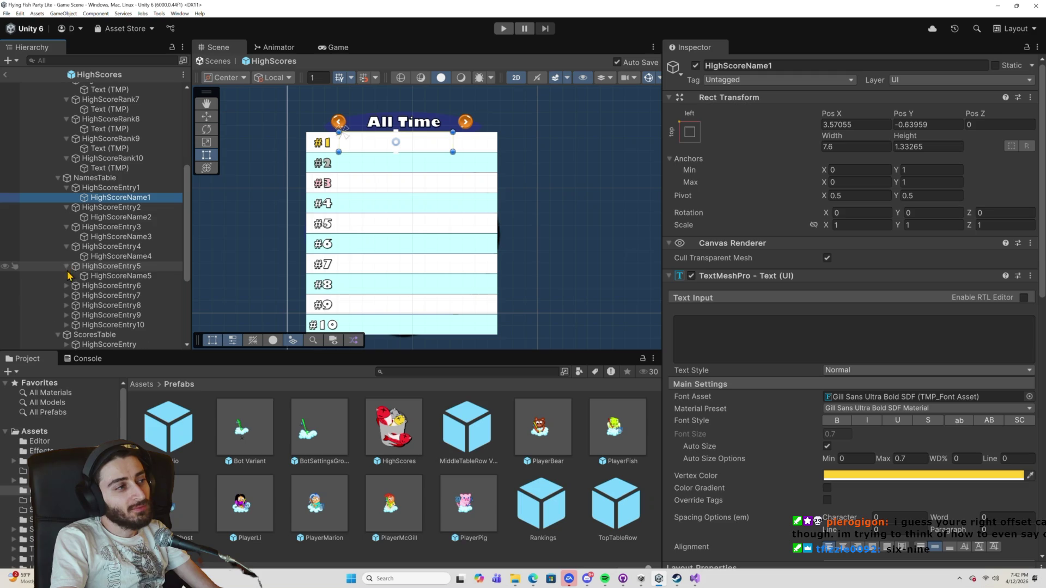
{"action": "left_click", "coordinate": [66, 286]}
{"action": "left_click", "coordinate": [66, 305]}
{"action": "scroll", "coordinate": [66, 294], "scroll_direction": "down", "scroll_amount": 3}
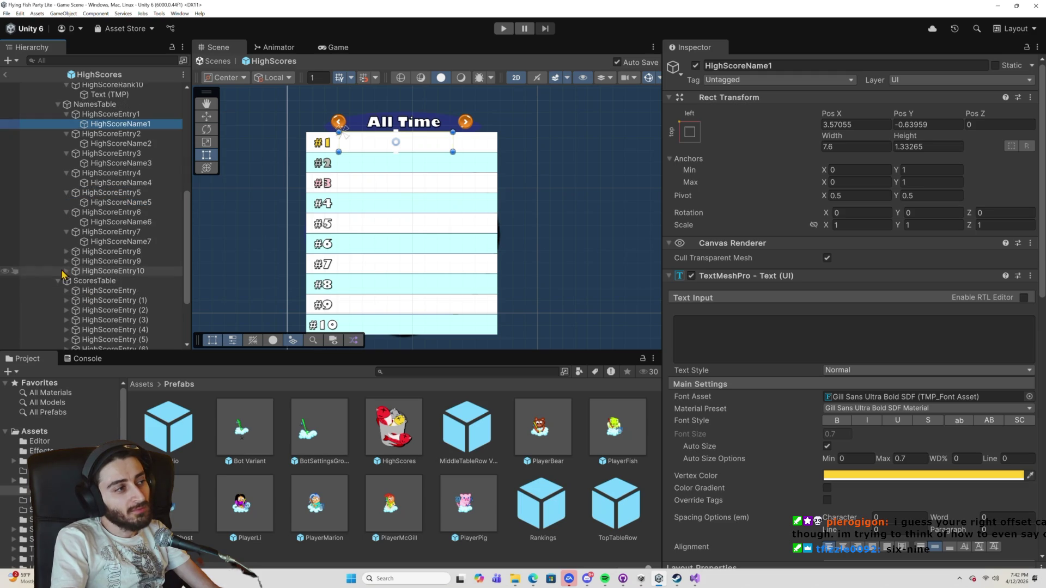
{"action": "left_click", "coordinate": [66, 251]}
{"action": "left_click", "coordinate": [67, 261]}
{"action": "left_click", "coordinate": [67, 270]}
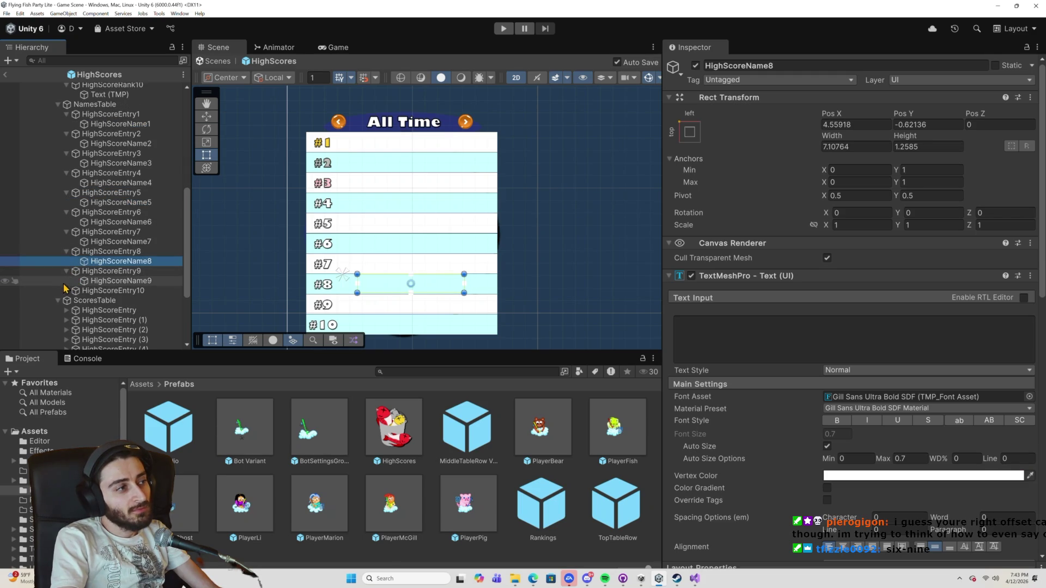
{"action": "left_click", "coordinate": [66, 290]}
{"action": "left_click", "coordinate": [123, 125]}
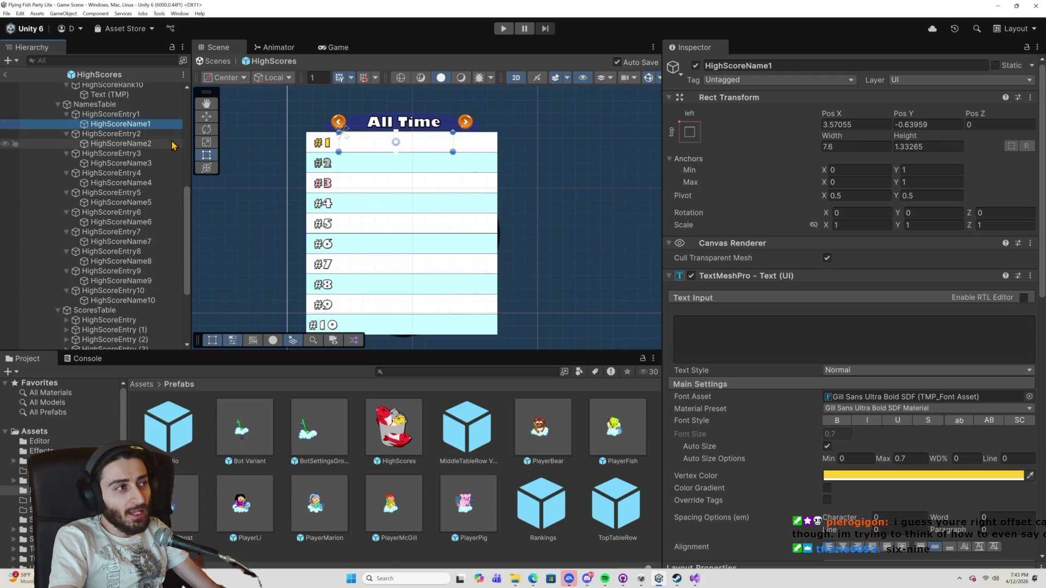
{"action": "left_click", "coordinate": [849, 125]}
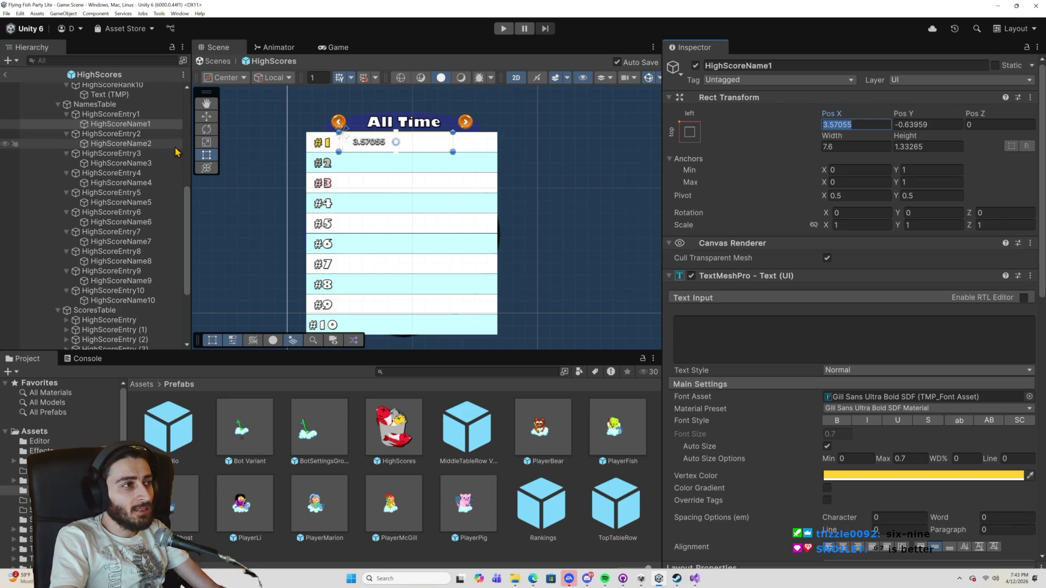
Select HighScoreName2 through HighScoreName10 and paste Pos X 3.57055 into all of them.
{"action": "left_click", "coordinate": [120, 143]}
{"action": "left_click", "coordinate": [121, 163], "text": "ctrl"}
{"action": "left_click", "coordinate": [131, 183], "text": "ctrl"}
{"action": "left_click", "coordinate": [133, 203], "text": "ctrl"}
{"action": "left_click", "coordinate": [136, 222], "text": "ctrl"}
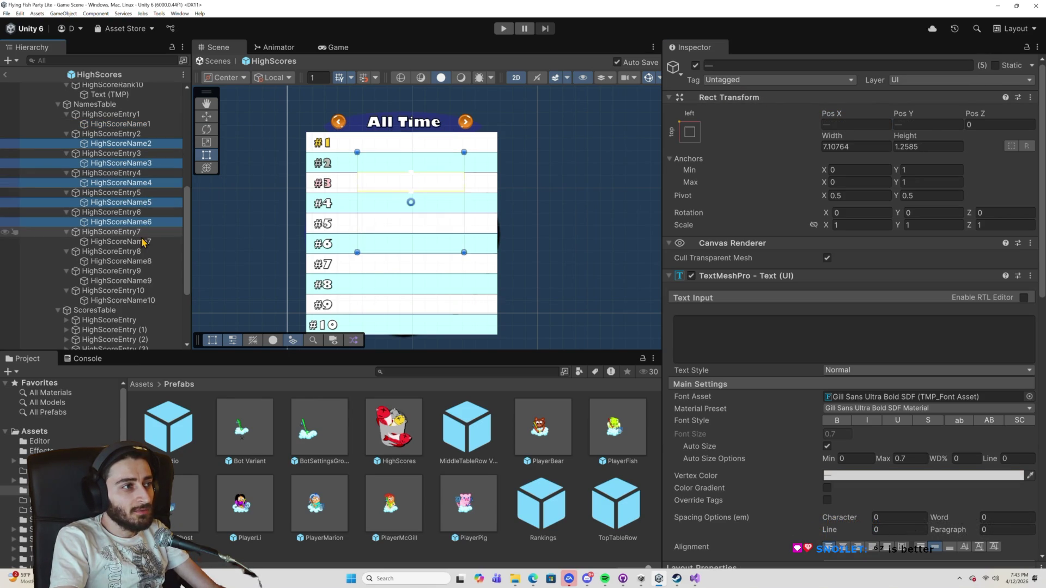
{"action": "left_click", "coordinate": [144, 241], "text": "ctrl"}
{"action": "left_click", "coordinate": [146, 261], "text": "ctrl"}
{"action": "left_click", "coordinate": [148, 281], "text": "ctrl"}
{"action": "left_click", "coordinate": [150, 301], "text": "ctrl"}
{"action": "left_click", "coordinate": [830, 123]}
{"action": "type", "text": "3.57055"}
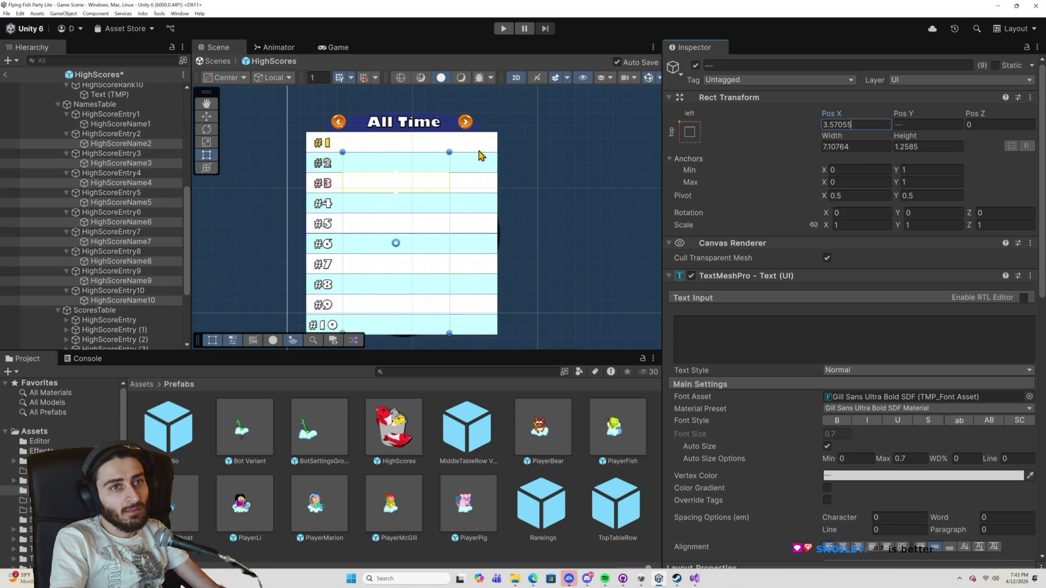
Set the nine name fields' width to 7.6 and run the game to test the leaderboard.
{"action": "left_click_drag", "start_coordinate": [828, 149], "coordinate": [862, 154]}
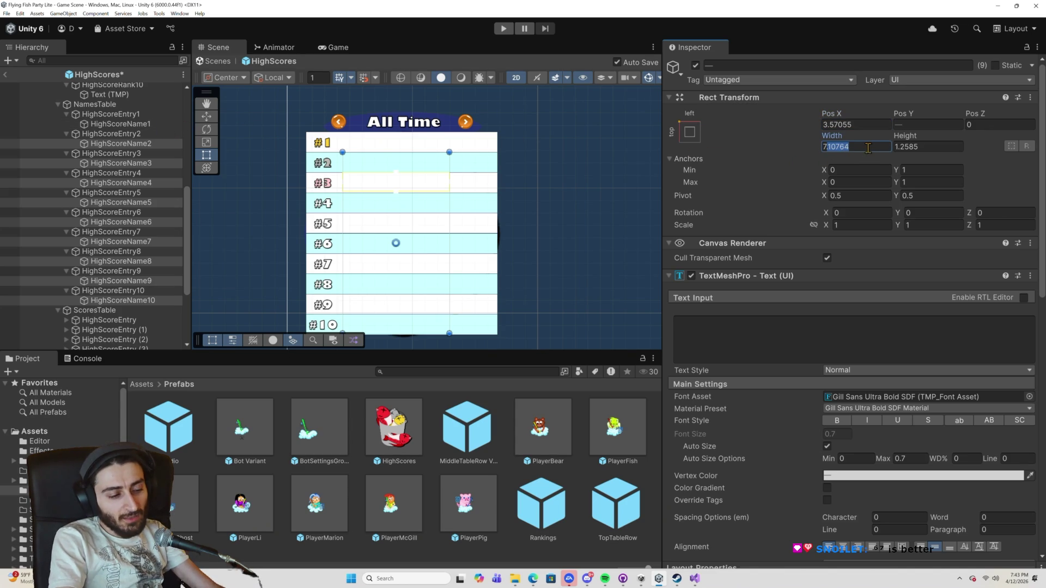
{"action": "type", "text": ".6"}
{"action": "left_click", "coordinate": [850, 125]}
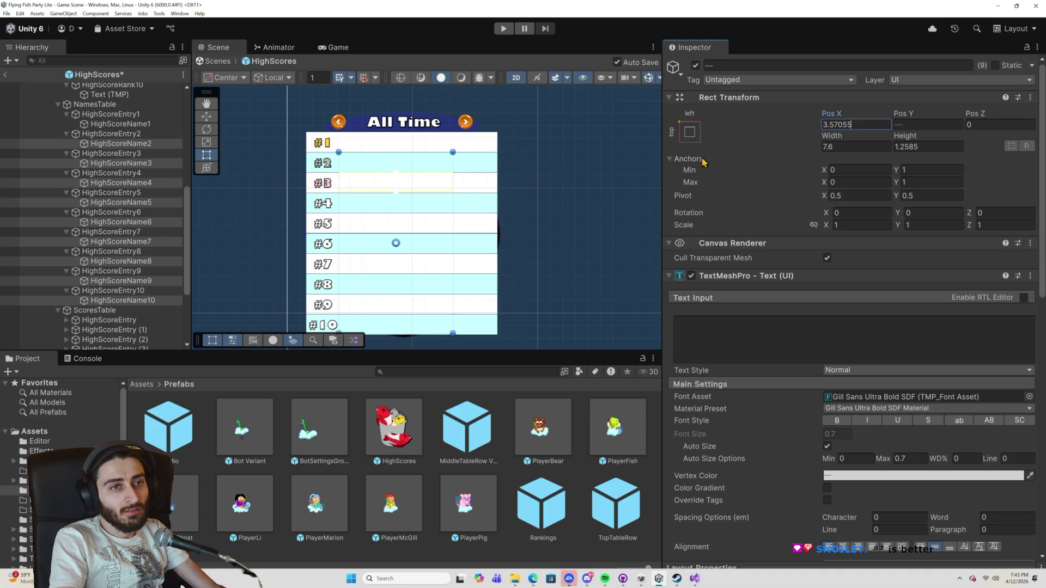
{"action": "left_click", "coordinate": [505, 30]}
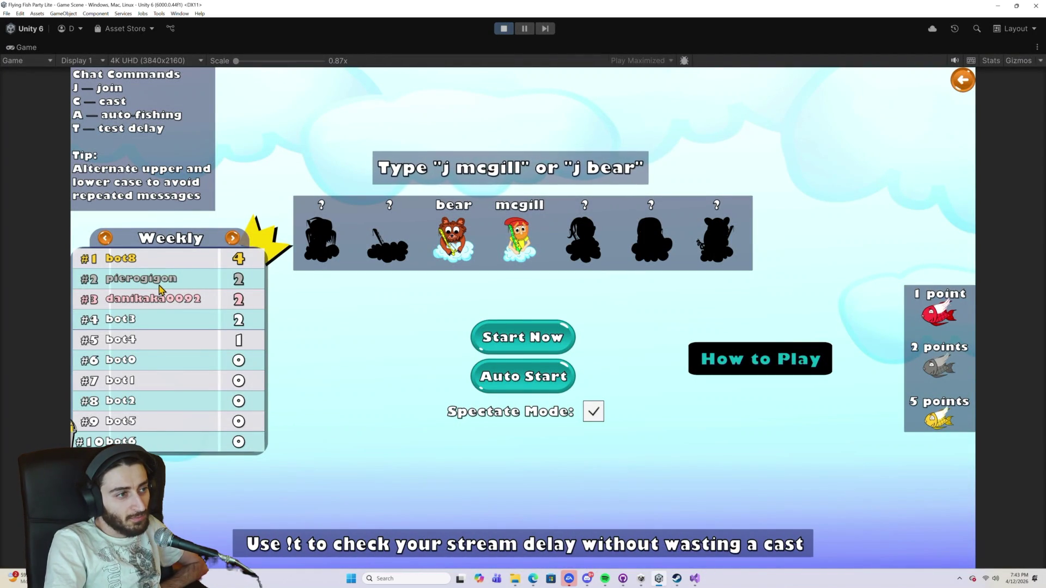
{"action": "left_click", "coordinate": [502, 32]}
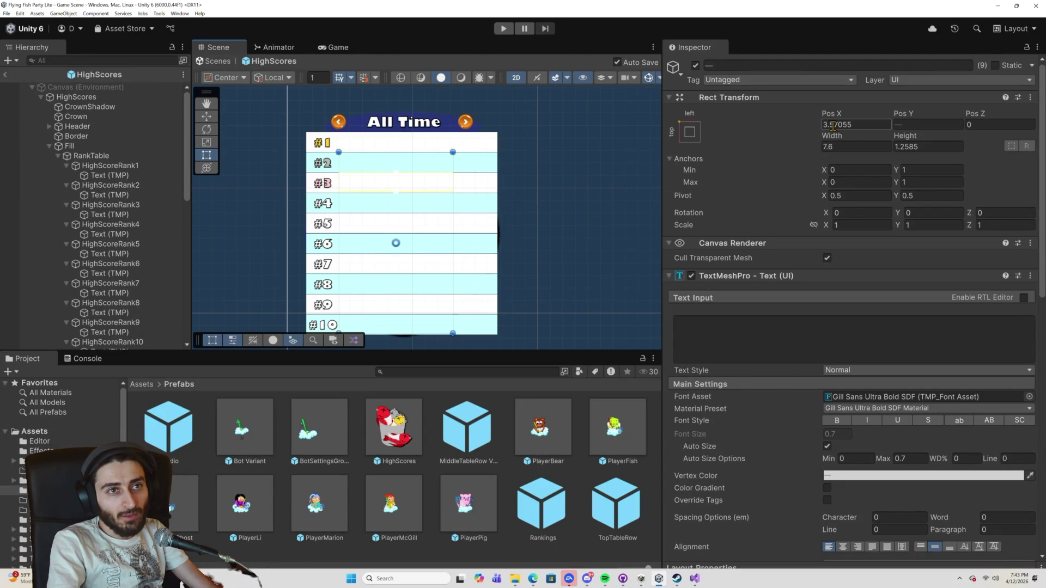
Try several new Pos X values for the selected name fields HighScoreName2–10.
{"action": "left_click_drag", "start_coordinate": [829, 125], "coordinate": [839, 126]}
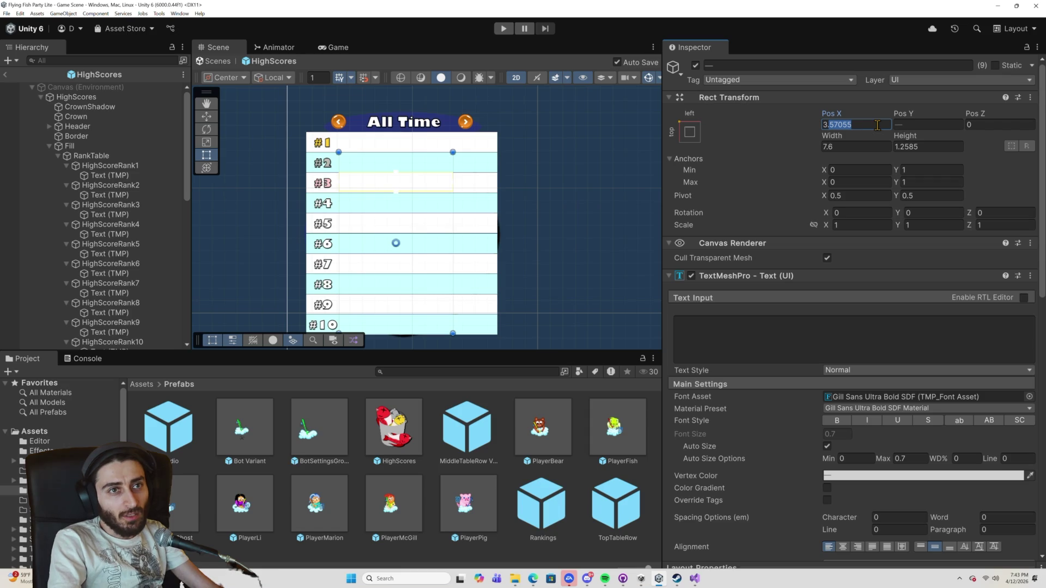
{"action": "type", "text": "3.3"}
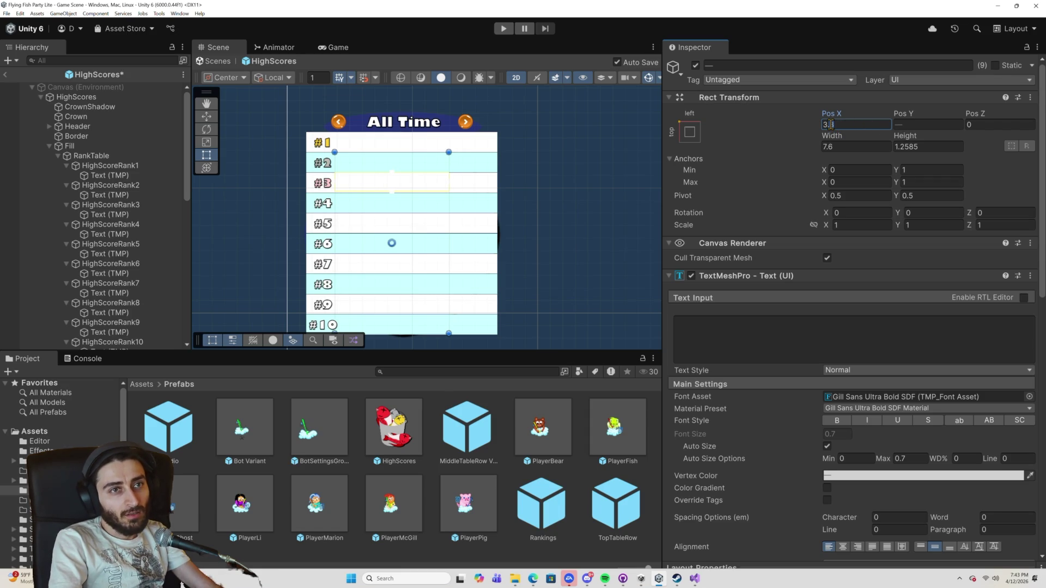
{"action": "key", "text": "BackSpace"}
{"action": "type", "text": "4"}
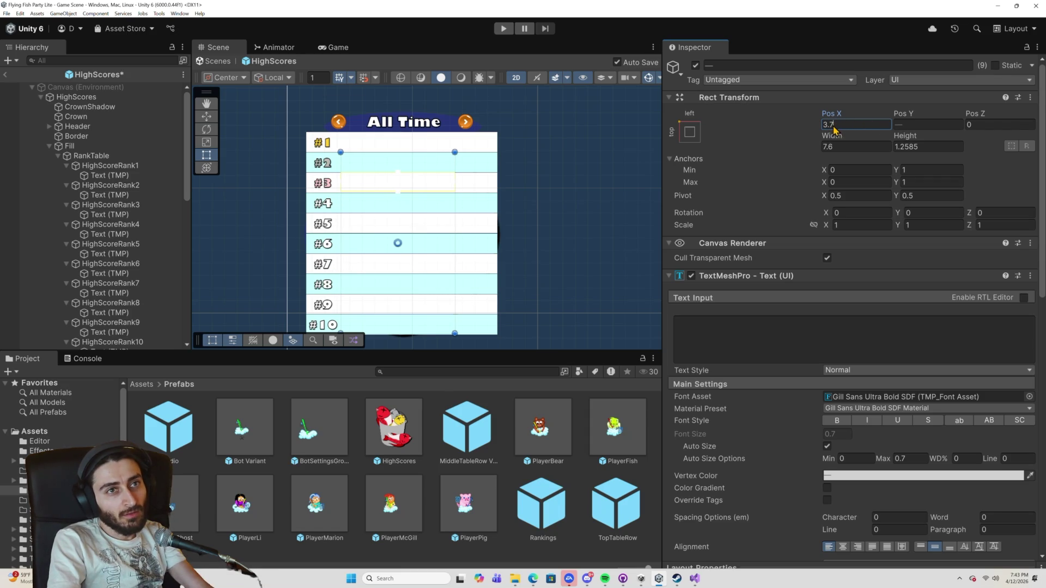
{"action": "key", "text": "BackSpace"}
{"action": "type", "text": "5"}
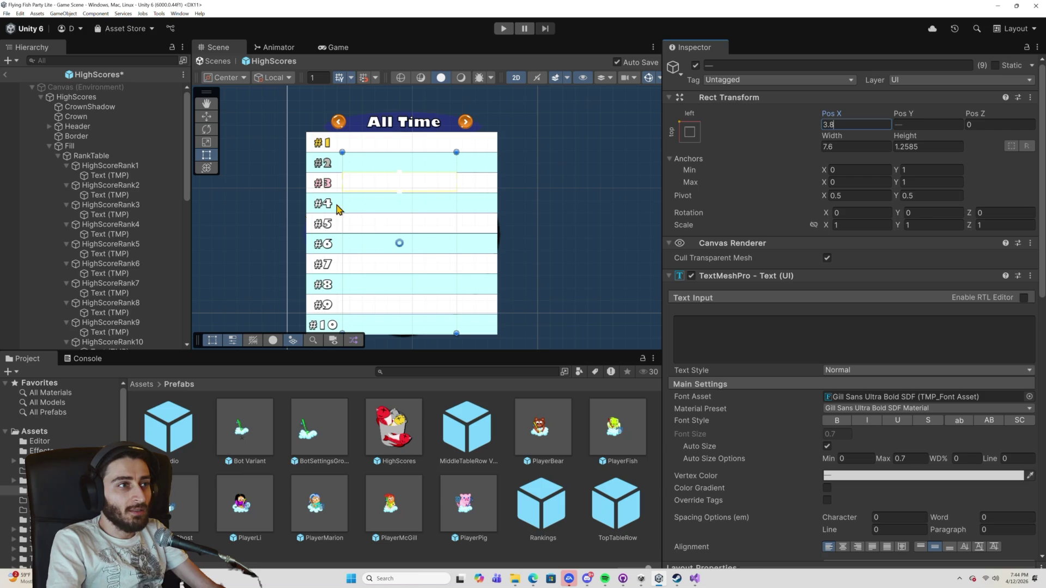
Compare the row and name-field layouts of HighScoreEntry1 and HighScoreEntry2.
{"action": "scroll", "coordinate": [104, 245], "scroll_direction": "down", "scroll_amount": 5}
{"action": "left_click", "coordinate": [128, 262]}
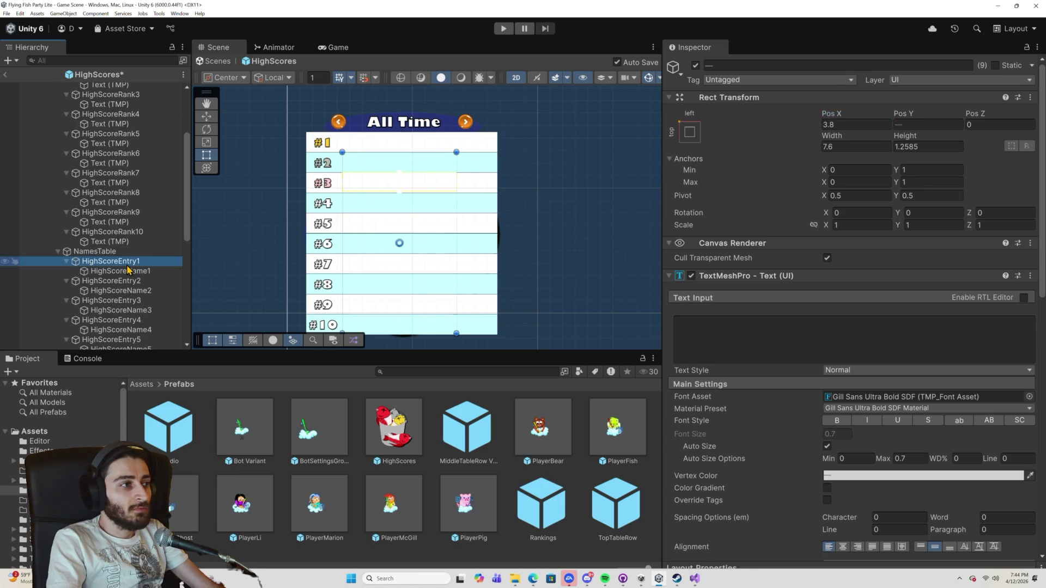
{"action": "left_click", "coordinate": [134, 272]}
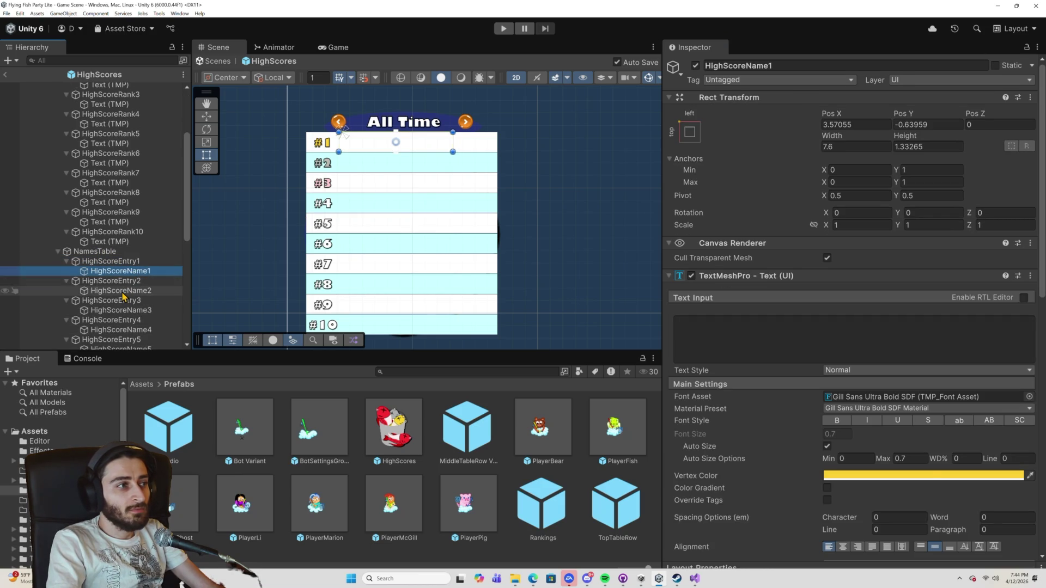
{"action": "left_click", "coordinate": [122, 292]}
{"action": "left_click", "coordinate": [122, 283]}
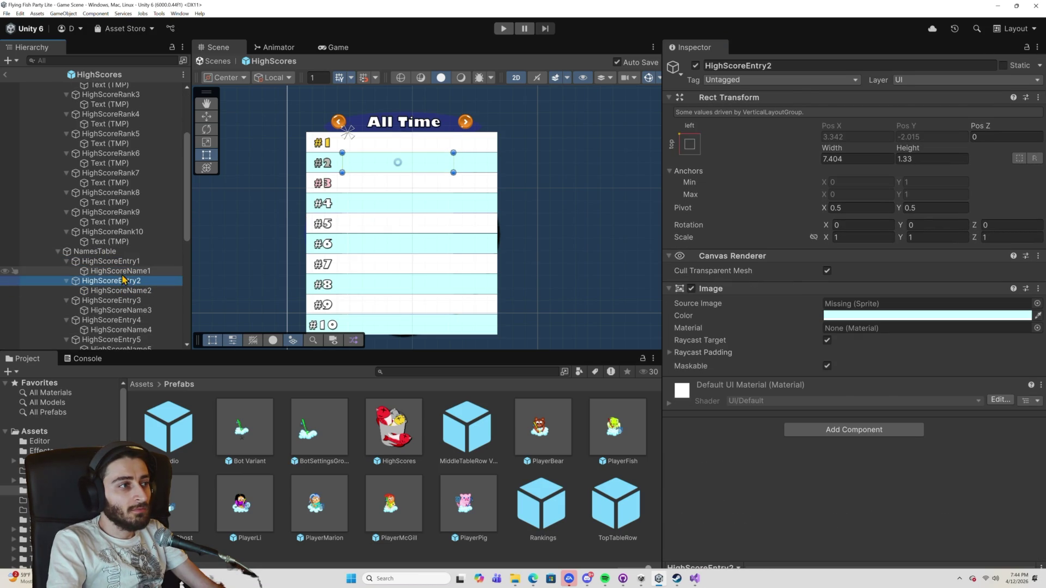
{"action": "left_click", "coordinate": [122, 271]}
{"action": "left_click", "coordinate": [122, 261]}
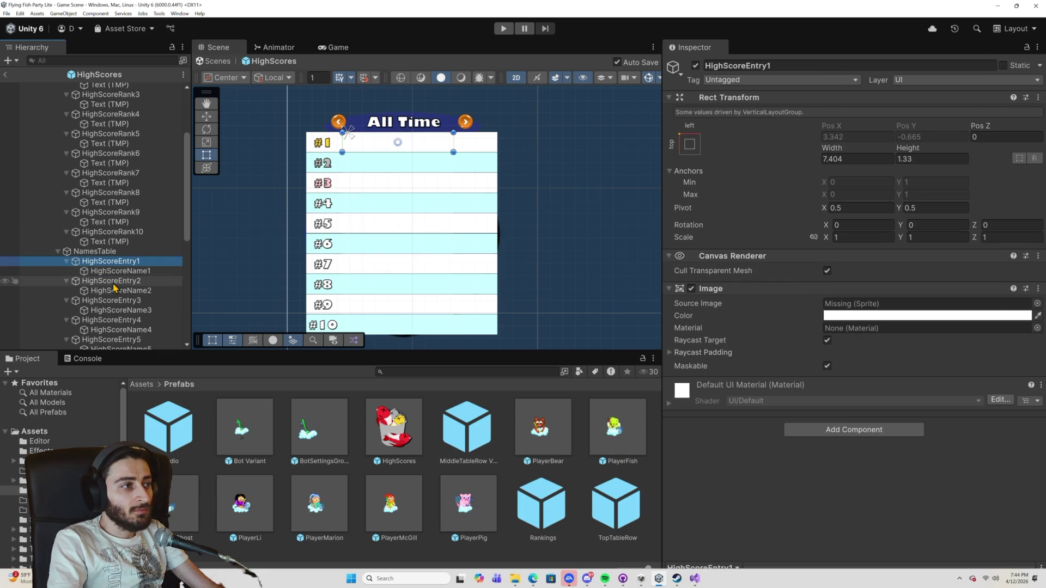
{"action": "left_click", "coordinate": [122, 280]}
{"action": "left_click", "coordinate": [122, 271]}
Set HighScoreName1's Pos X to 3.8 and run a quick play test.
{"action": "left_click", "coordinate": [830, 125]}
{"action": "type", "text": "3.8"}
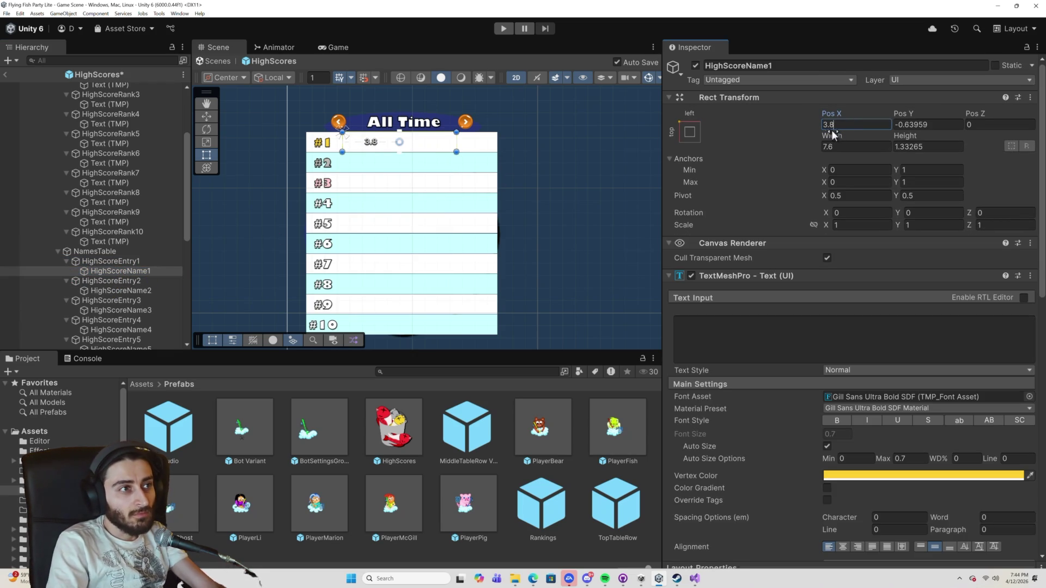
{"action": "left_click", "coordinate": [506, 29]}
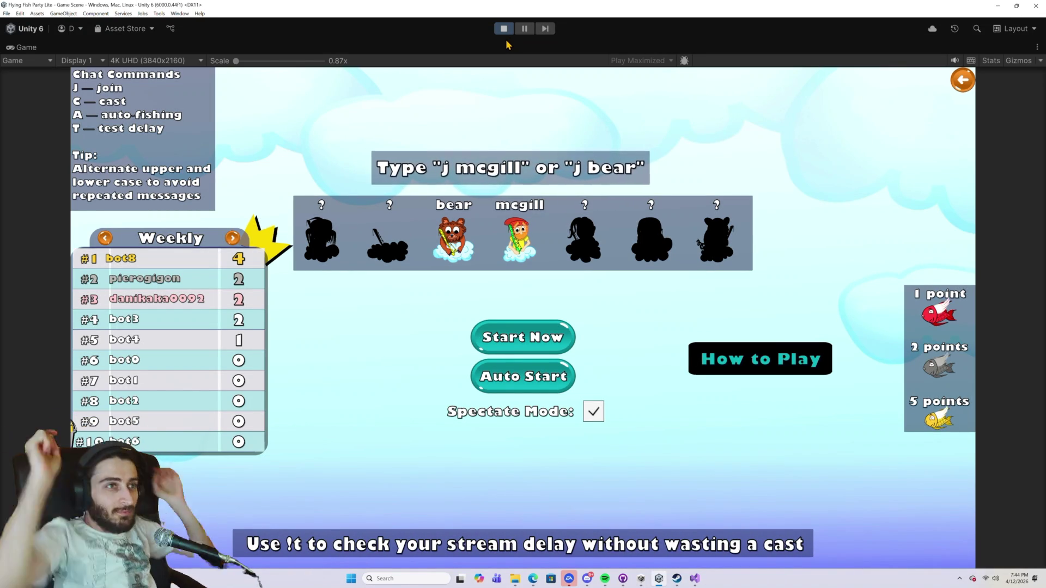
{"action": "left_click", "coordinate": [504, 33]}
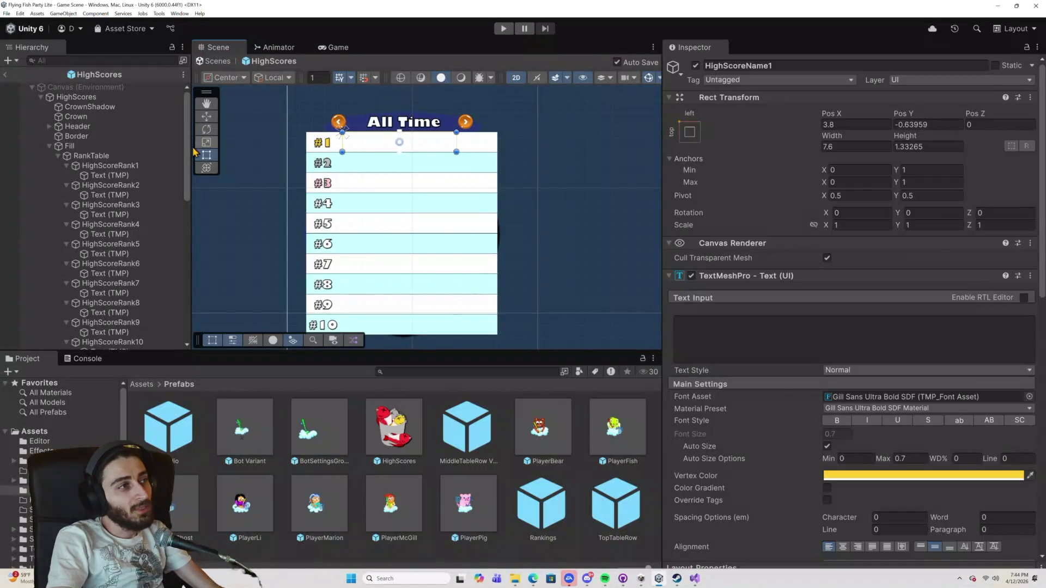
Inspect the layouts of HighScoreRank1, HighScoreName1–2 and HighScoreEntry1–2.
{"action": "left_click", "coordinate": [134, 170]}
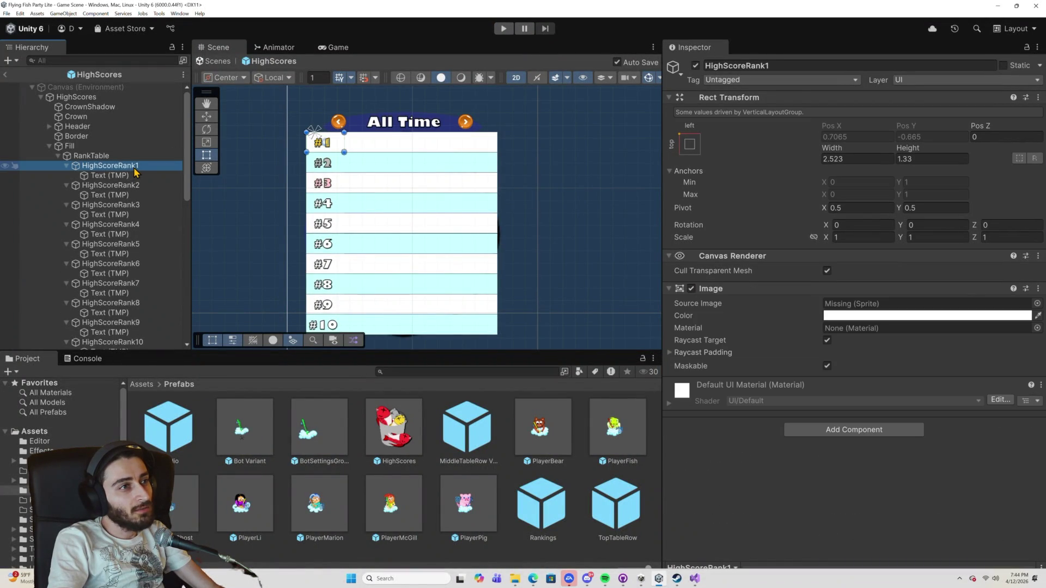
{"action": "left_click", "coordinate": [131, 177]}
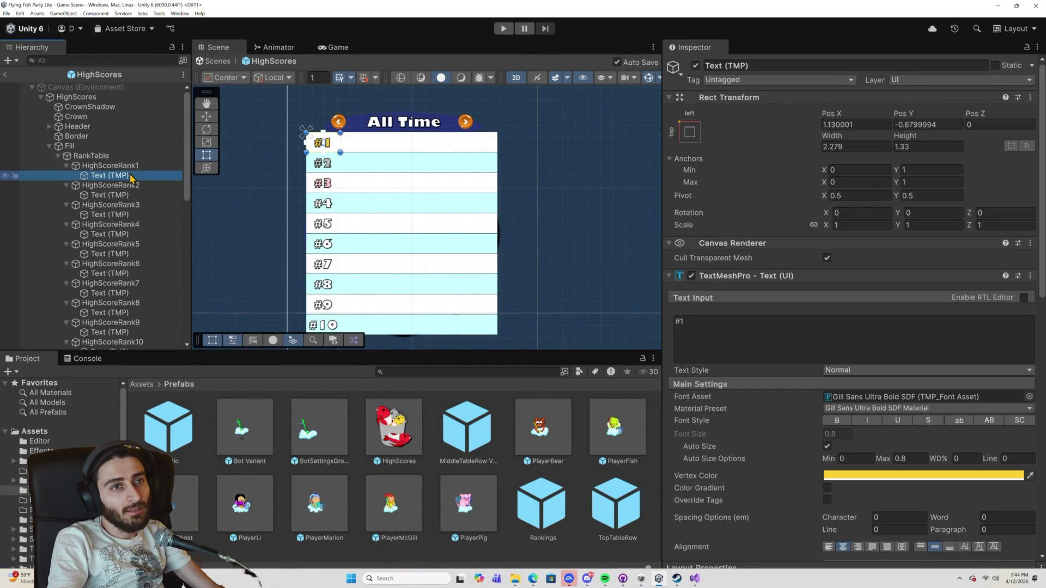
{"action": "left_click", "coordinate": [134, 169]}
{"action": "scroll", "coordinate": [134, 207], "scroll_direction": "down", "scroll_amount": 5}
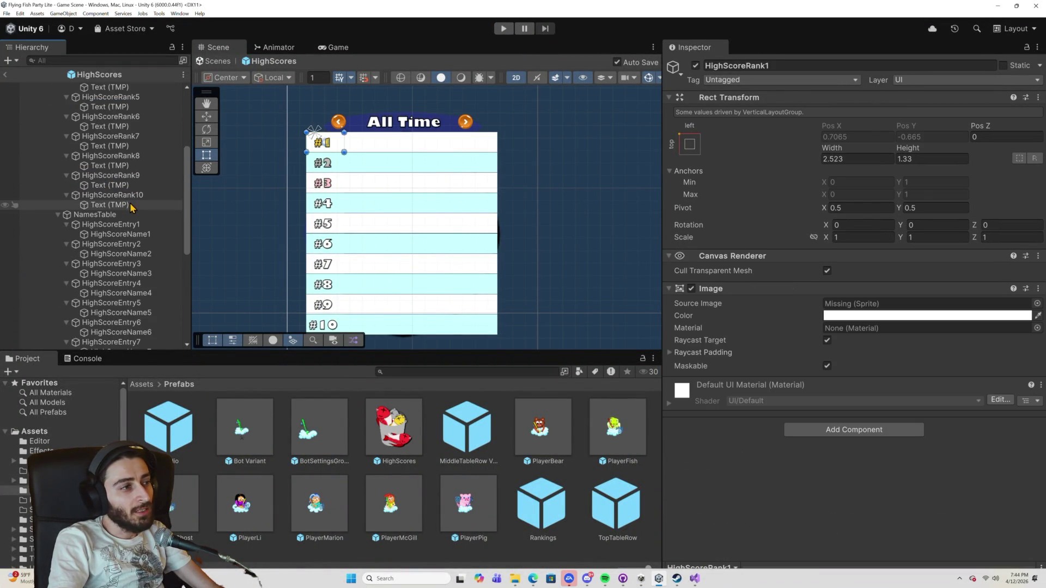
{"action": "left_click", "coordinate": [132, 234]}
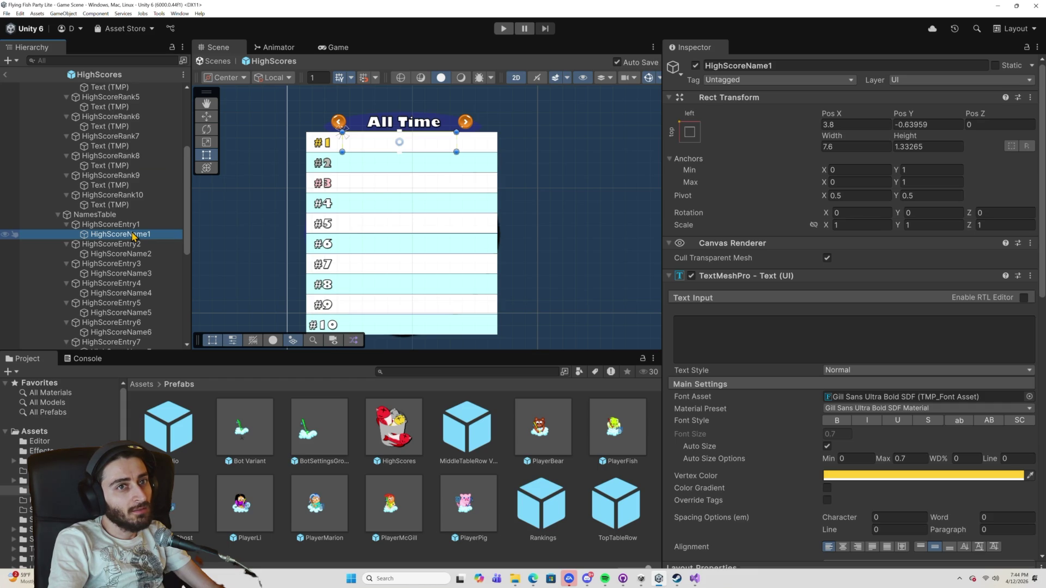
{"action": "left_click", "coordinate": [121, 254]}
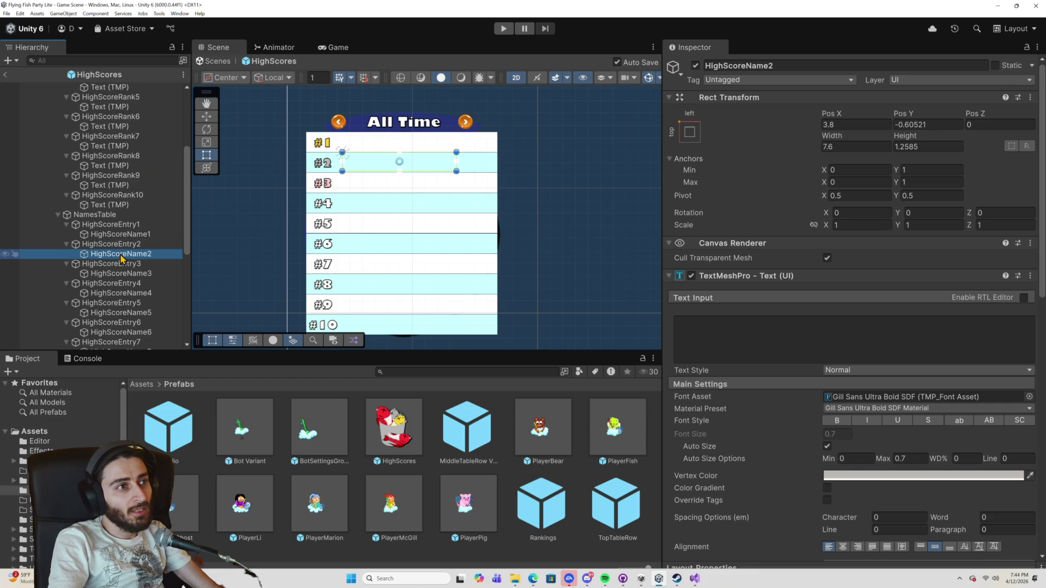
{"action": "left_click", "coordinate": [128, 236]}
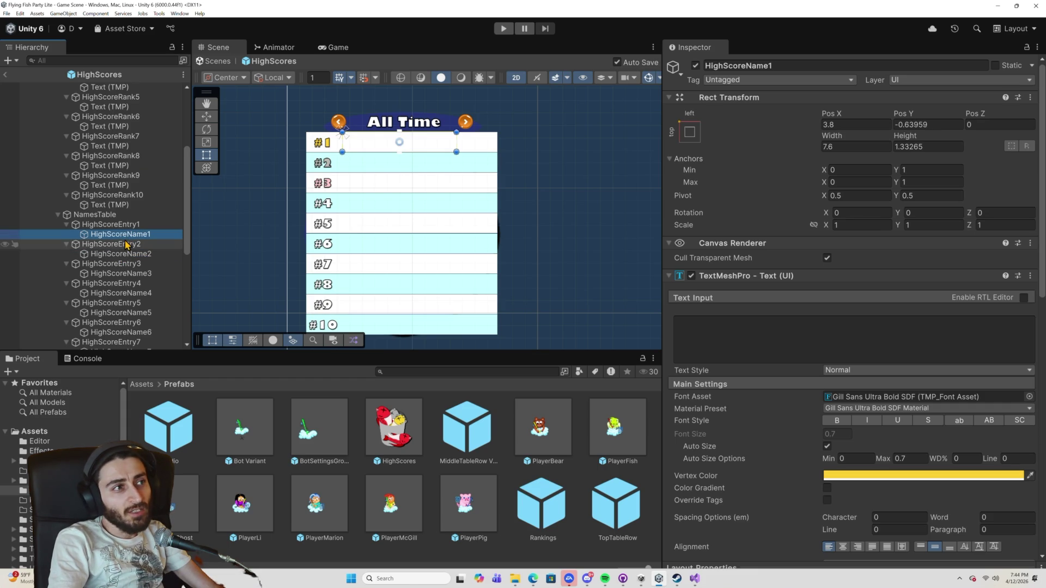
{"action": "left_click", "coordinate": [127, 227]}
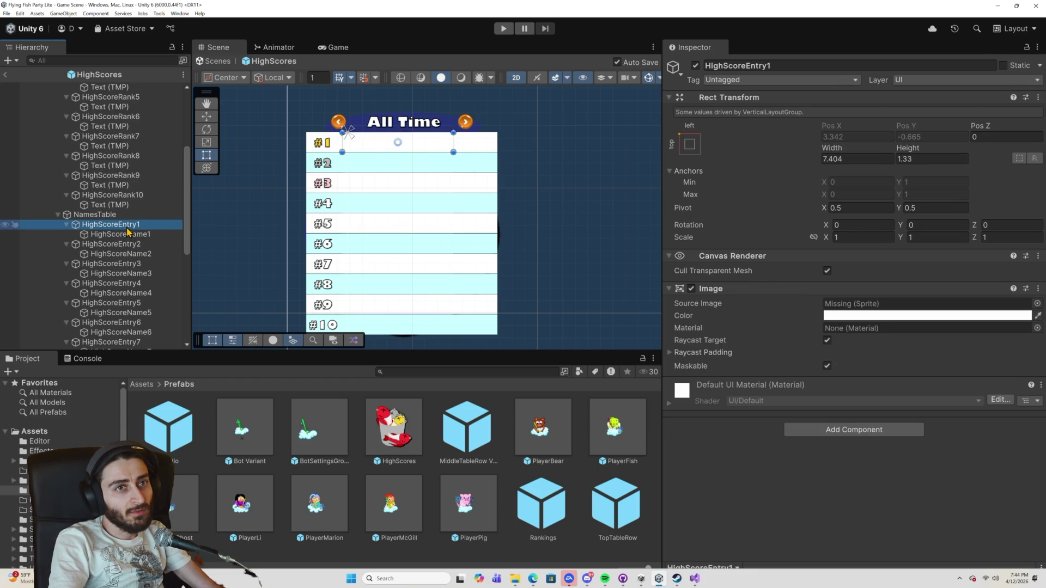
{"action": "left_click", "coordinate": [121, 245]}
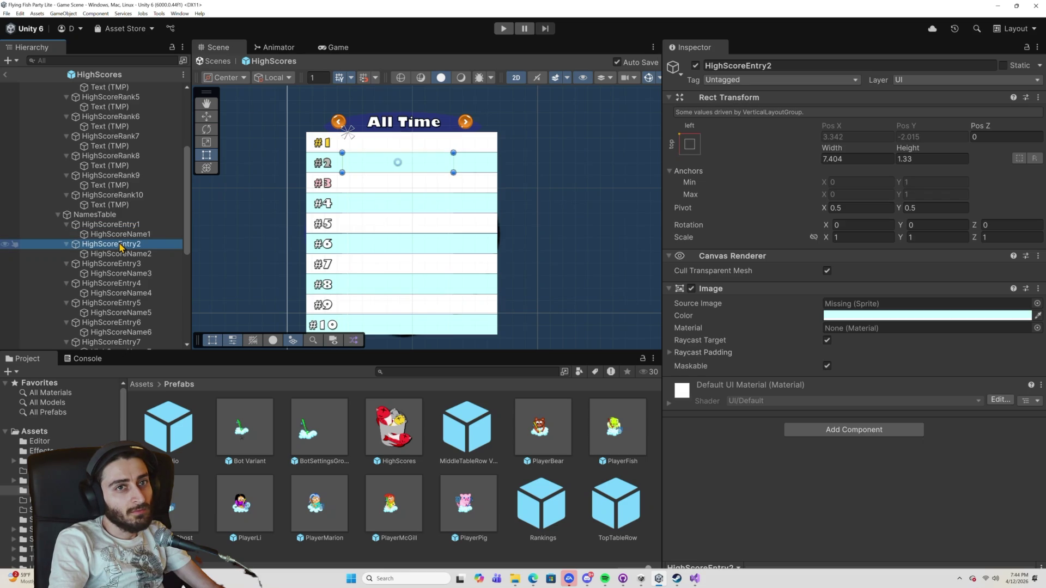
Select all ten leaderboard name fields, HighScoreName1 through HighScoreName10.
{"action": "left_click", "coordinate": [126, 235]}
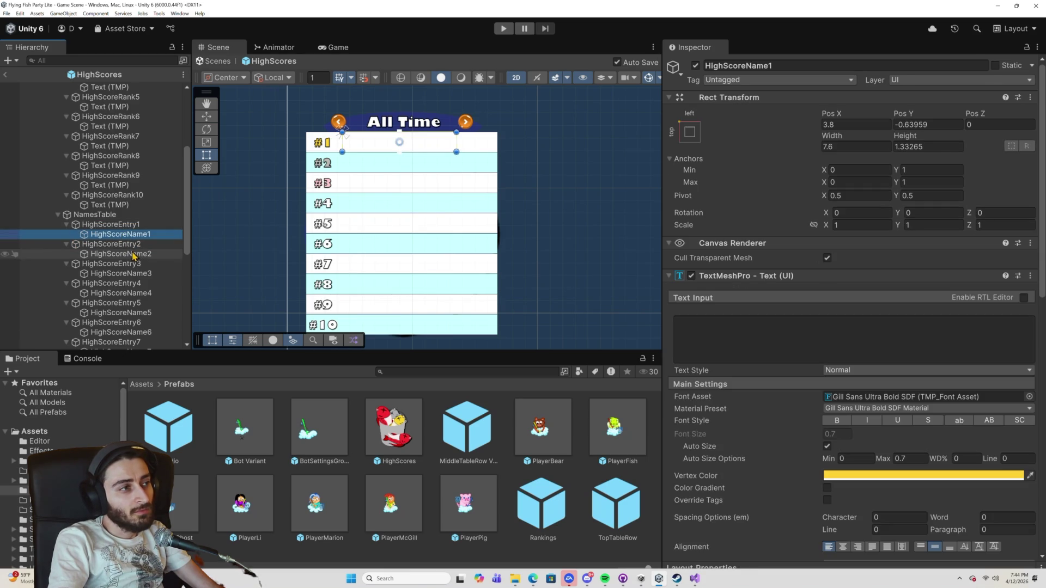
{"action": "left_click", "coordinate": [133, 254], "text": "ctrl"}
{"action": "scroll", "coordinate": [134, 267], "scroll_direction": "down", "scroll_amount": 2}
{"action": "left_click", "coordinate": [134, 236], "text": "ctrl"}
{"action": "left_click", "coordinate": [138, 257], "text": "ctrl"}
{"action": "scroll", "coordinate": [140, 250], "scroll_direction": "down", "scroll_amount": 4}
{"action": "left_click", "coordinate": [144, 203], "text": "ctrl"}
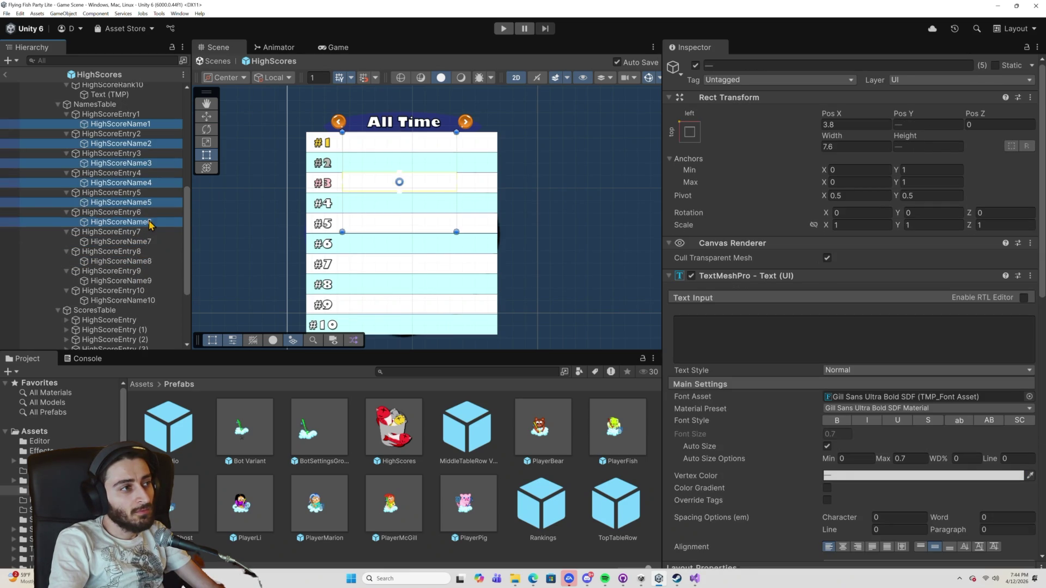
{"action": "left_click", "coordinate": [148, 223], "text": "ctrl"}
{"action": "left_click", "coordinate": [151, 242], "text": "ctrl"}
{"action": "left_click", "coordinate": [153, 262], "text": "ctrl"}
{"action": "left_click", "coordinate": [155, 281], "text": "ctrl"}
{"action": "left_click", "coordinate": [158, 301], "text": "ctrl"}
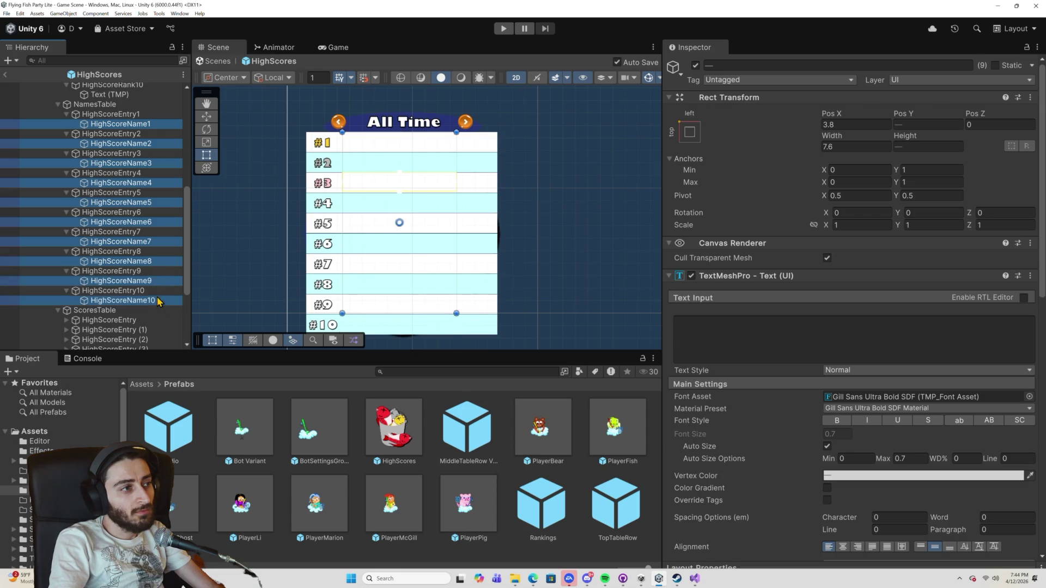
Set their Pos X to 4, play, then change it to 5 while paused and check the leaderboard.
{"action": "left_click", "coordinate": [840, 123]}
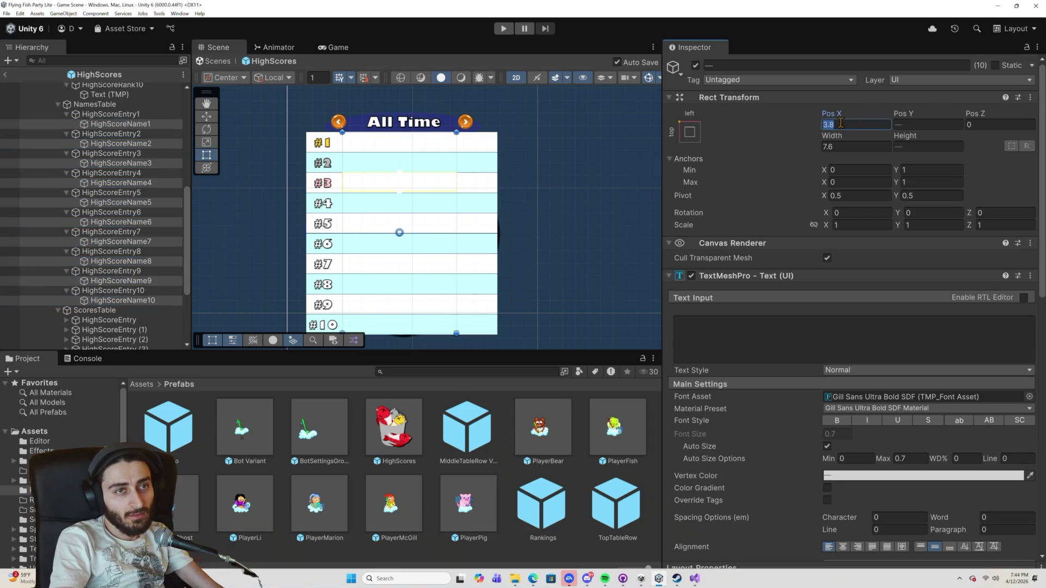
{"action": "type", "text": "4"}
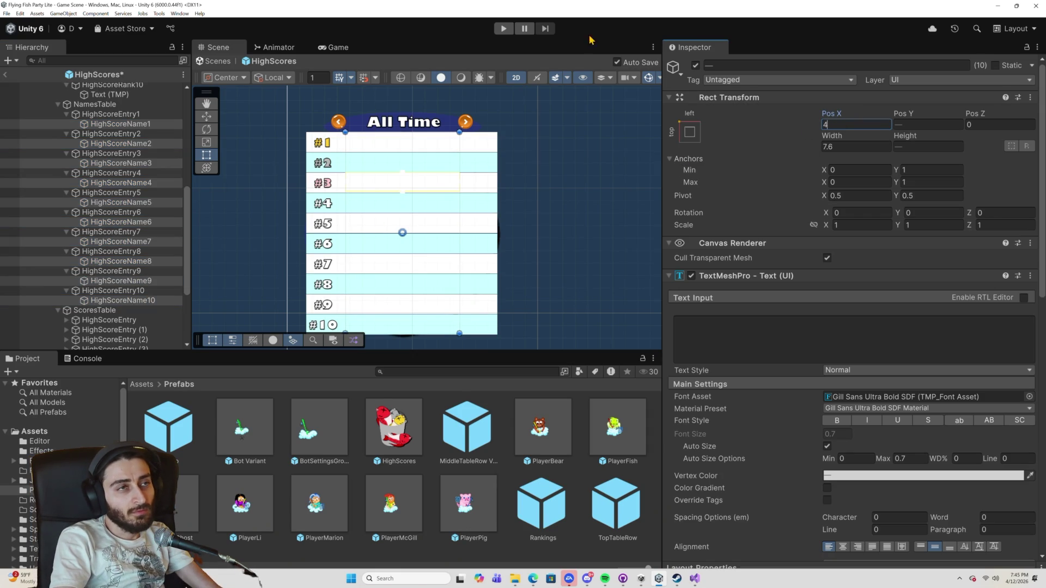
{"action": "left_click", "coordinate": [505, 28]}
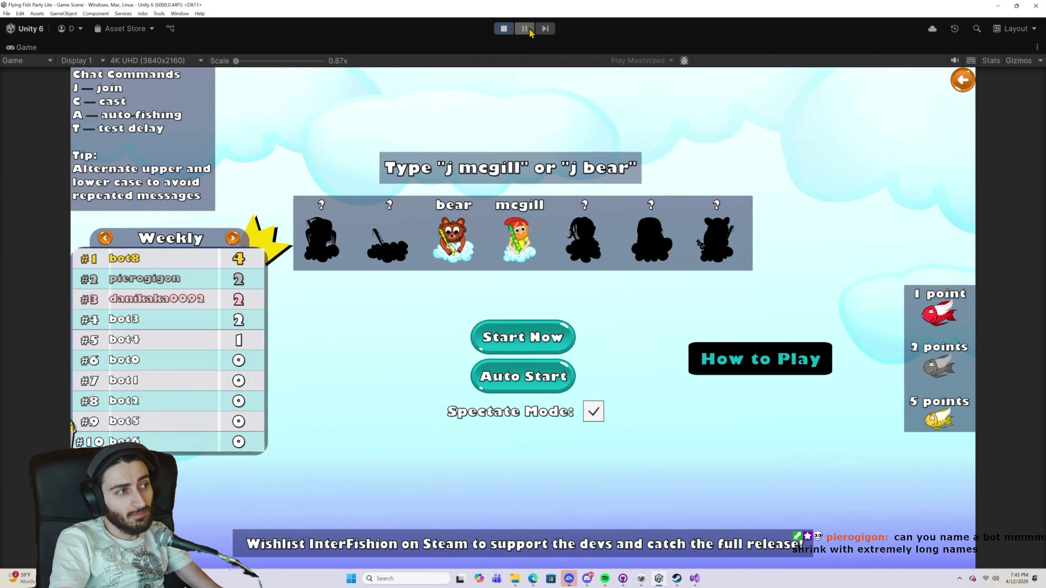
{"action": "left_click", "coordinate": [529, 31]}
{"action": "left_click", "coordinate": [837, 124]}
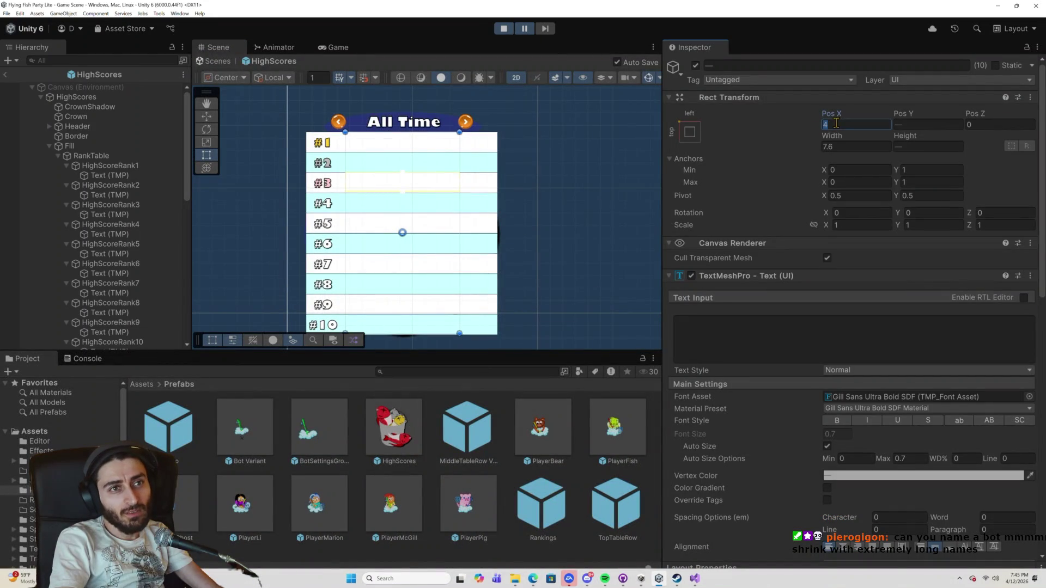
{"action": "type", "text": "5"}
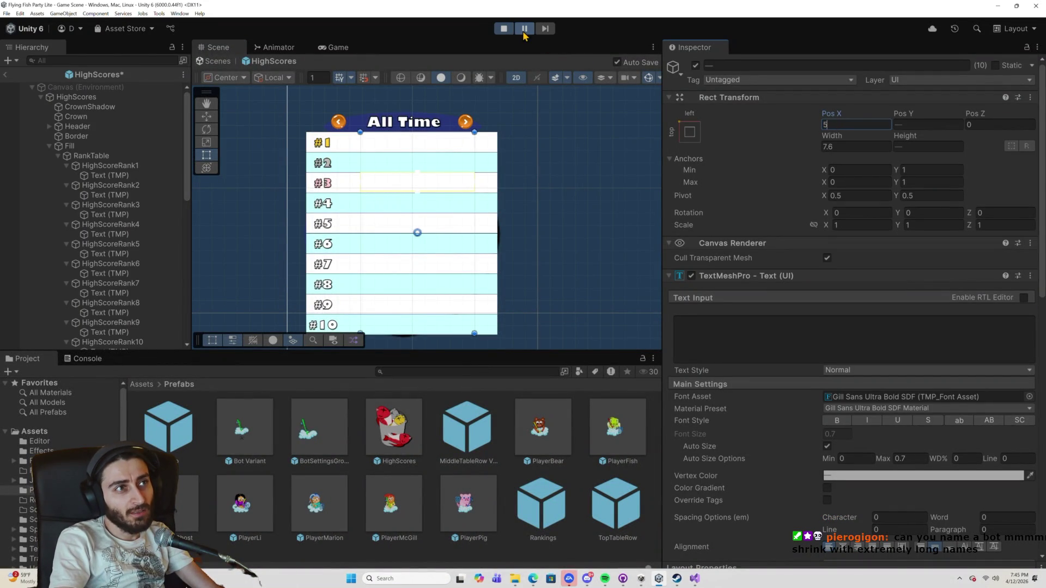
{"action": "left_click", "coordinate": [524, 30]}
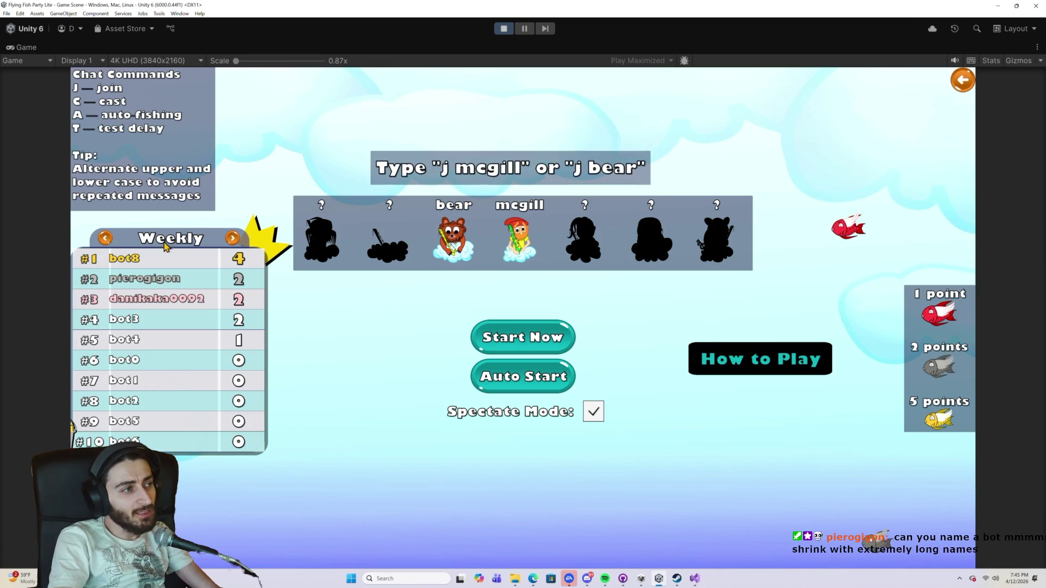
{"action": "left_click", "coordinate": [526, 27]}
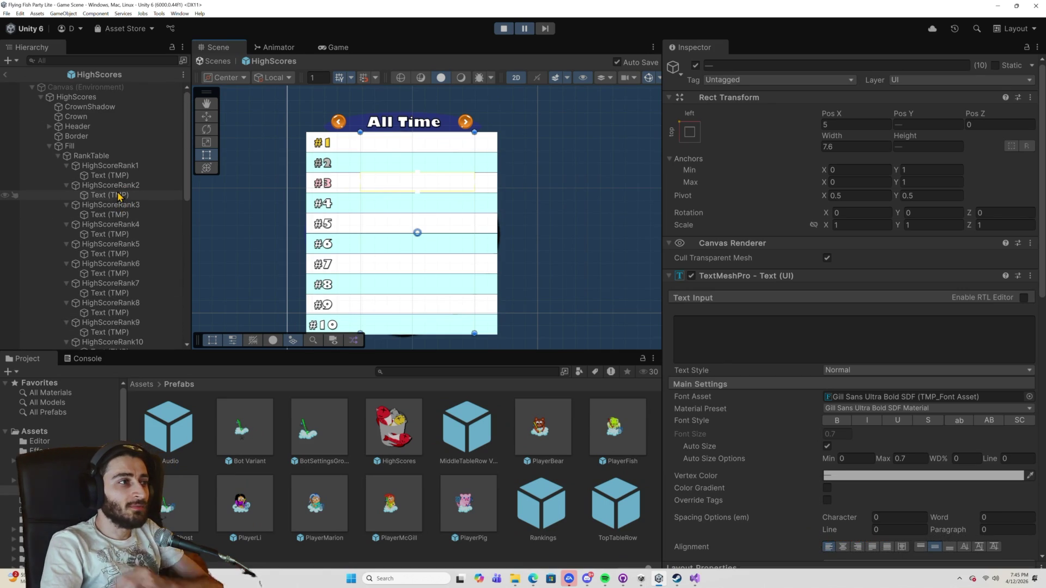
Inspect the #2 rank label and the tenth name field's layout.
{"action": "left_click", "coordinate": [119, 195]}
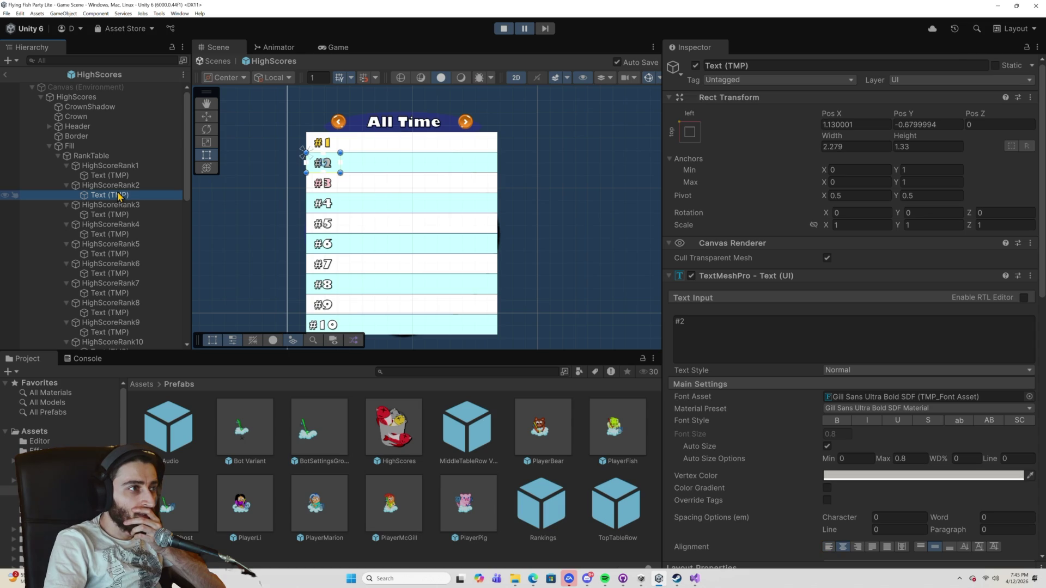
{"action": "scroll", "coordinate": [120, 199], "scroll_direction": "down", "scroll_amount": 10}
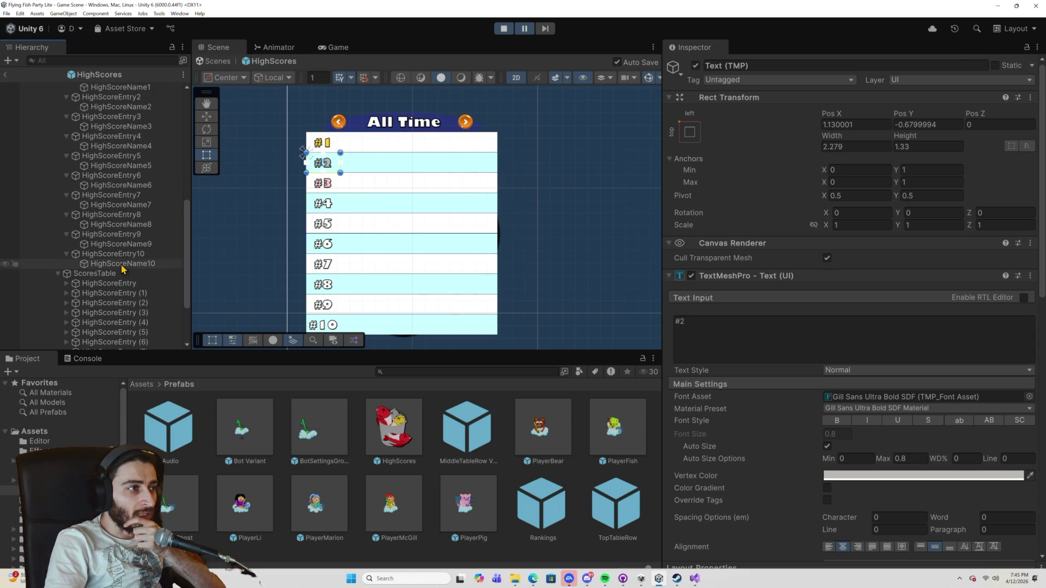
{"action": "left_click", "coordinate": [126, 264]}
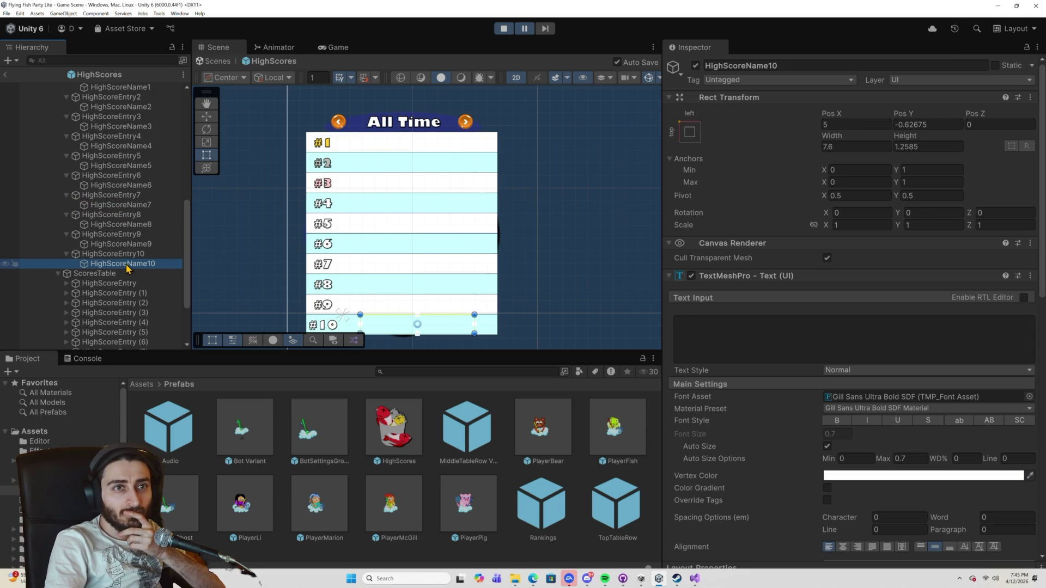
Select HighScoreName10 back up to HighScoreName1 in the Hierarchy.
{"action": "scroll", "coordinate": [139, 244], "scroll_direction": "down", "scroll_amount": 2}
{"action": "scroll", "coordinate": [218, 233], "scroll_direction": "down", "scroll_amount": 1}
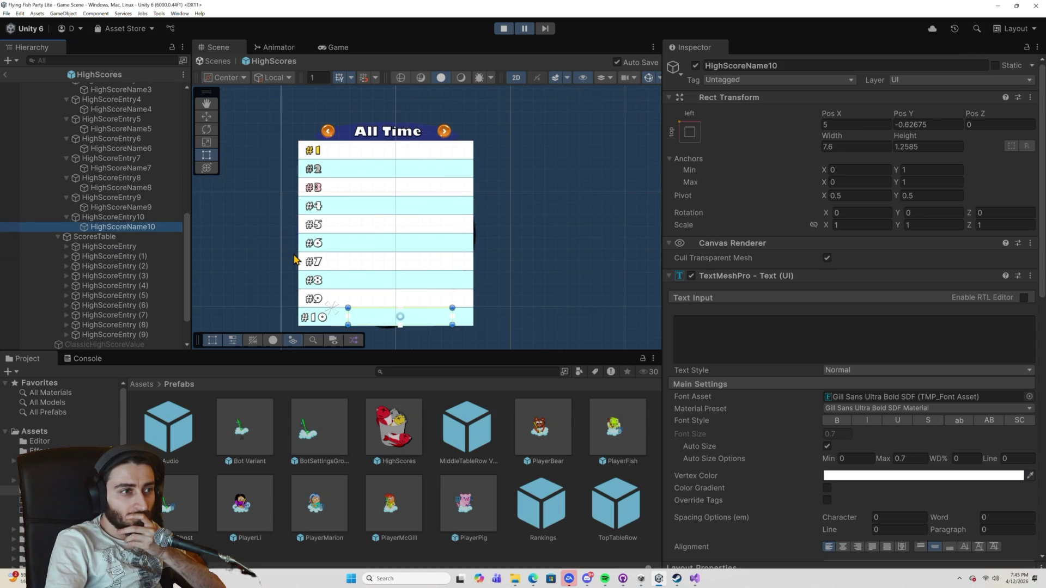
{"action": "left_click_drag", "start_coordinate": [294, 259], "coordinate": [301, 222]}
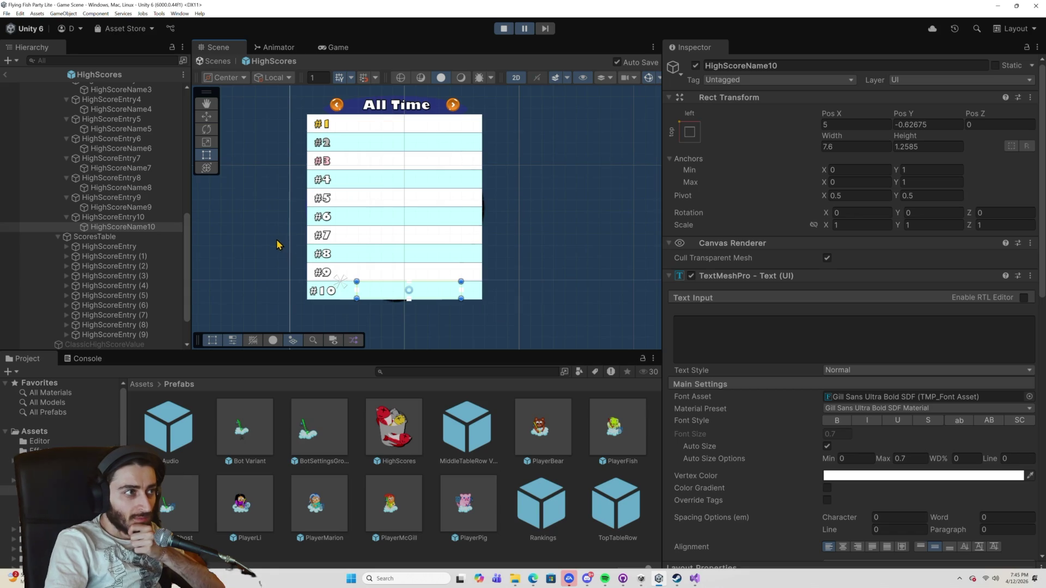
{"action": "left_click", "coordinate": [131, 207], "text": "ctrl"}
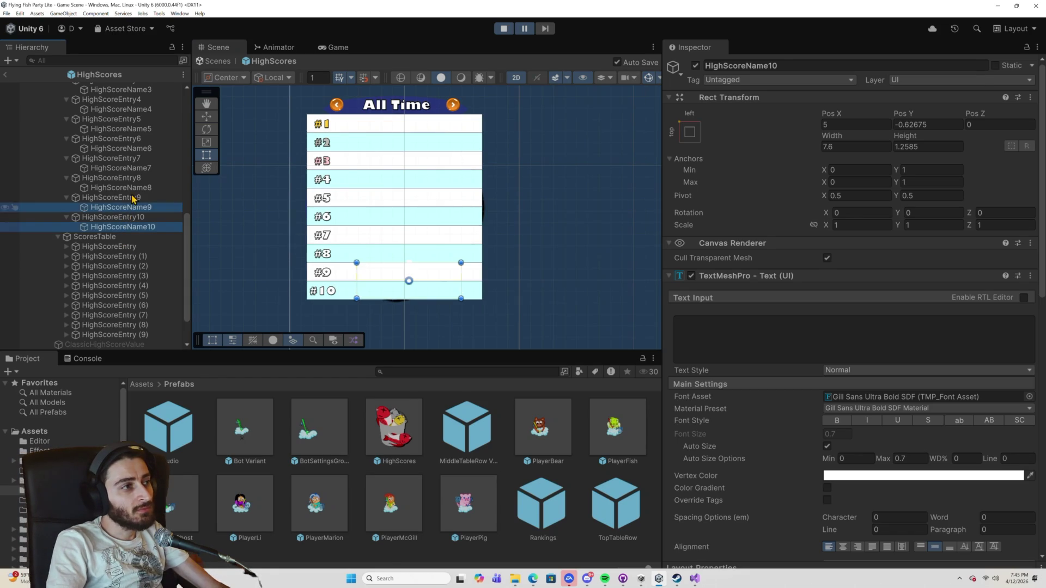
{"action": "left_click", "coordinate": [133, 188], "text": "ctrl"}
{"action": "left_click", "coordinate": [137, 167], "text": "ctrl"}
{"action": "left_click", "coordinate": [140, 148], "text": "ctrl"}
{"action": "left_click", "coordinate": [139, 129], "text": "ctrl"}
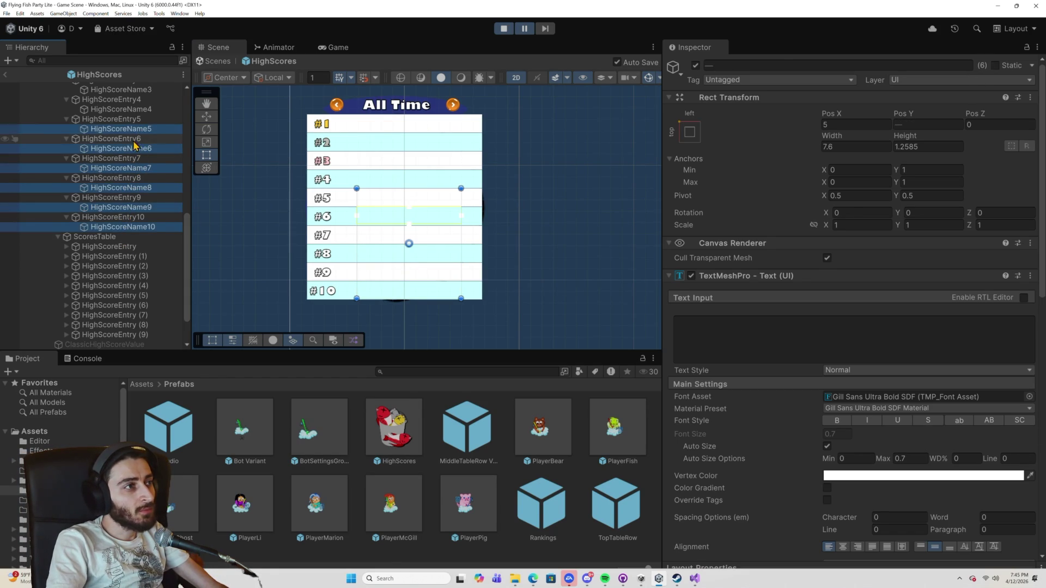
{"action": "scroll", "coordinate": [137, 143], "scroll_direction": "up", "scroll_amount": 3}
{"action": "left_click", "coordinate": [142, 182], "text": "ctrl"}
{"action": "left_click", "coordinate": [145, 162], "text": "ctrl"}
{"action": "left_click", "coordinate": [143, 145], "text": "ctrl"}
{"action": "left_click", "coordinate": [131, 125], "text": "ctrl"}
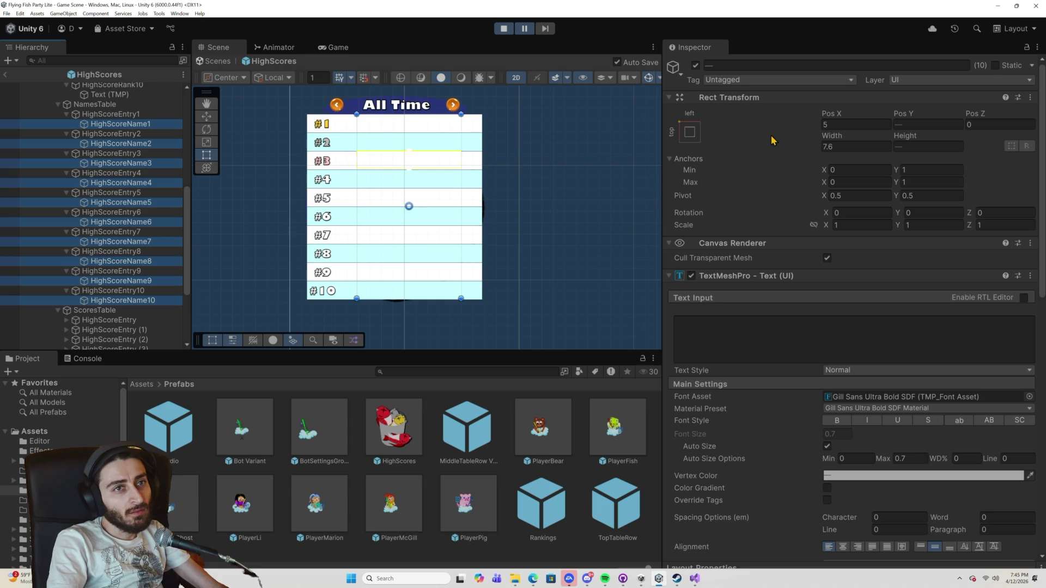
Set the ten name fields' shared Pos X to 4 and return to the Game Scene.
{"action": "left_click", "coordinate": [839, 124]}
{"action": "type", "text": "4"}
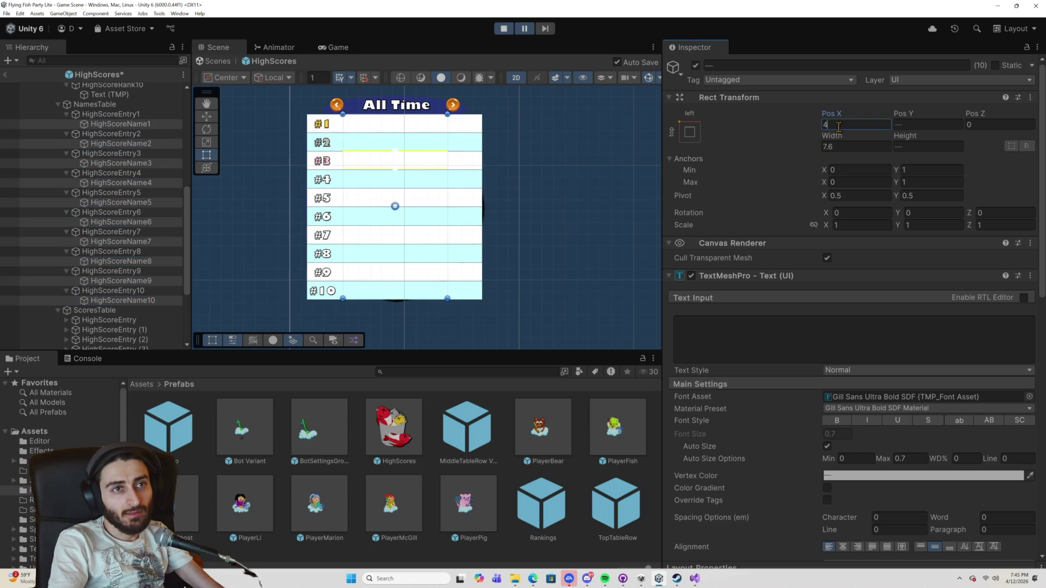
{"action": "left_click", "coordinate": [772, 159]}
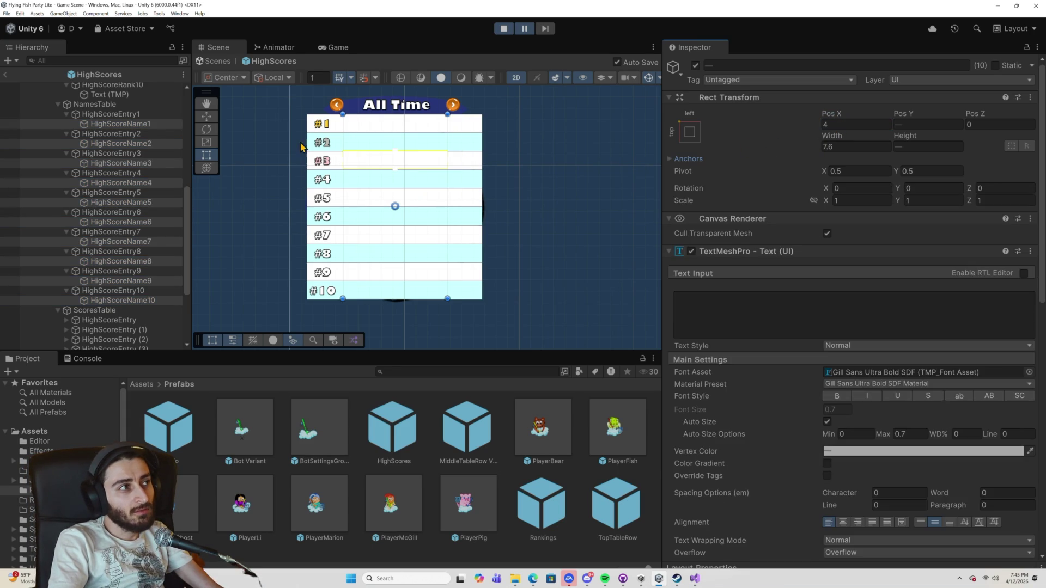
{"action": "left_click", "coordinate": [6, 80]}
{"action": "scroll", "coordinate": [109, 185], "scroll_direction": "down", "scroll_amount": 10}
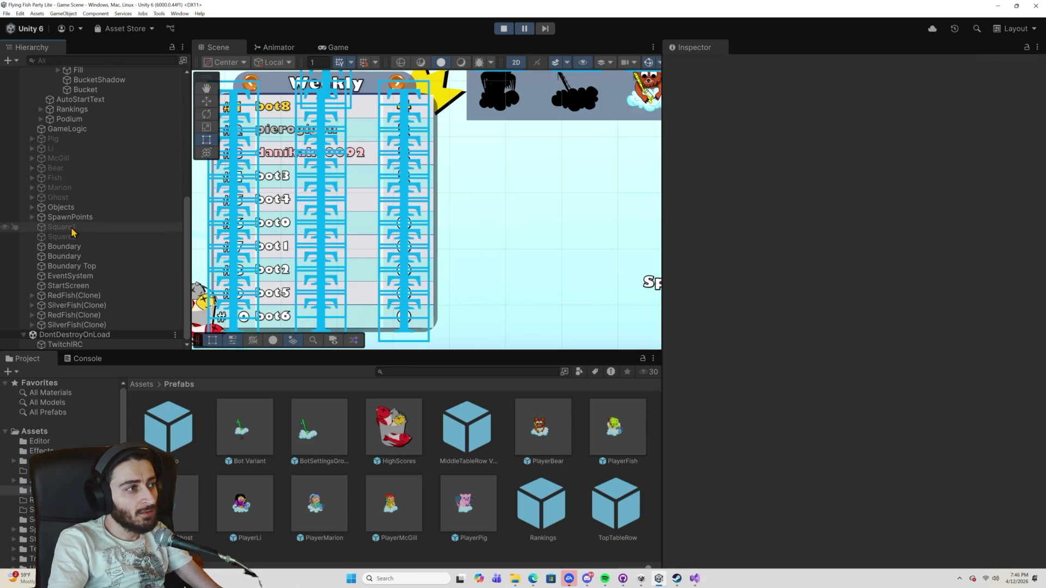
Select the bot8 text in the Scene view and expand every HighScoreEntry to reveal its name field.
{"action": "scroll", "coordinate": [76, 228], "scroll_direction": "up", "scroll_amount": 5}
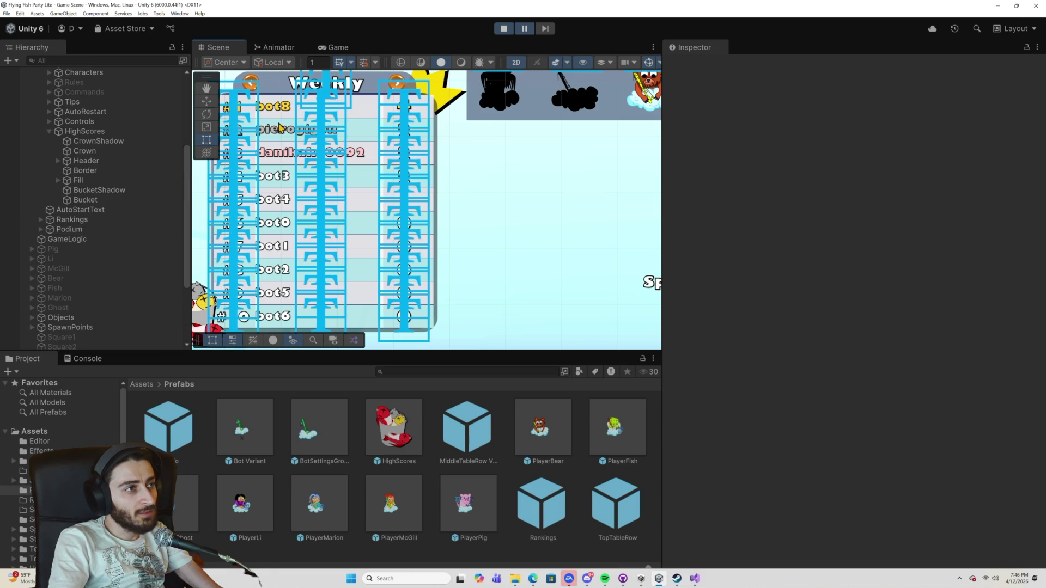
{"action": "left_click", "coordinate": [272, 115]}
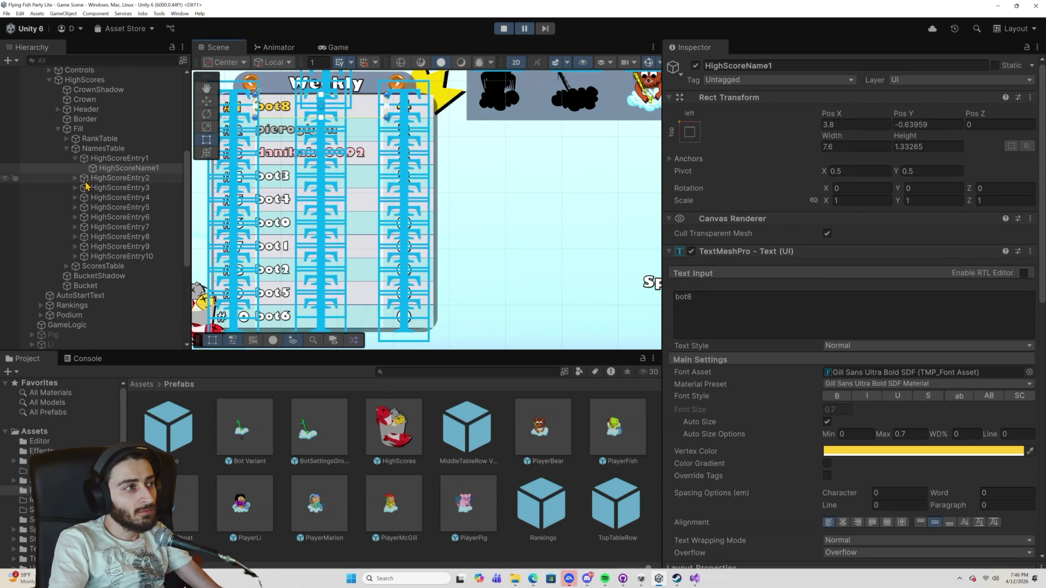
{"action": "left_click", "coordinate": [75, 178]}
{"action": "left_click", "coordinate": [74, 197]}
{"action": "left_click", "coordinate": [74, 217]}
{"action": "left_click", "coordinate": [75, 237]}
{"action": "left_click", "coordinate": [75, 257]}
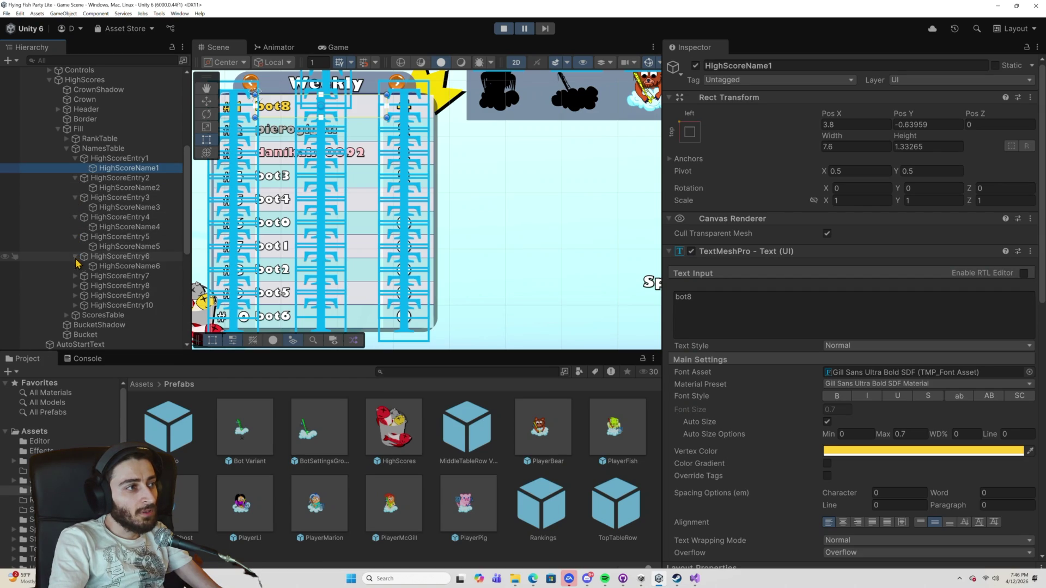
{"action": "left_click", "coordinate": [75, 276]}
{"action": "left_click", "coordinate": [75, 295]}
{"action": "left_click", "coordinate": [75, 314]}
{"action": "scroll", "coordinate": [77, 315], "scroll_direction": "down", "scroll_amount": 1}
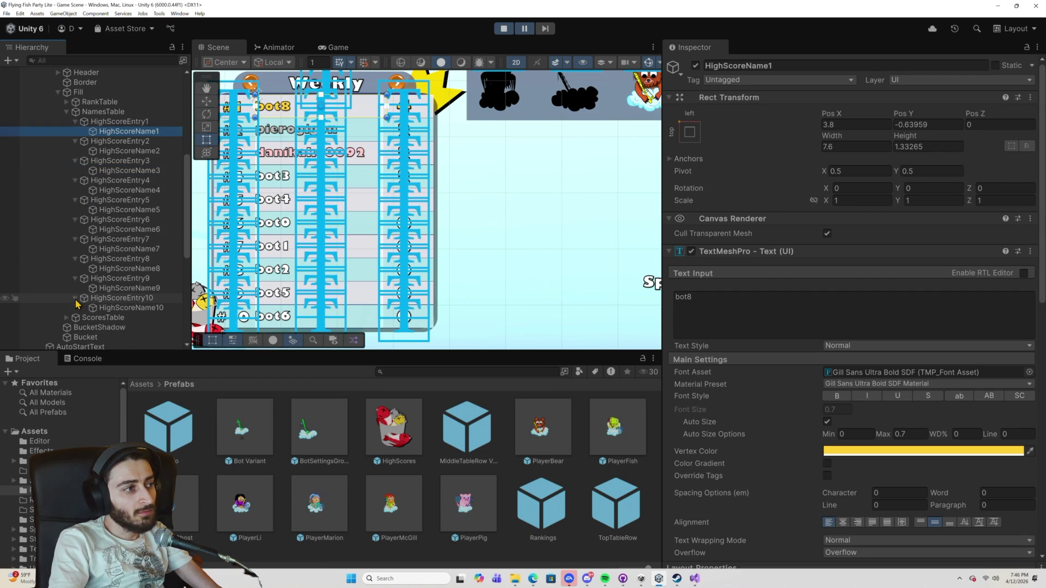
{"action": "left_click", "coordinate": [75, 298]}
Select HighScoreName10 up to HighScoreName1 and start editing their shared Pos X.
{"action": "left_click", "coordinate": [131, 307]}
{"action": "left_click", "coordinate": [130, 289], "text": "ctrl"}
{"action": "left_click", "coordinate": [131, 269], "text": "ctrl"}
{"action": "left_click", "coordinate": [136, 249], "text": "ctrl"}
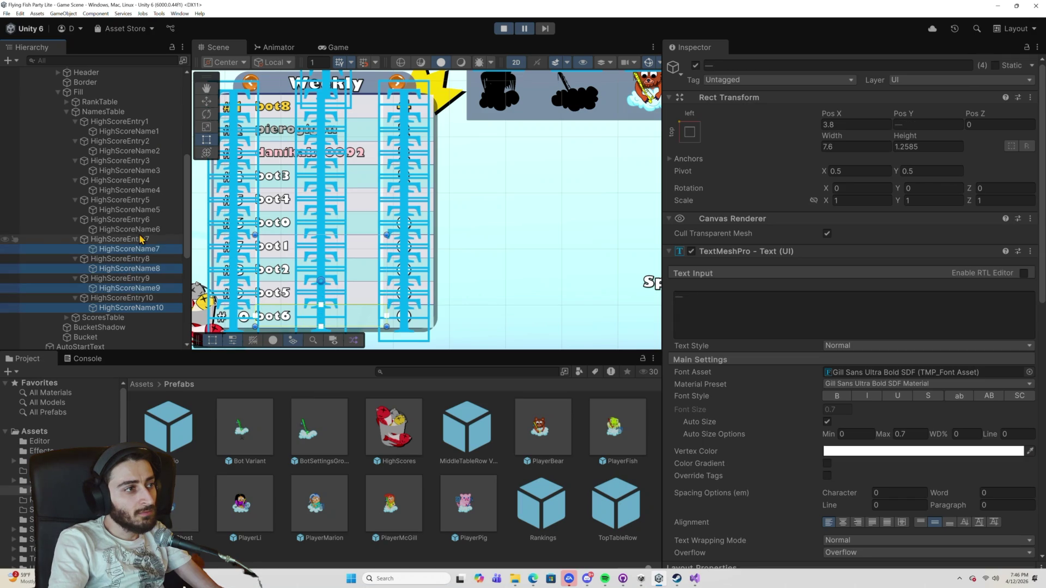
{"action": "left_click", "coordinate": [143, 229], "text": "ctrl"}
{"action": "left_click", "coordinate": [145, 210], "text": "ctrl"}
{"action": "left_click", "coordinate": [149, 190], "text": "ctrl"}
{"action": "left_click", "coordinate": [153, 170], "text": "ctrl"}
{"action": "left_click", "coordinate": [154, 151], "text": "ctrl"}
{"action": "left_click", "coordinate": [156, 131], "text": "ctrl"}
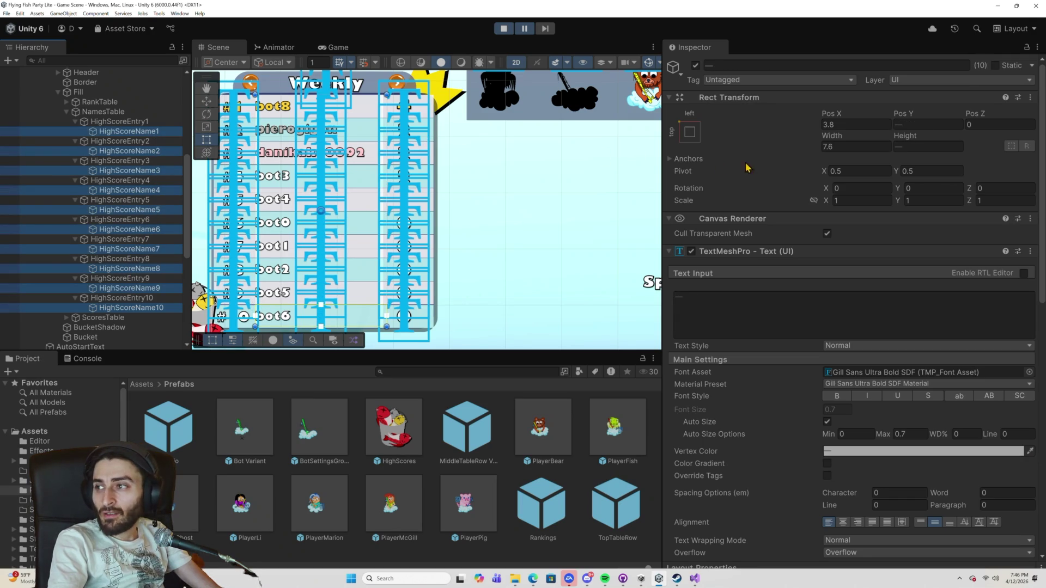
{"action": "left_click", "coordinate": [837, 125]}
Restart play mode, then pause to inspect the Weekly names at Pos X 4, width 7.6.
{"action": "type", "text": "4"}
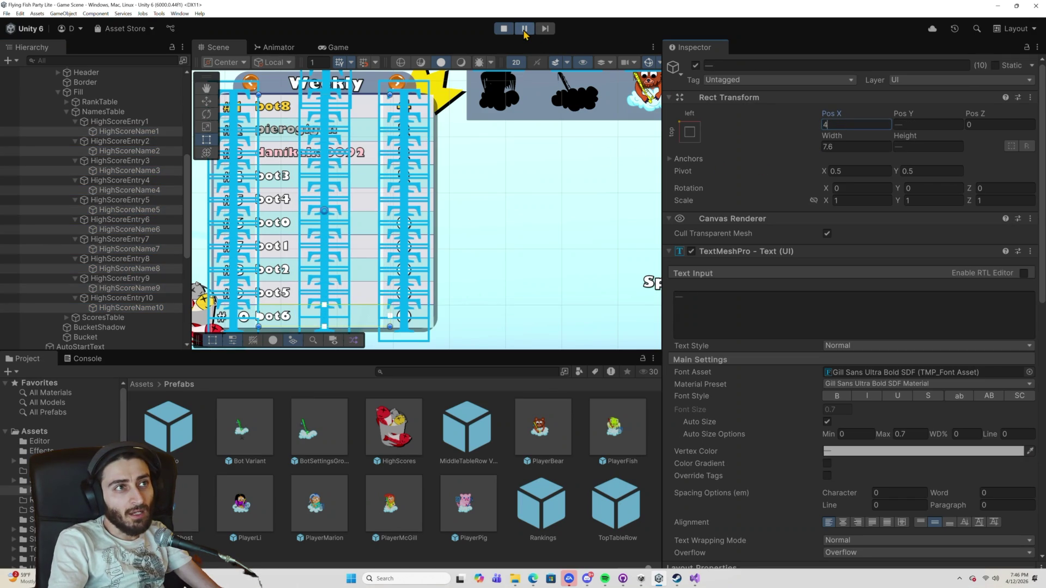
{"action": "left_click", "coordinate": [524, 28]}
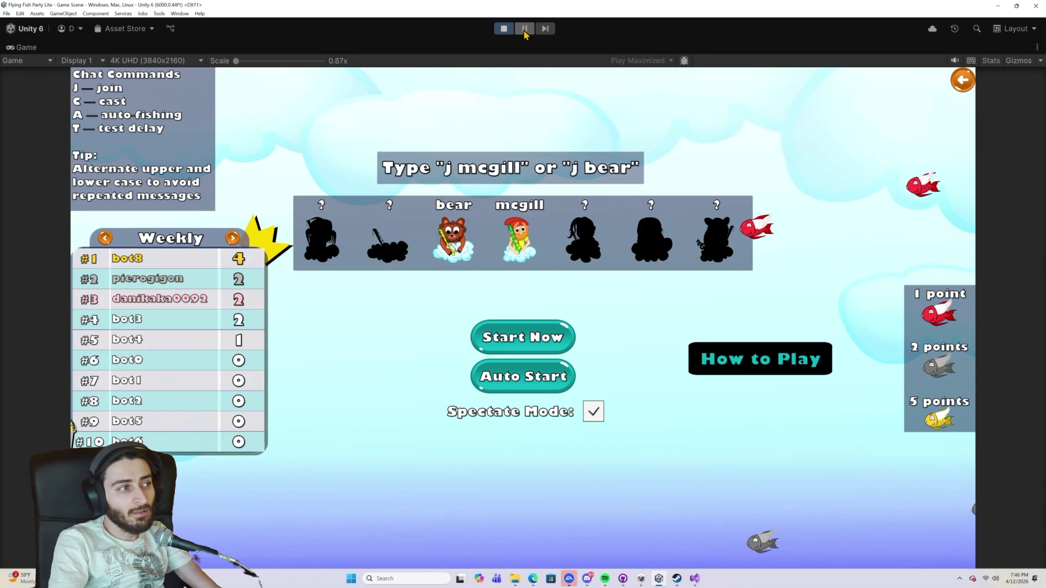
{"action": "left_click", "coordinate": [503, 29]}
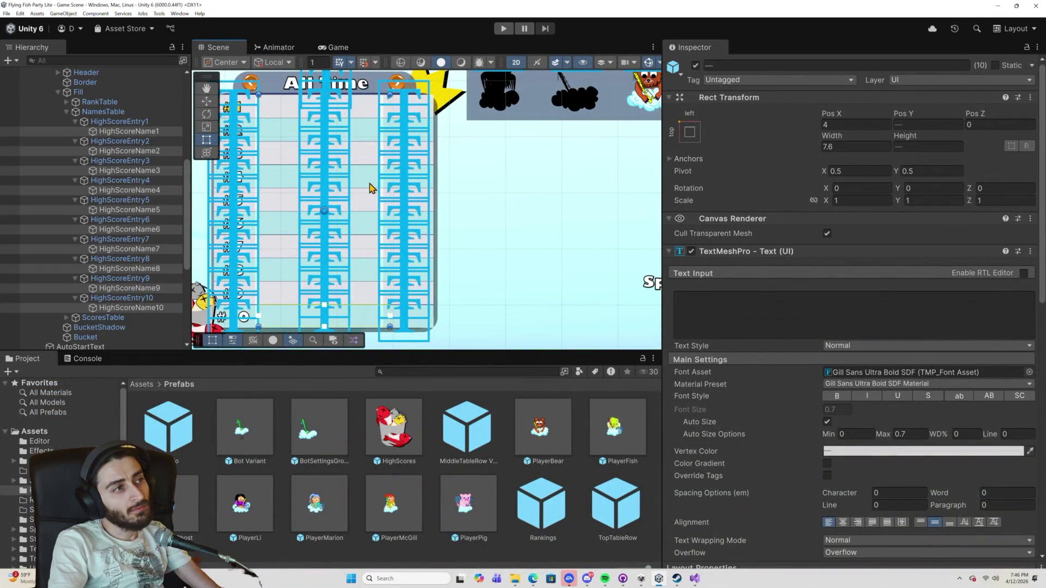
{"action": "left_click", "coordinate": [504, 29]}
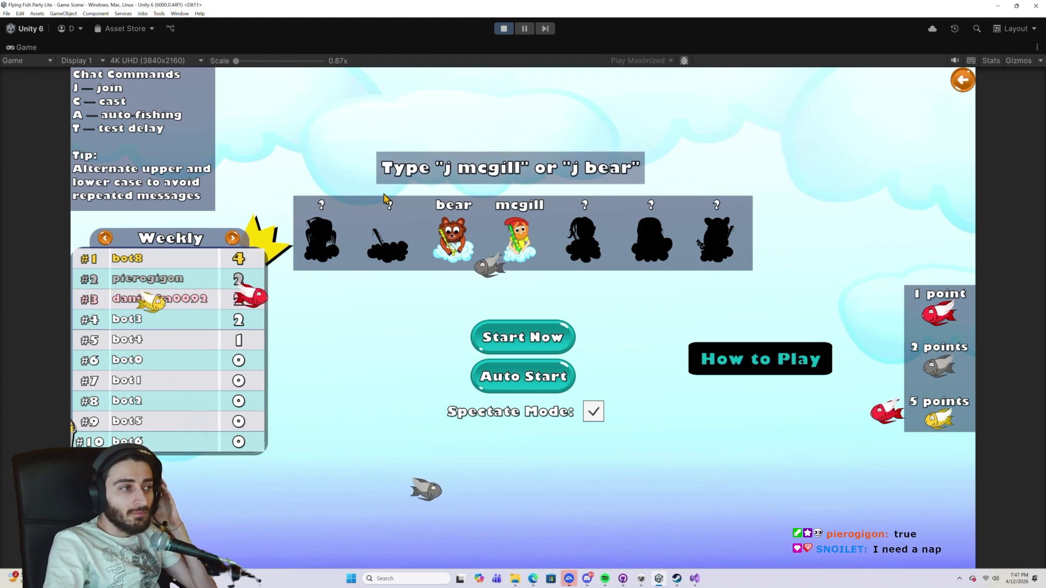
{"action": "key", "text": "ctrl+shift+p"}
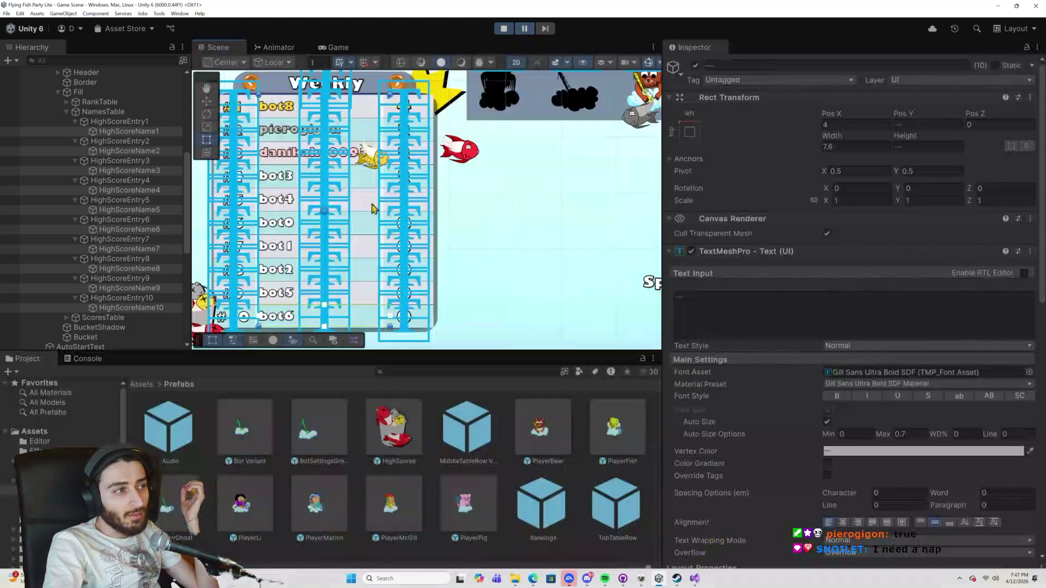
Give HighScoreName1 a very long name, view it in the running game, then stop.
{"action": "left_click", "coordinate": [284, 111]}
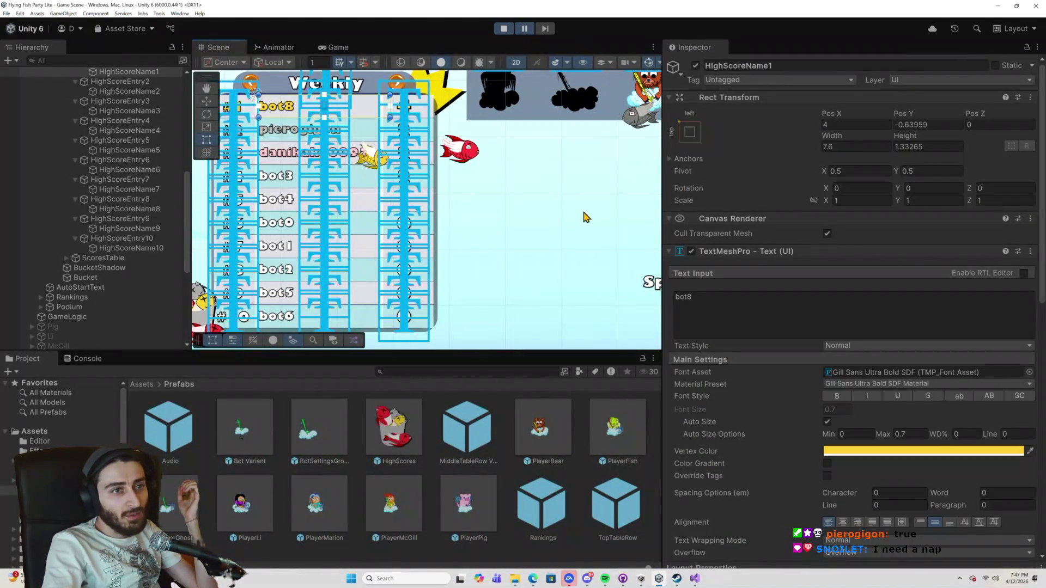
{"action": "left_click", "coordinate": [698, 297]}
{"action": "type", "text": "mmmmmmmmmmmmmmmmmmmmmm"}
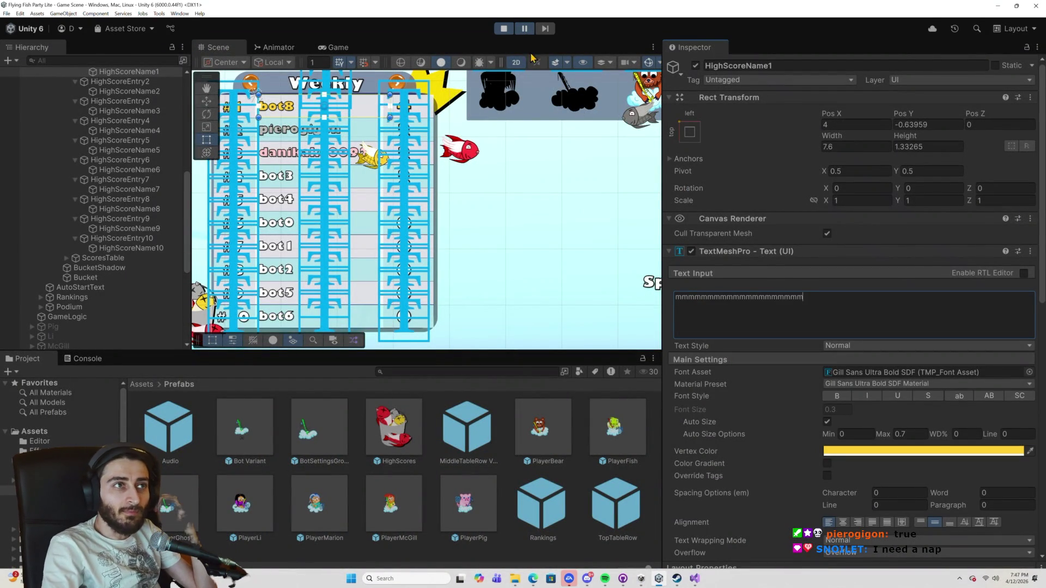
{"action": "left_click", "coordinate": [524, 28]}
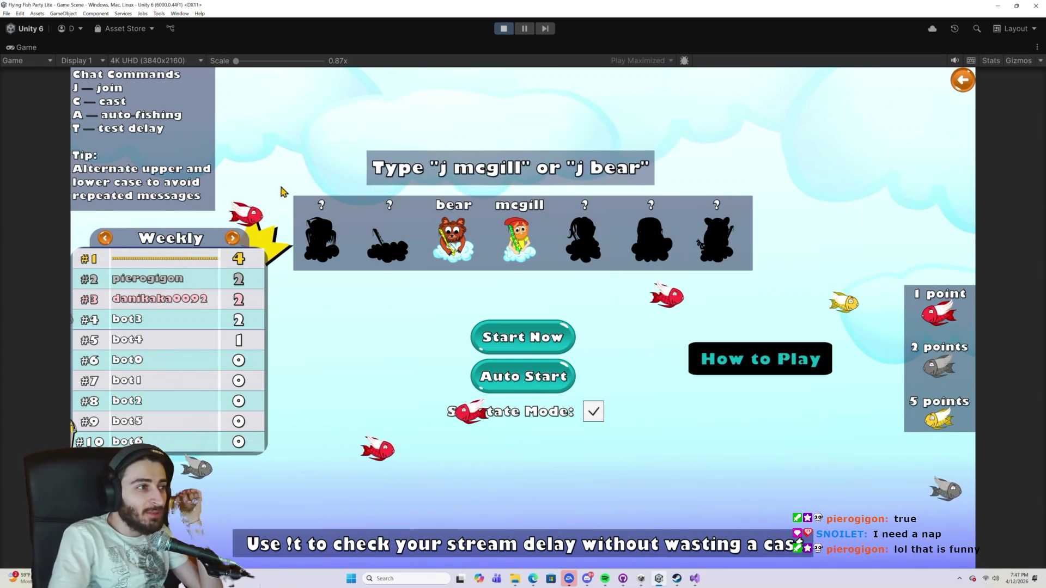
{"action": "left_click", "coordinate": [525, 29]}
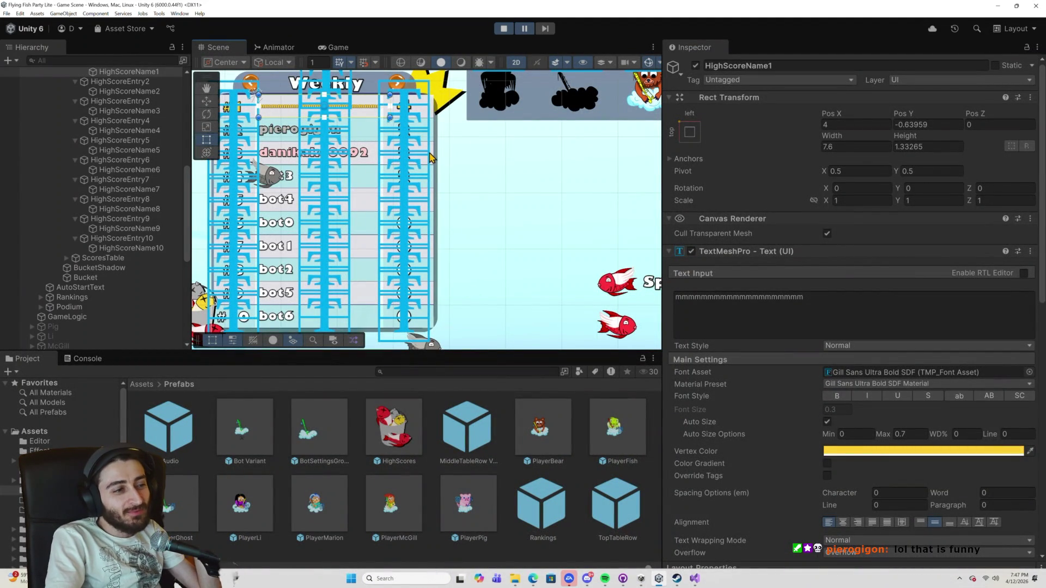
{"action": "left_click", "coordinate": [502, 31]}
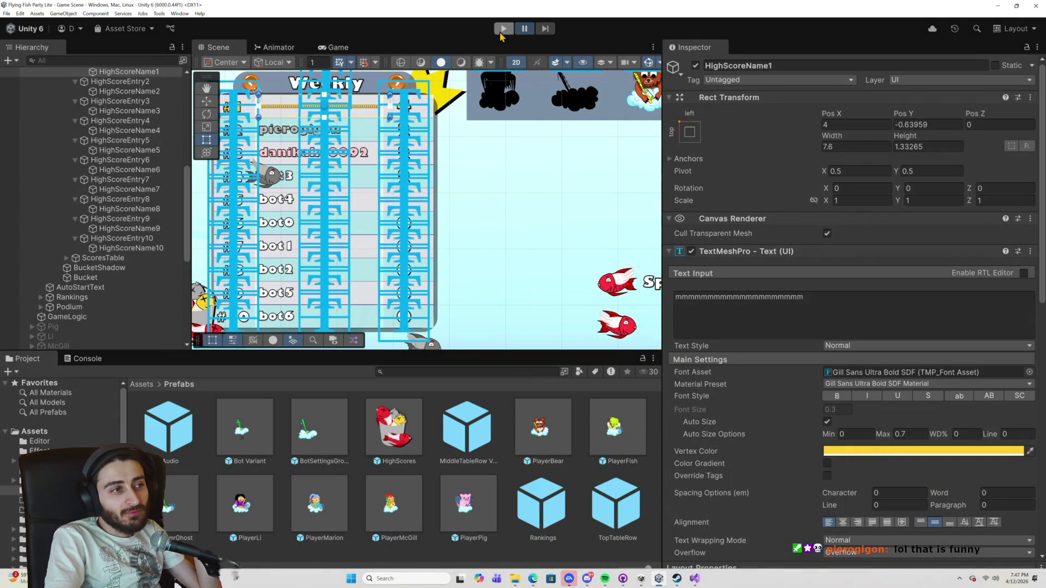
Zoom out the Scene view and restart the game on the Weekly leaderboard.
{"action": "scroll", "coordinate": [524, 244], "scroll_direction": "down", "scroll_amount": 5}
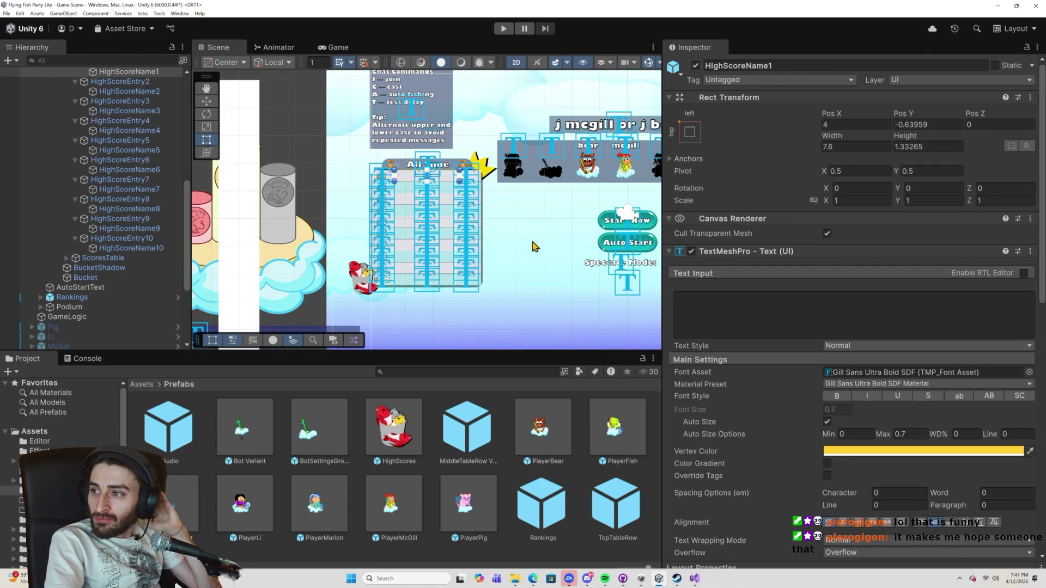
{"action": "scroll", "coordinate": [533, 245], "scroll_direction": "down", "scroll_amount": 5}
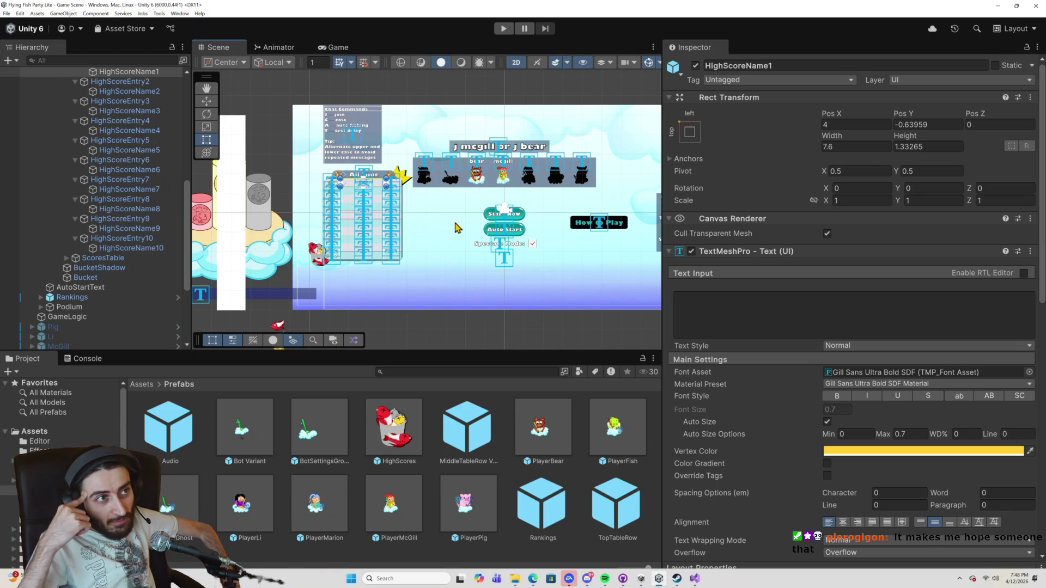
{"action": "left_click", "coordinate": [502, 29]}
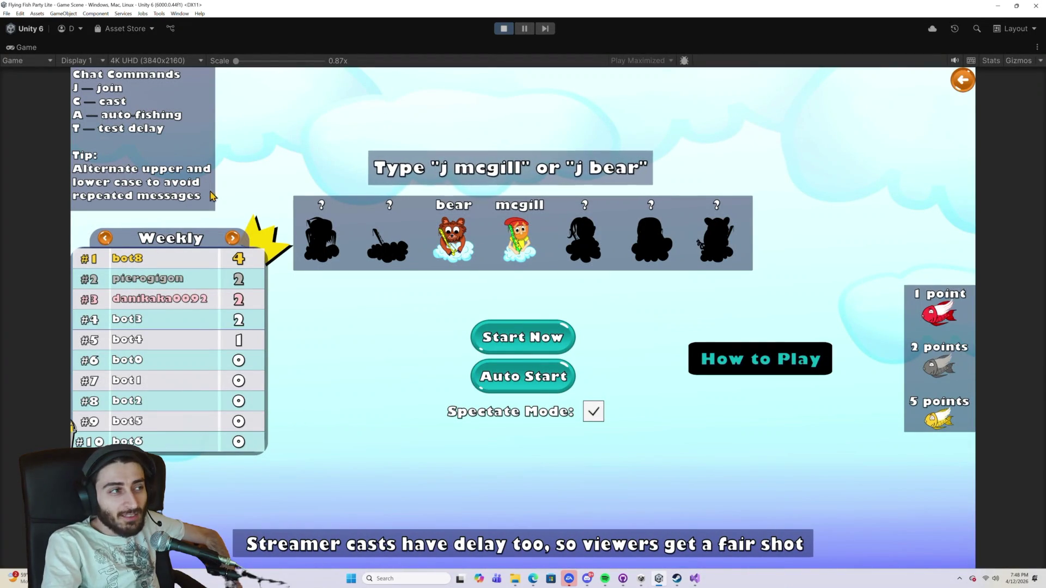
Pause, change HighScoreName1 to a long digit string that shrinks to fit, then stop.
{"action": "key", "text": "shift+space"}
{"action": "left_click", "coordinate": [714, 310]}
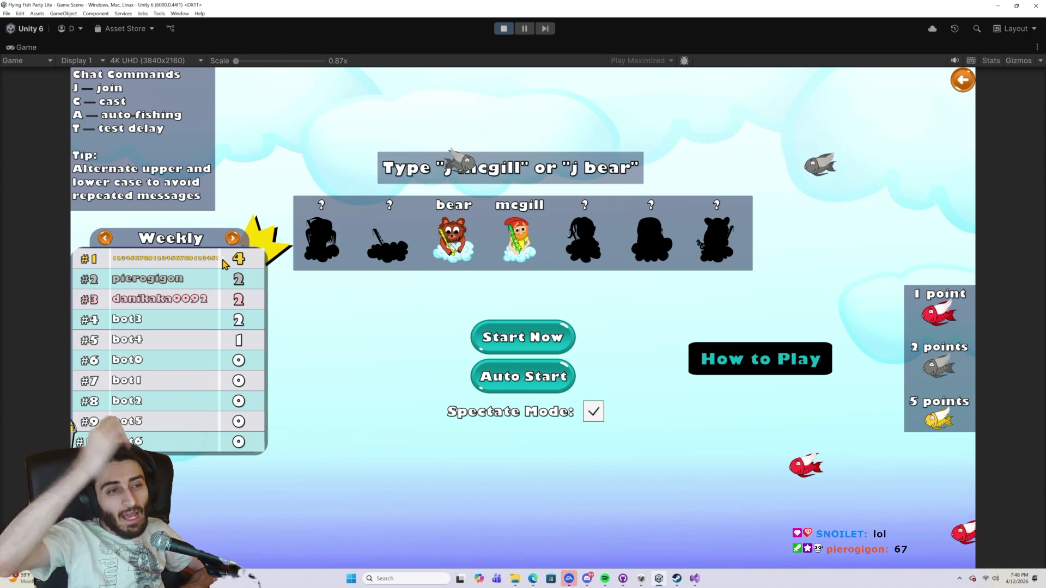
{"action": "left_click", "coordinate": [504, 29]}
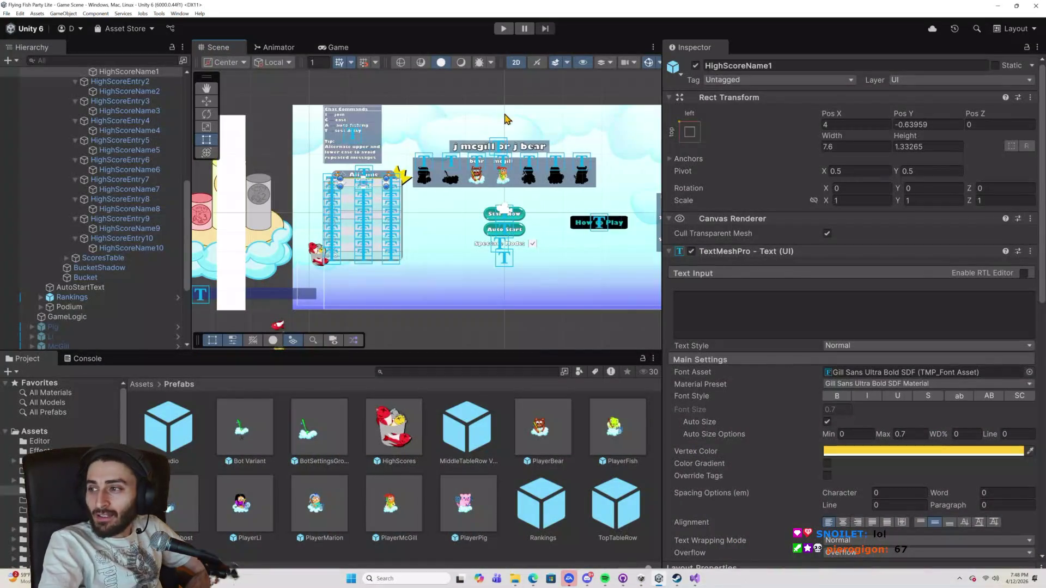
{"action": "scroll", "coordinate": [512, 167], "scroll_direction": "up", "scroll_amount": 2}
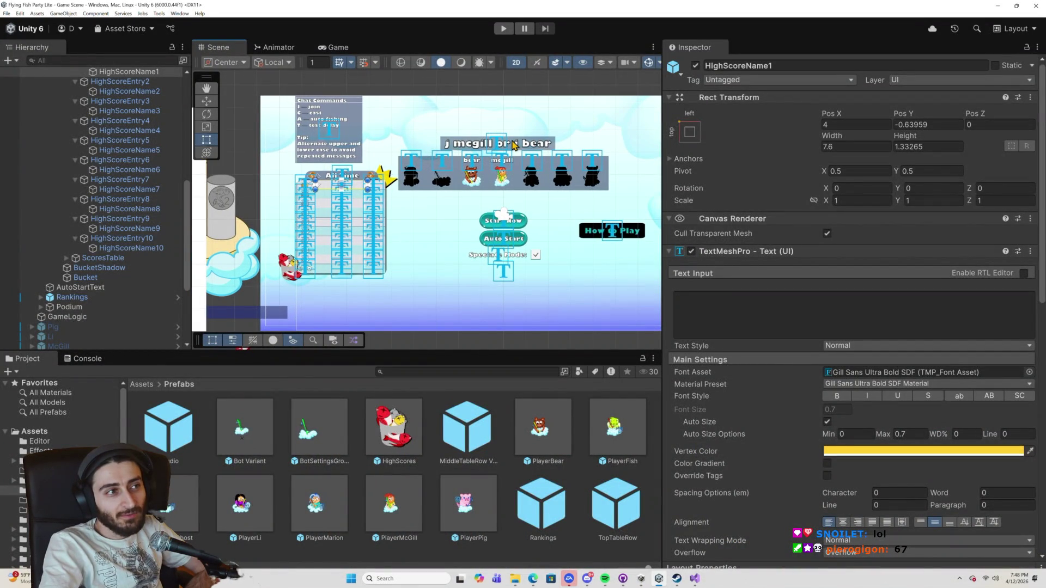
{"action": "scroll", "coordinate": [514, 145], "scroll_direction": "up", "scroll_amount": 1}
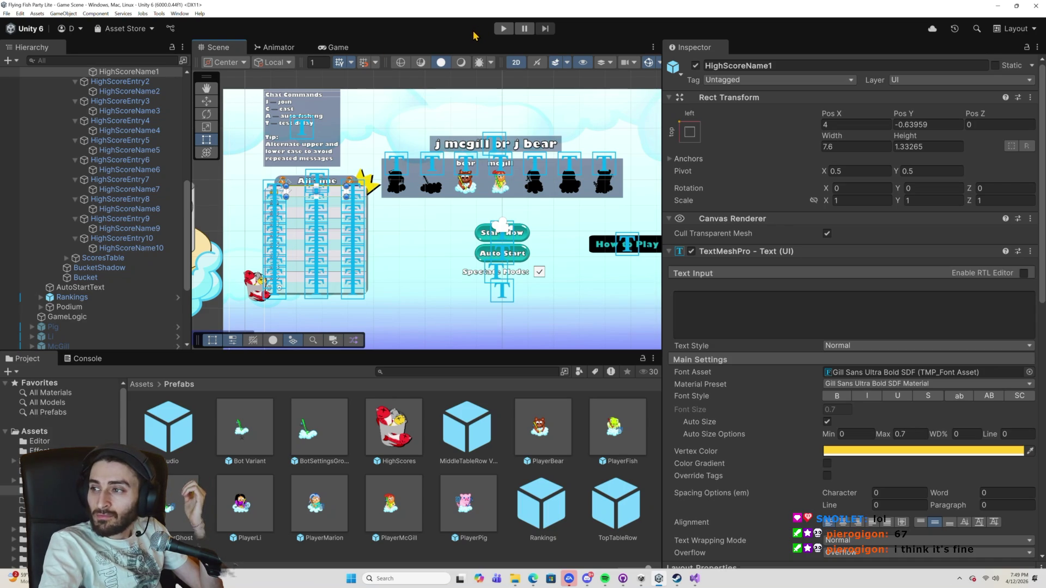
{"action": "left_click", "coordinate": [504, 29]}
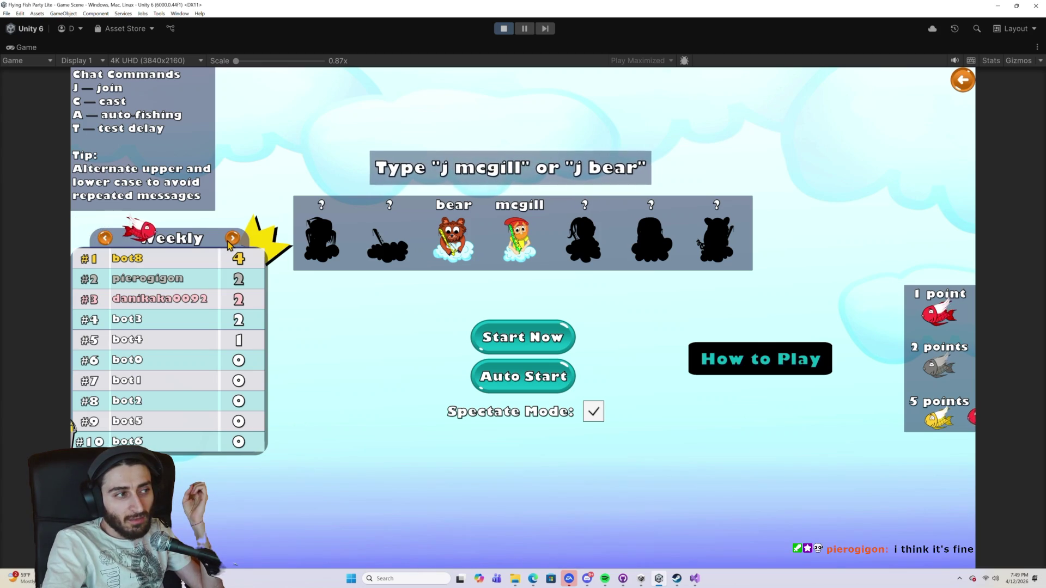
Cycle the leaderboard through Monthly, All time and Weekly, ending on Weekly.
{"action": "left_click", "coordinate": [233, 240]}
{"action": "left_click", "coordinate": [233, 240]}
{"action": "left_click", "coordinate": [233, 239]}
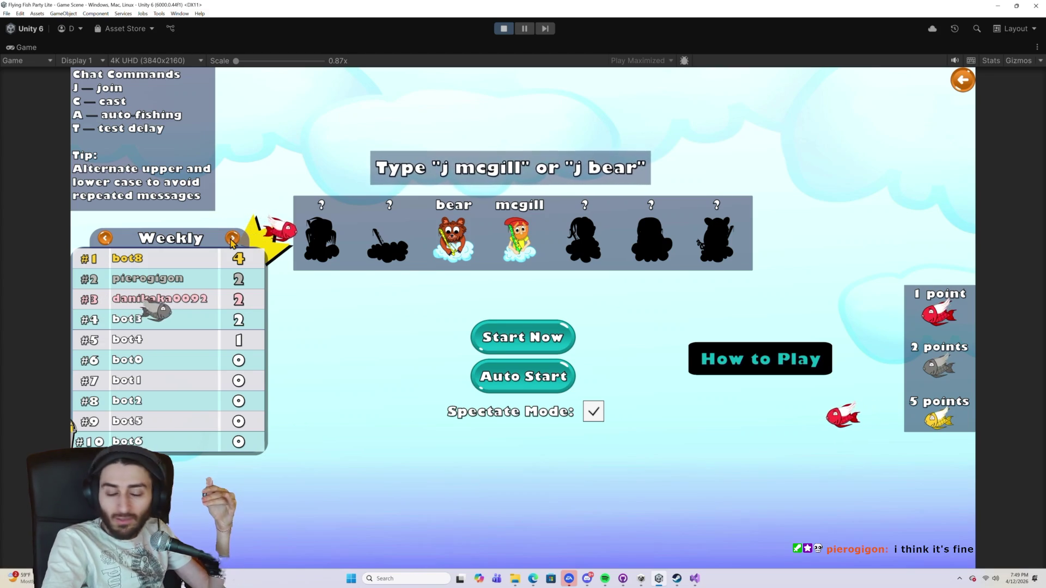
{"action": "left_click", "coordinate": [233, 239]}
{"action": "left_click", "coordinate": [232, 240]}
{"action": "left_click", "coordinate": [233, 240]}
{"action": "left_click", "coordinate": [233, 239]}
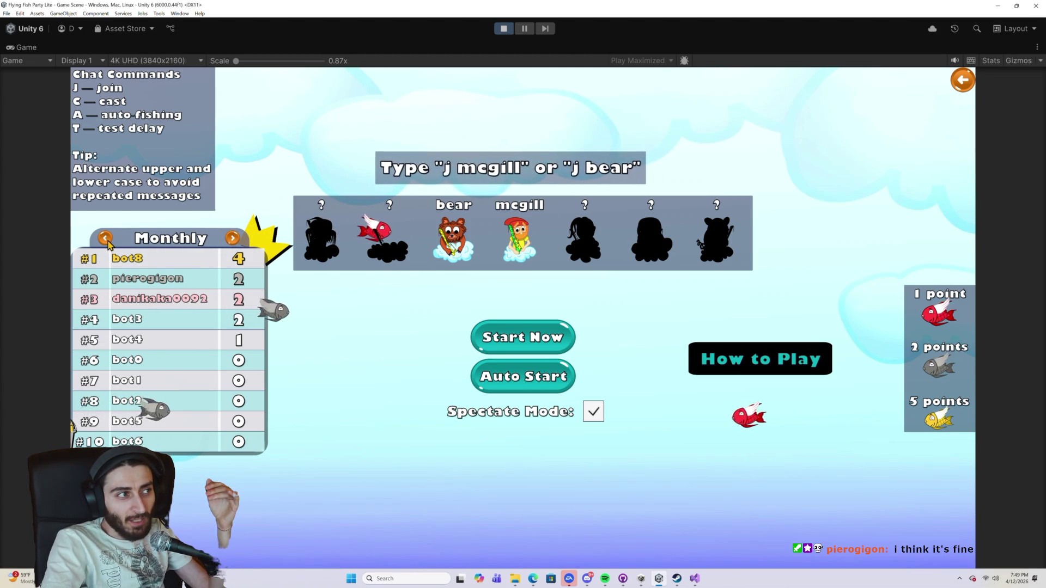
{"action": "left_click", "coordinate": [233, 240]}
{"action": "left_click", "coordinate": [232, 240]}
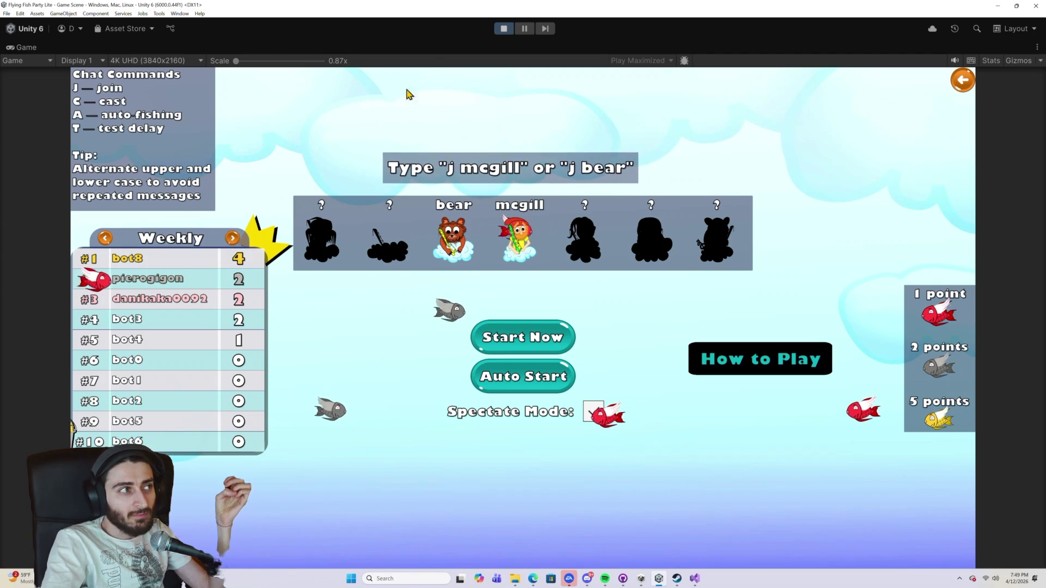
Stop play mode and bring up the Load Scene dialog via File > Open Scene.
{"action": "left_click", "coordinate": [504, 29]}
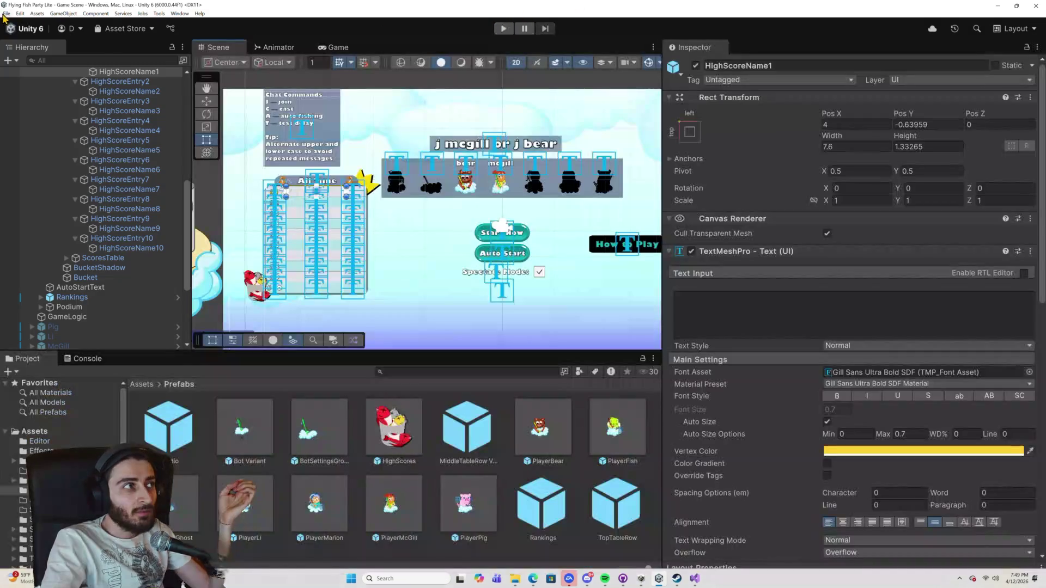
{"action": "left_click", "coordinate": [5, 14]}
{"action": "left_click", "coordinate": [25, 33]}
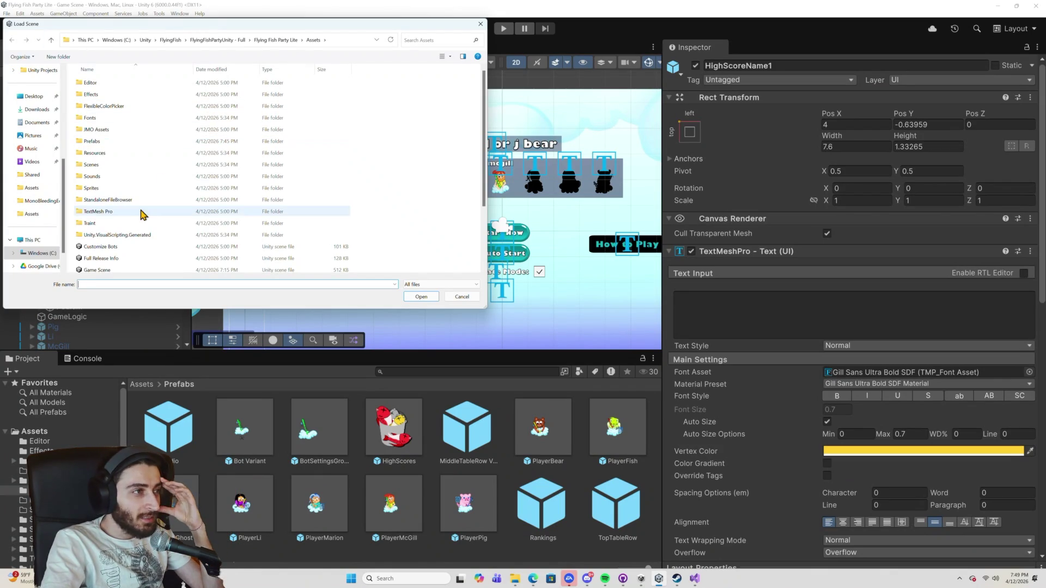
Load the Customize Bots scene and run it in play mode.
{"action": "double_click", "coordinate": [123, 247]}
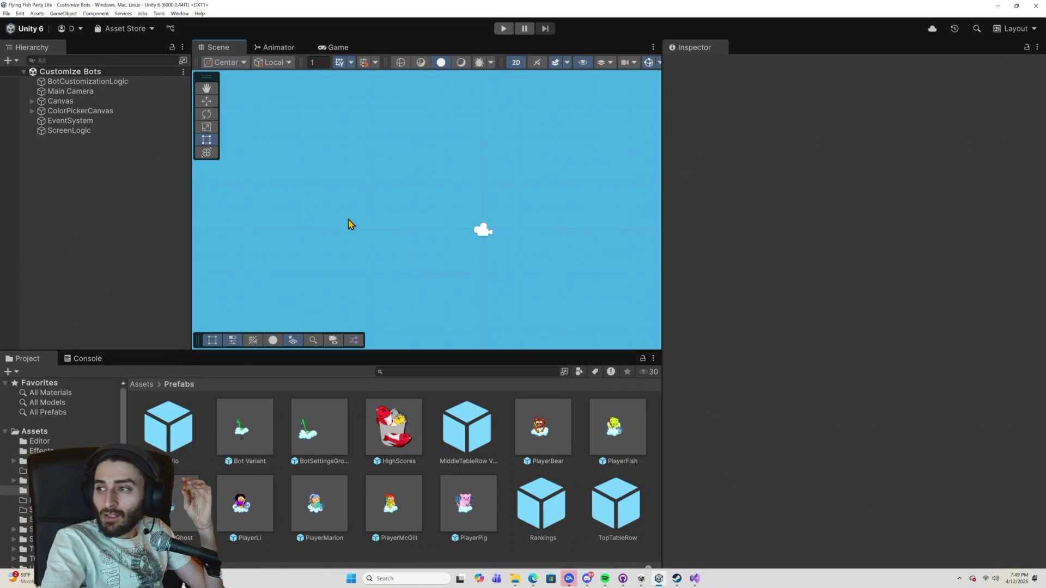
{"action": "scroll", "coordinate": [298, 224], "scroll_direction": "down", "scroll_amount": 10}
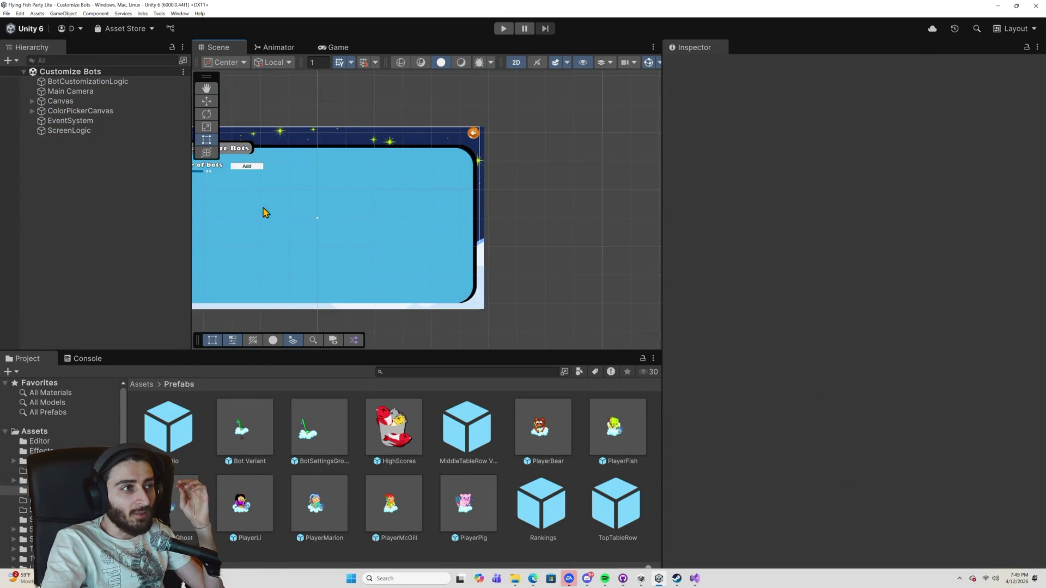
{"action": "scroll", "coordinate": [287, 189], "scroll_direction": "up", "scroll_amount": 1}
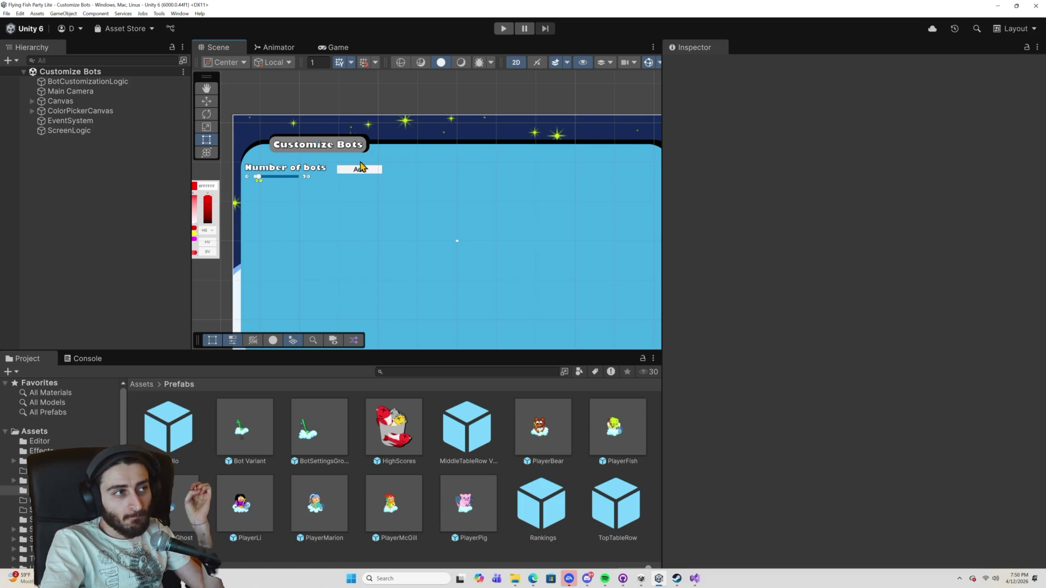
{"action": "left_click", "coordinate": [503, 28]}
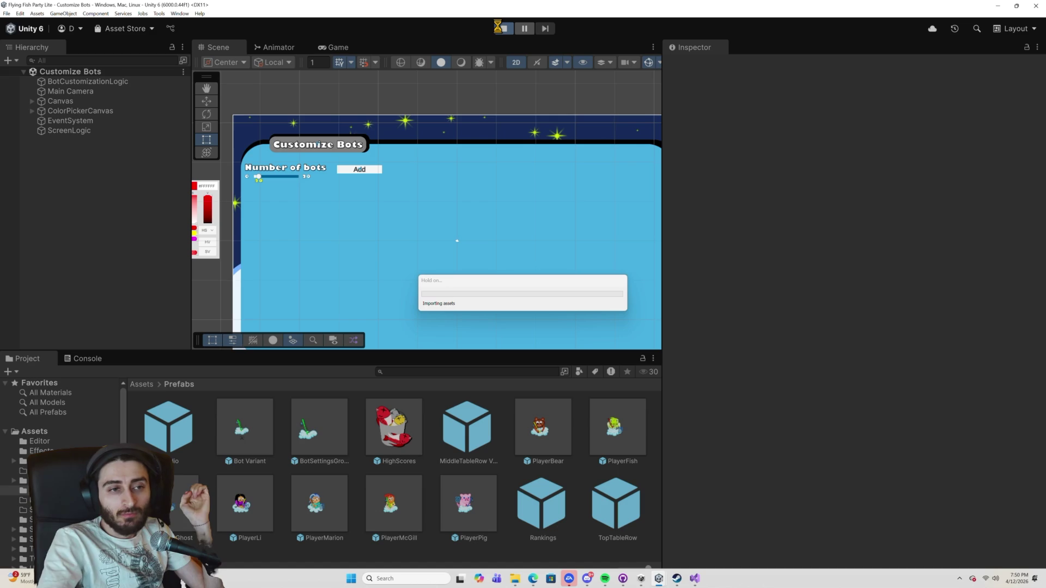
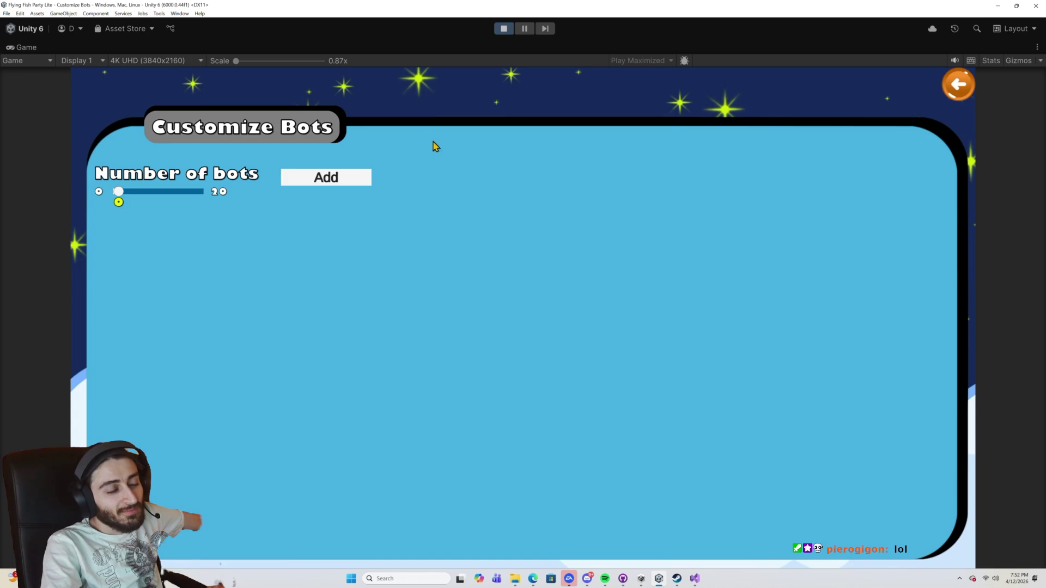
Add three bot cards, delete all three with their X buttons, then try adding again.
{"action": "left_click", "coordinate": [360, 178]}
{"action": "left_click", "coordinate": [359, 177]}
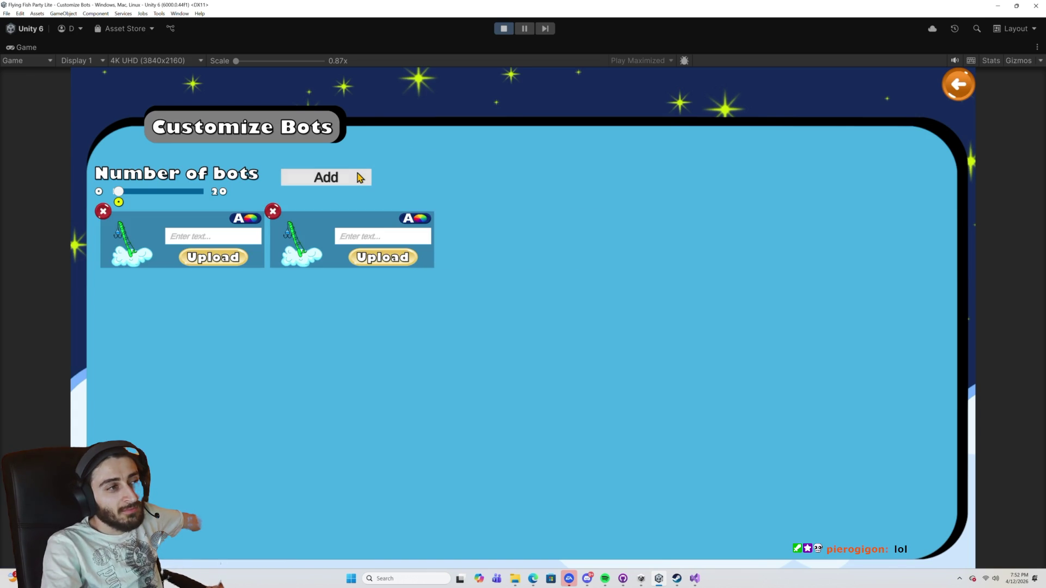
{"action": "left_click", "coordinate": [359, 177]}
{"action": "left_click", "coordinate": [443, 211]}
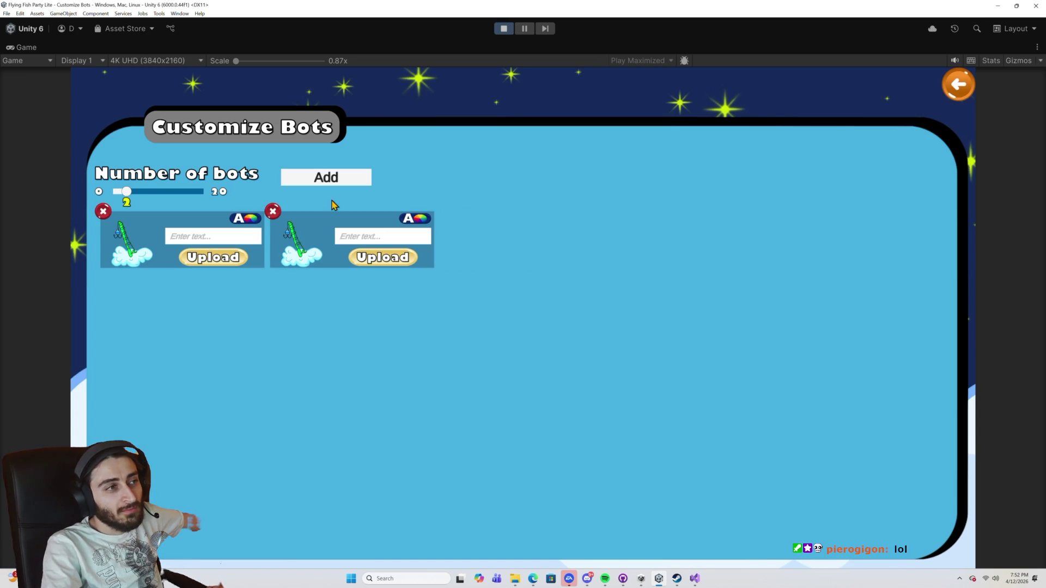
{"action": "left_click", "coordinate": [273, 212]}
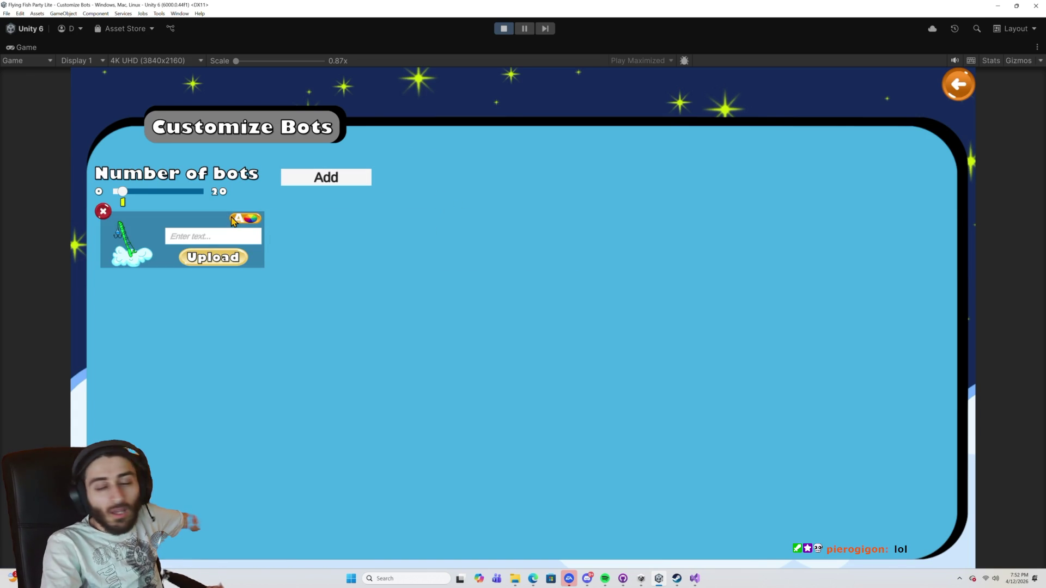
{"action": "left_click", "coordinate": [104, 212]}
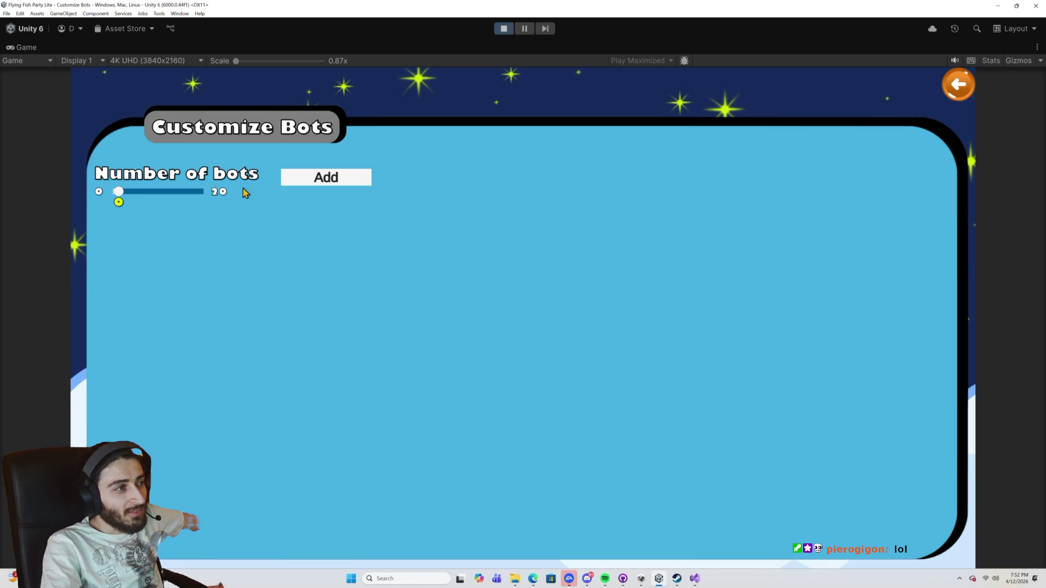
{"action": "left_click", "coordinate": [303, 184]}
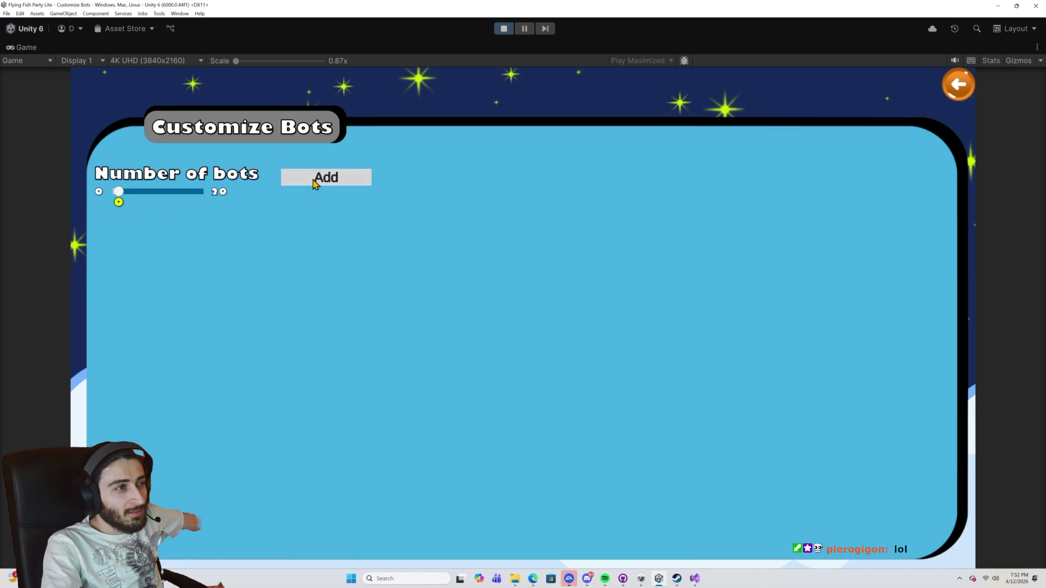
{"action": "left_click", "coordinate": [314, 184]}
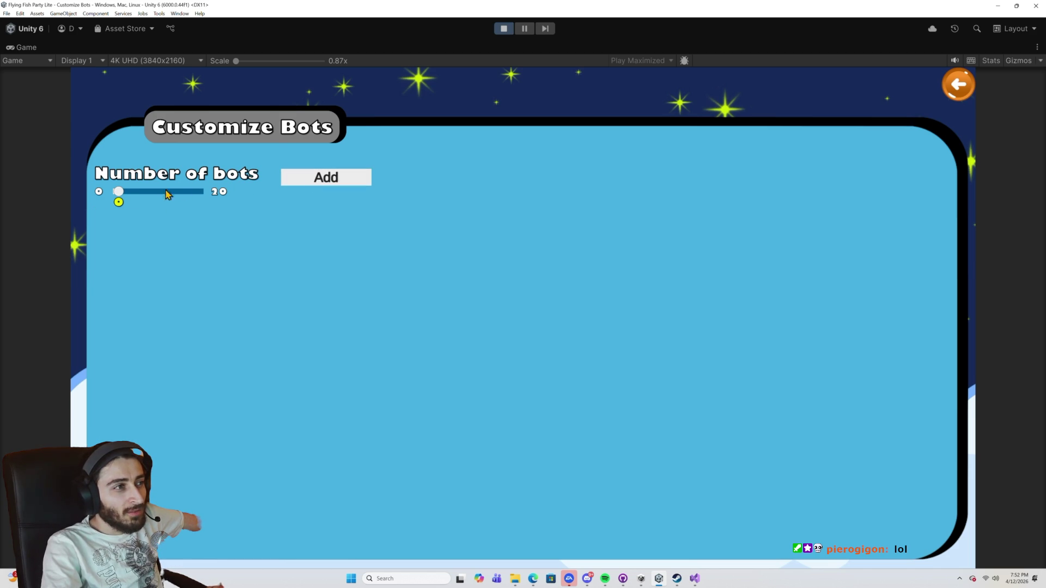
Stop and pause the game to inspect ScreenLogic's bot settings, then resume.
{"action": "left_click", "coordinate": [503, 28]}
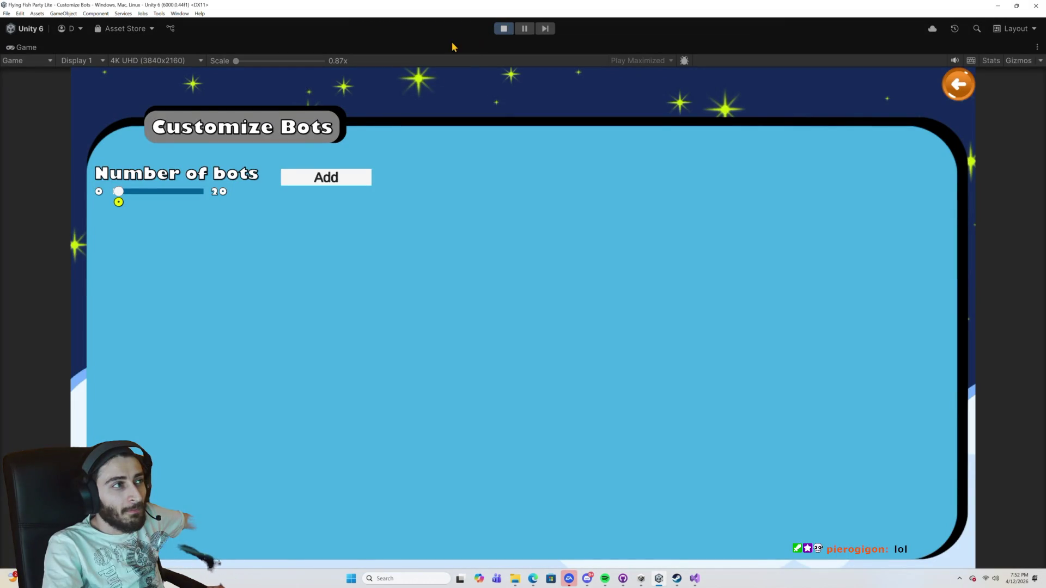
{"action": "left_click", "coordinate": [524, 28]}
{"action": "left_click", "coordinate": [79, 134]}
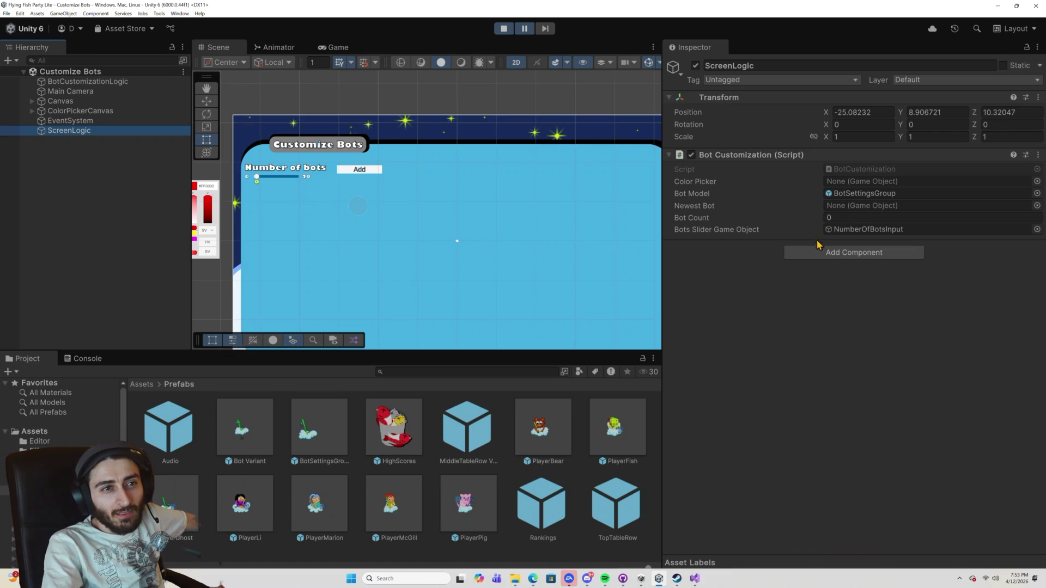
{"action": "left_click", "coordinate": [524, 29]}
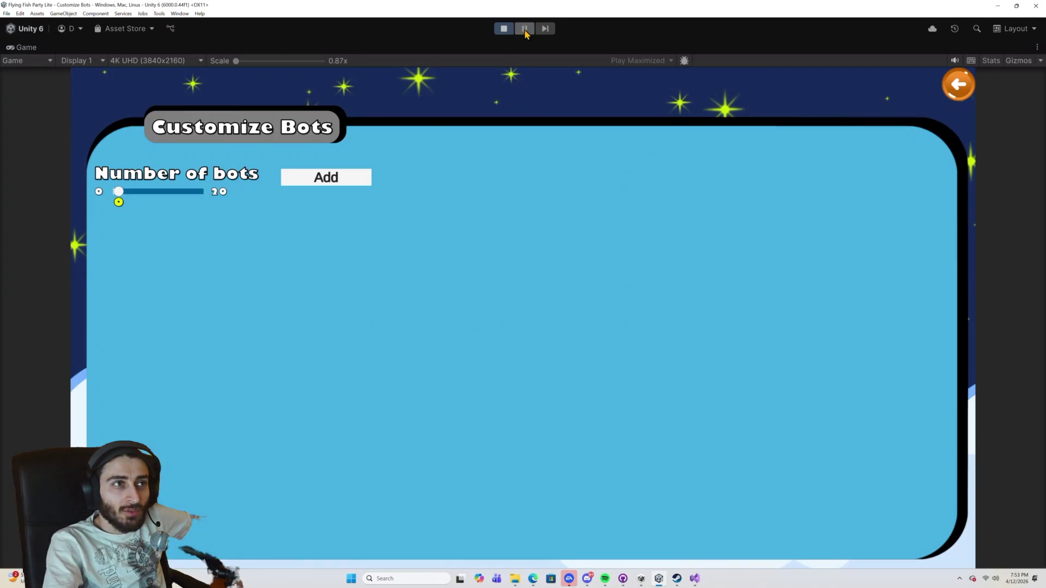
Add four bot cards, delete the fourth, and stop play mode.
{"action": "left_click", "coordinate": [331, 178]}
{"action": "left_click", "coordinate": [331, 177]}
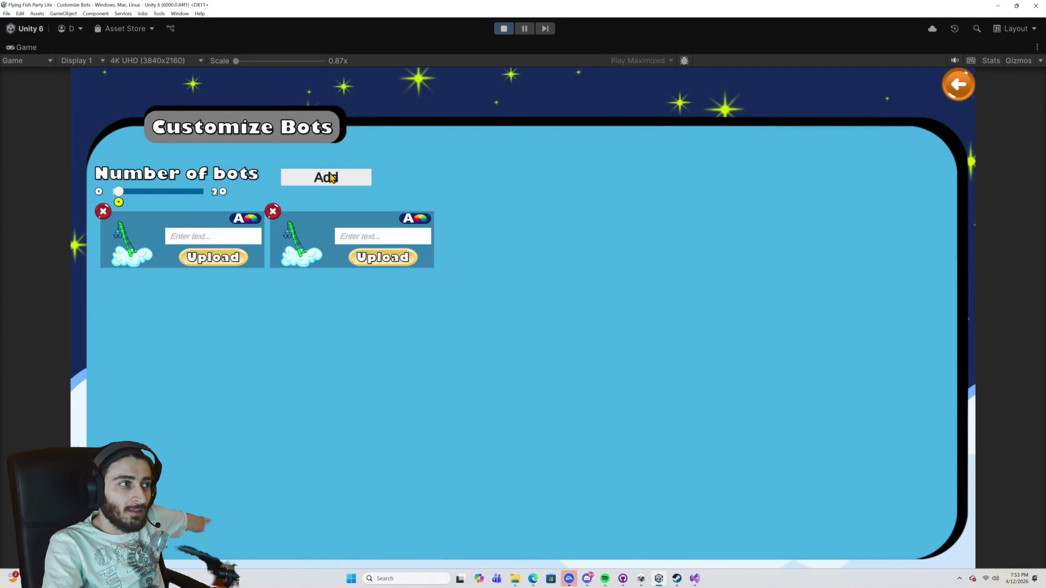
{"action": "left_click", "coordinate": [331, 177]}
{"action": "left_click", "coordinate": [331, 177]}
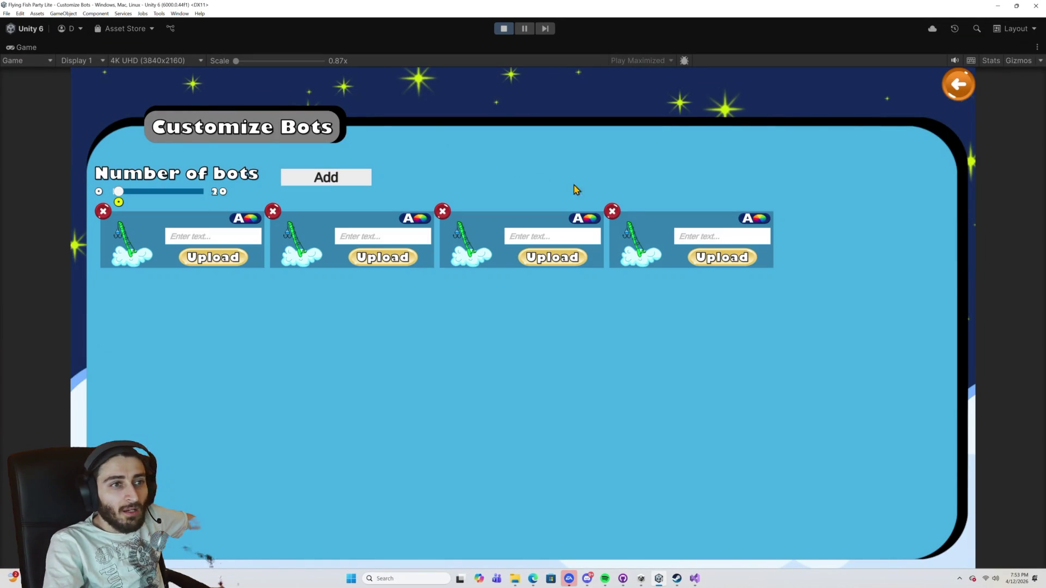
{"action": "left_click", "coordinate": [613, 212]}
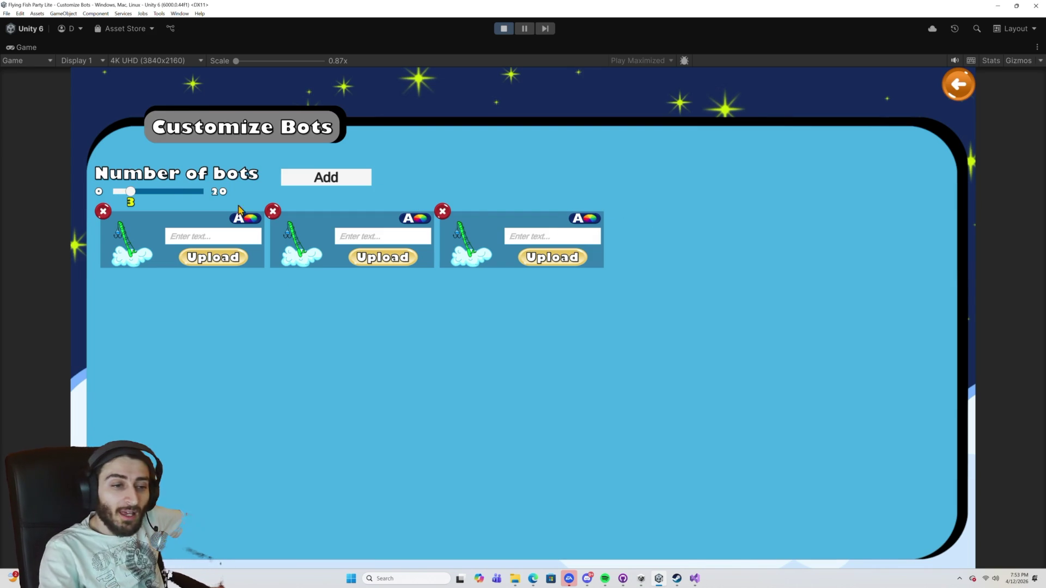
{"action": "left_click", "coordinate": [504, 29]}
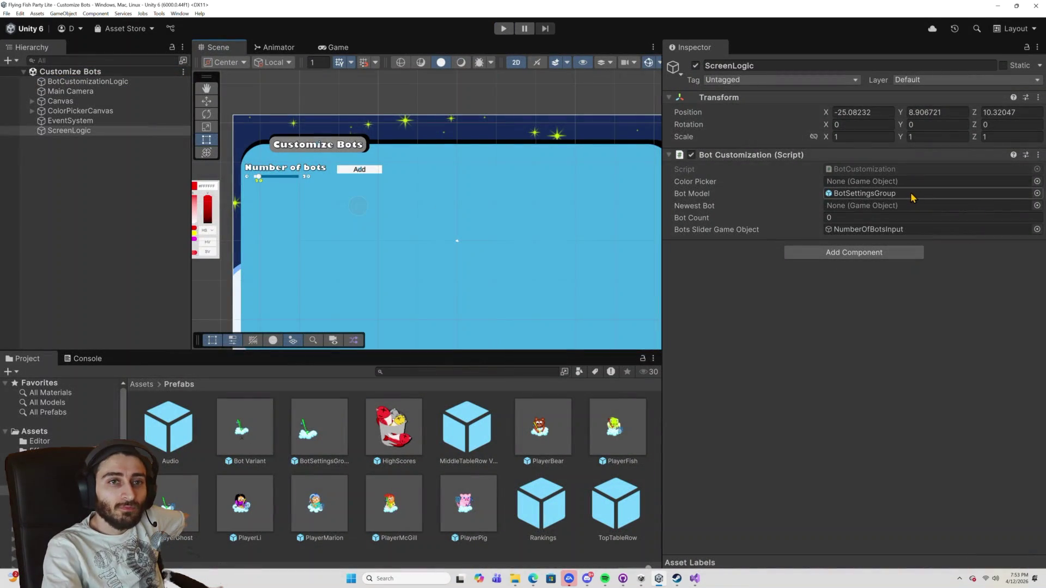
Open the BotSettingsGroup prefab and check DeleteButton's OnClick event.
{"action": "double_click", "coordinate": [912, 194]}
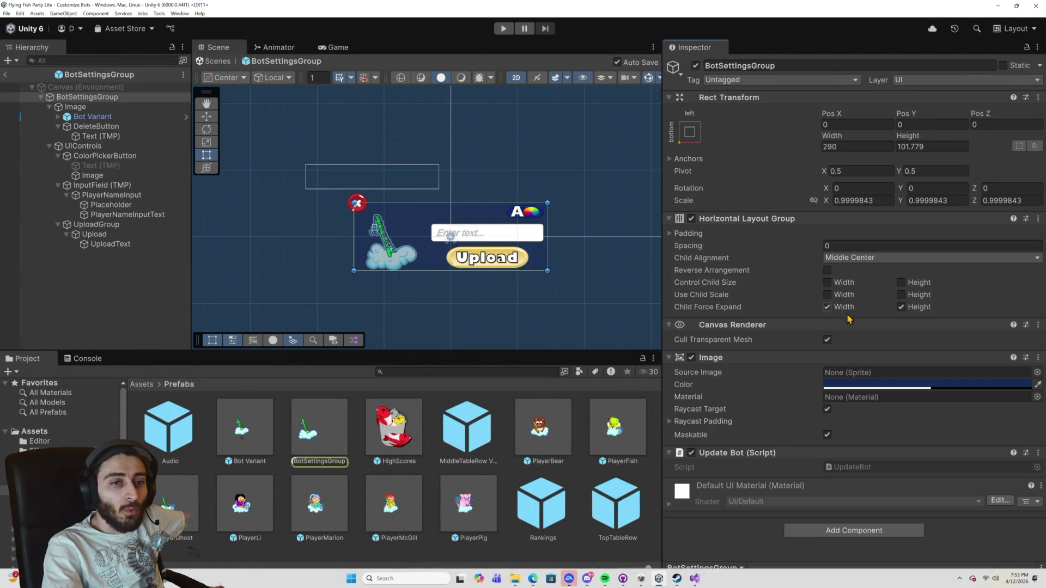
{"action": "left_click", "coordinate": [360, 201]}
{"action": "scroll", "coordinate": [783, 374], "scroll_direction": "down", "scroll_amount": 5}
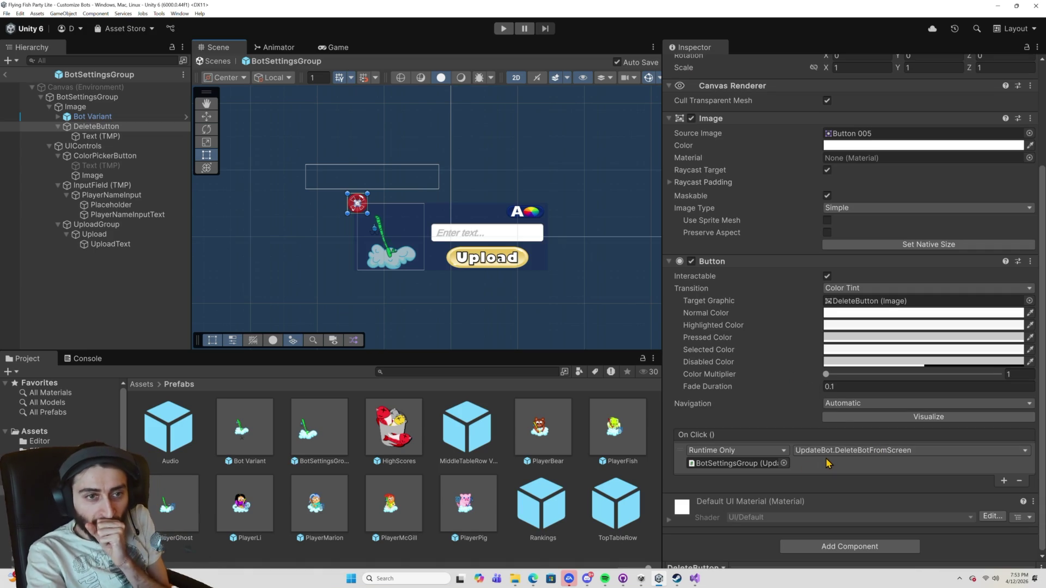
Reselect the BotSettingsGroup root and open its UpdateBot script in Visual Studio.
{"action": "double_click", "coordinate": [763, 464]}
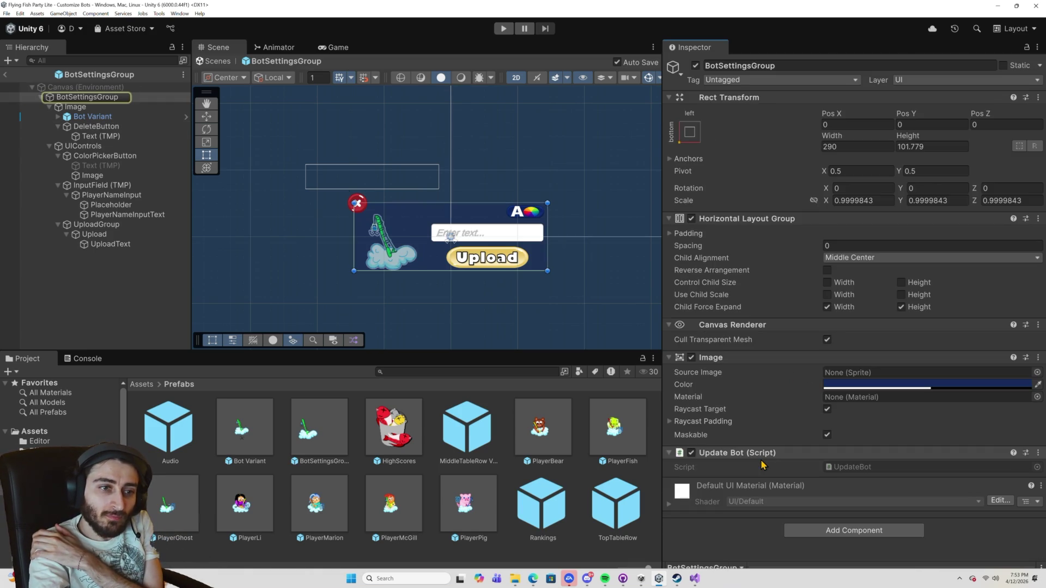
{"action": "double_click", "coordinate": [853, 468]}
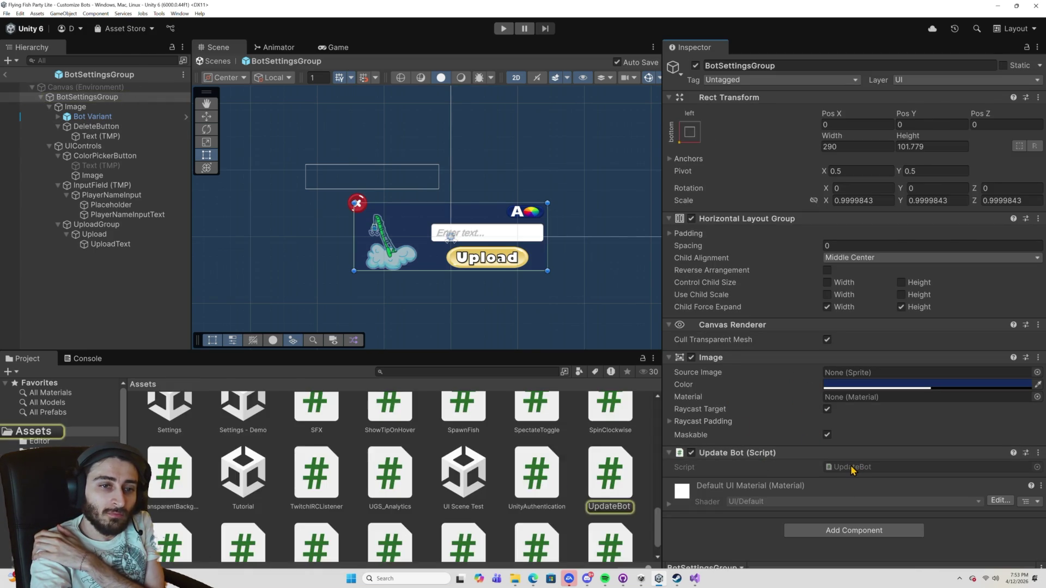
{"action": "scroll", "coordinate": [550, 341], "scroll_direction": "down", "scroll_amount": 6}
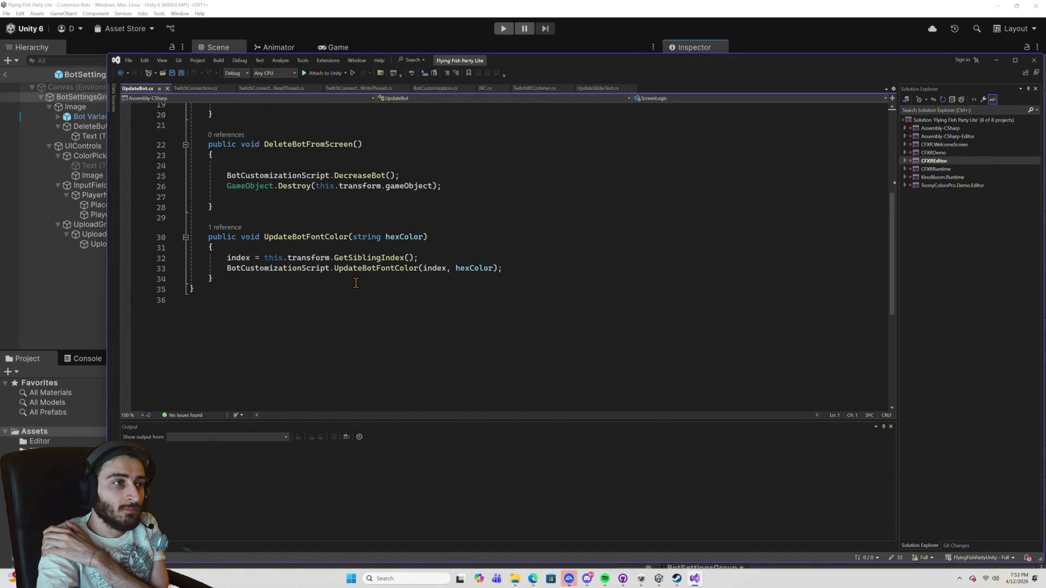
Follow the DecreaseBot call in the delete code to its implementation.
{"action": "scroll", "coordinate": [348, 278], "scroll_direction": "up", "scroll_amount": 1}
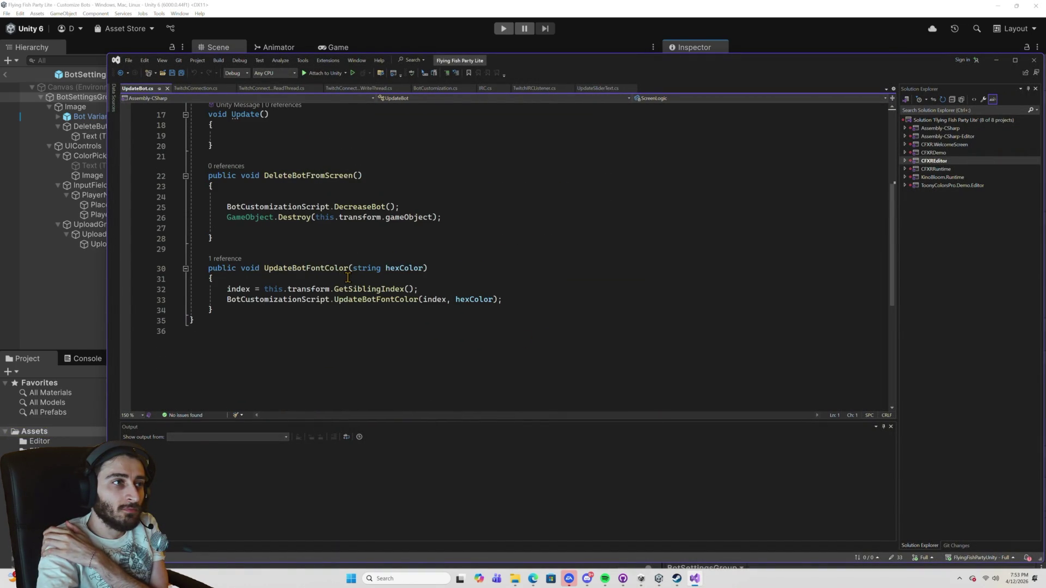
{"action": "triple_click", "coordinate": [322, 220]}
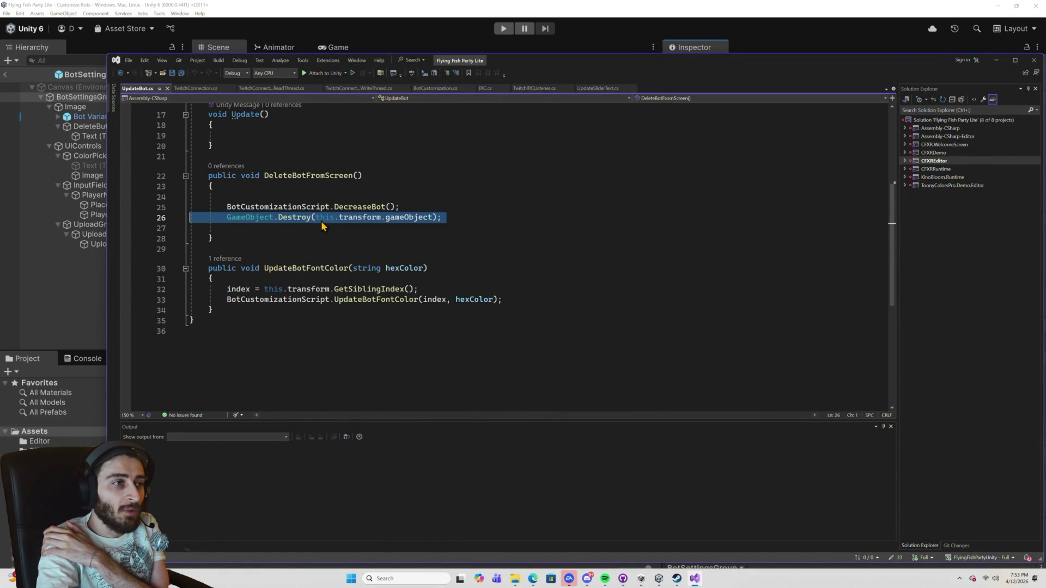
{"action": "left_click", "coordinate": [352, 206]}
{"action": "double_click", "coordinate": [352, 206]}
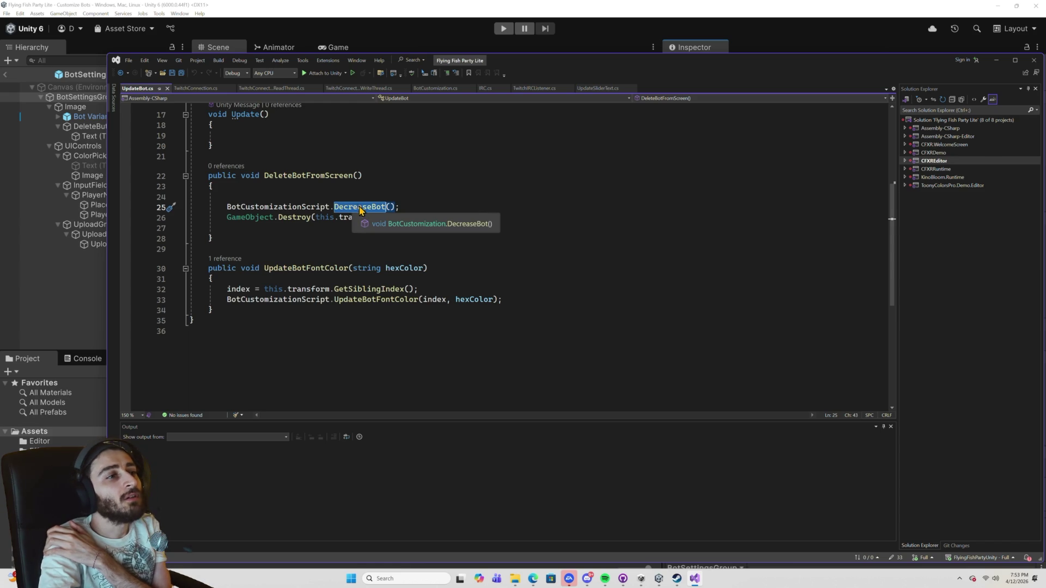
{"action": "right_click", "coordinate": [357, 207]}
{"action": "left_click", "coordinate": [420, 275]}
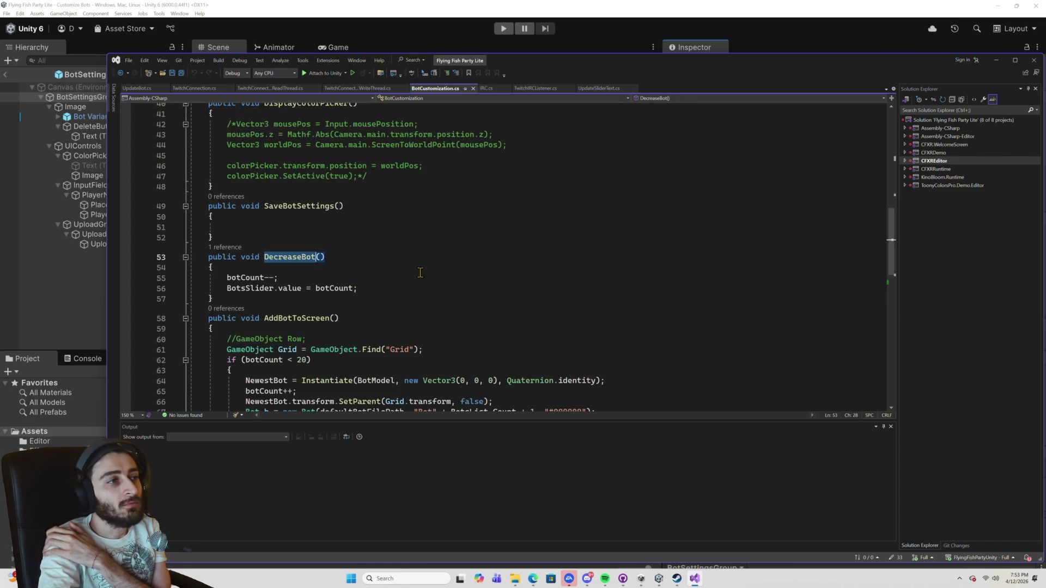
Paste a copy of the DecreaseBot method after SaveBotSettings and rename it IncreaseBot.
{"action": "mouse_move", "coordinate": [364, 291]}
{"action": "left_mouse_down"}
{"action": "mouse_move", "coordinate": [213, 272]}
{"action": "mouse_move", "coordinate": [228, 279]}
{"action": "left_mouse_up"}
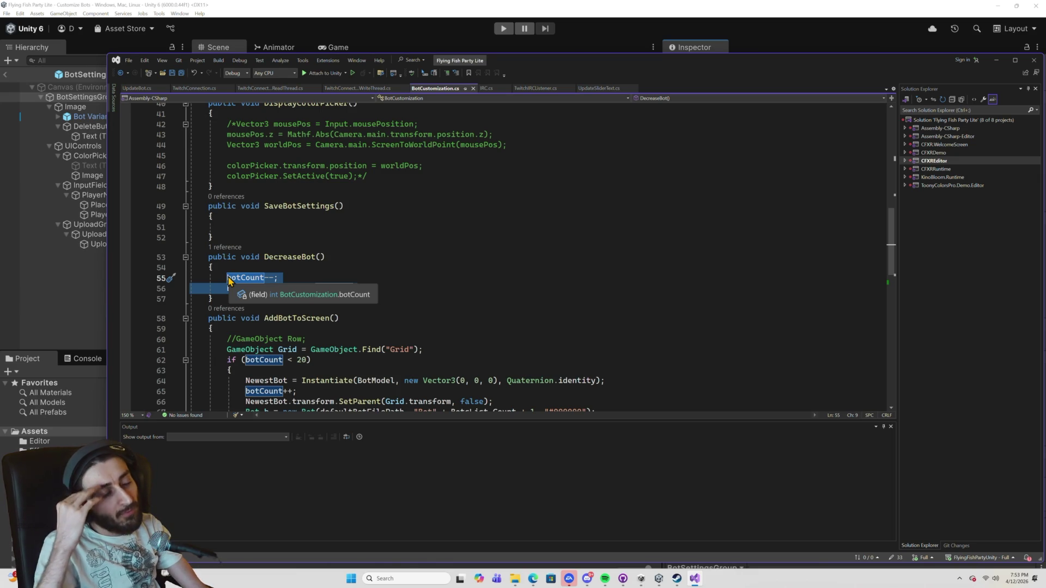
{"action": "scroll", "coordinate": [367, 248], "scroll_direction": "up", "scroll_amount": 8}
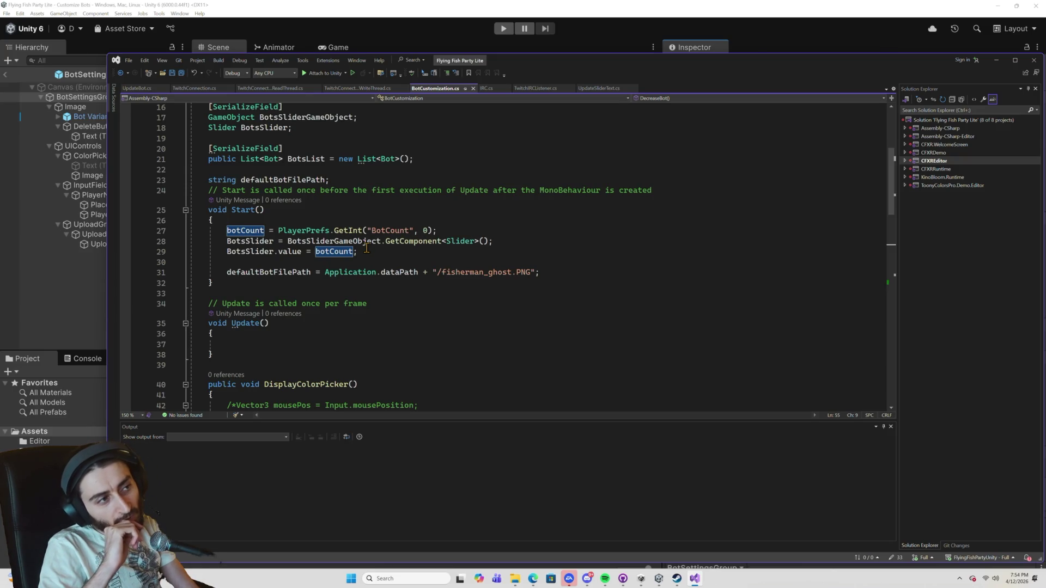
{"action": "scroll", "coordinate": [384, 241], "scroll_direction": "down", "scroll_amount": 6}
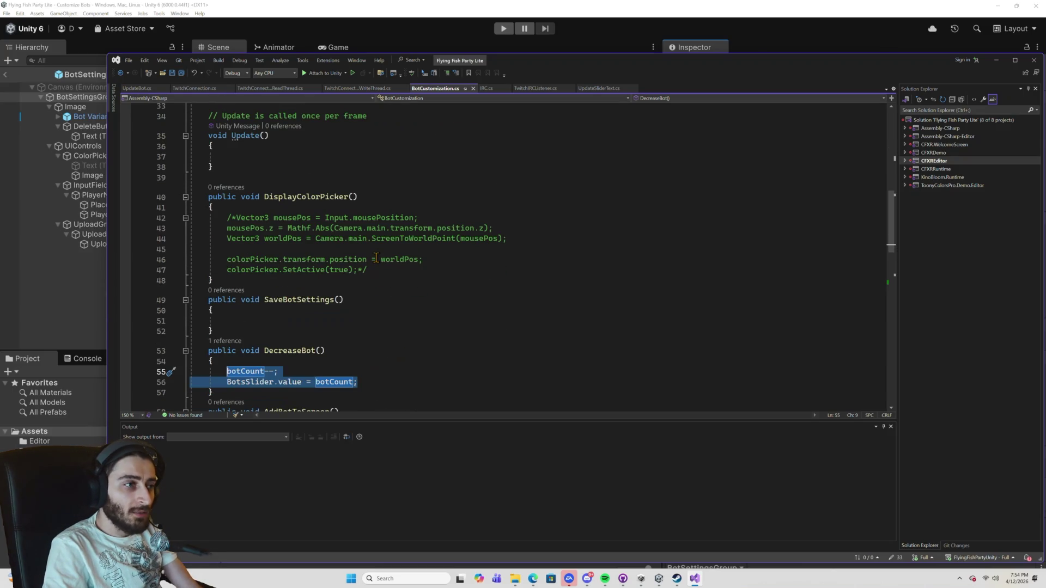
{"action": "scroll", "coordinate": [376, 258], "scroll_direction": "up", "scroll_amount": 7}
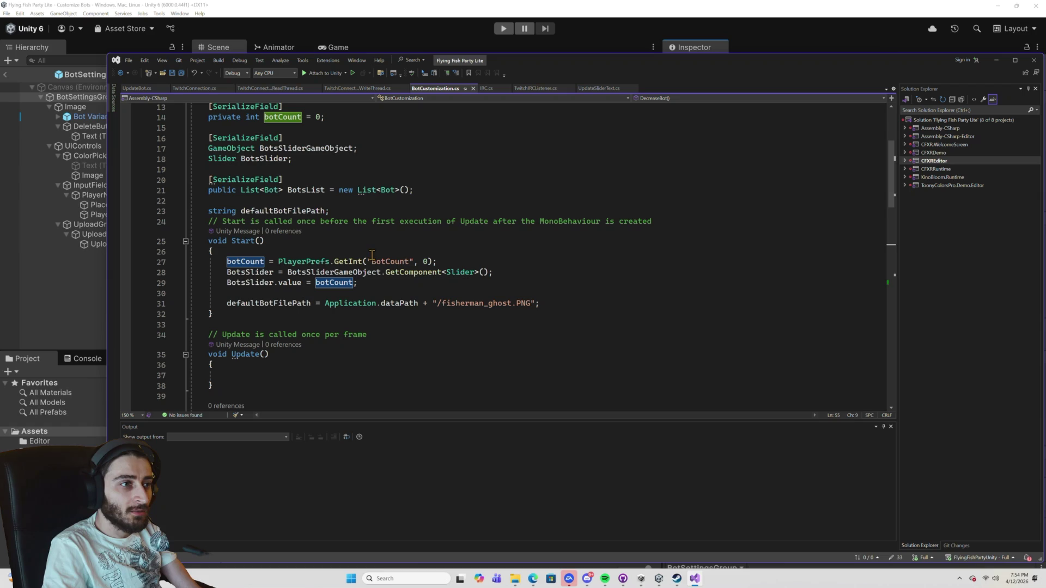
{"action": "scroll", "coordinate": [366, 284], "scroll_direction": "down", "scroll_amount": 7}
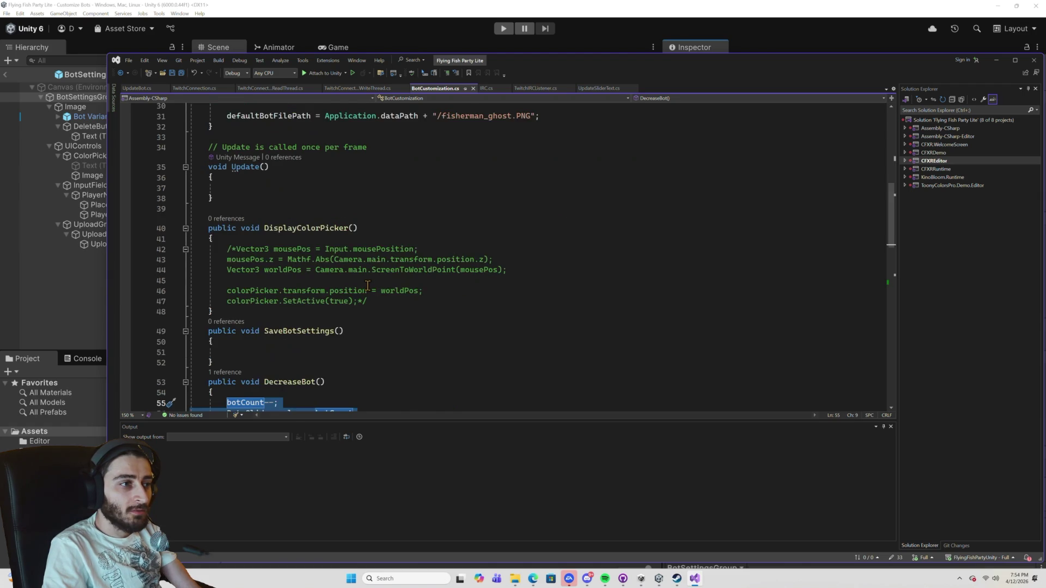
{"action": "left_click_drag", "start_coordinate": [217, 361], "coordinate": [229, 311]}
{"action": "left_click", "coordinate": [226, 302]}
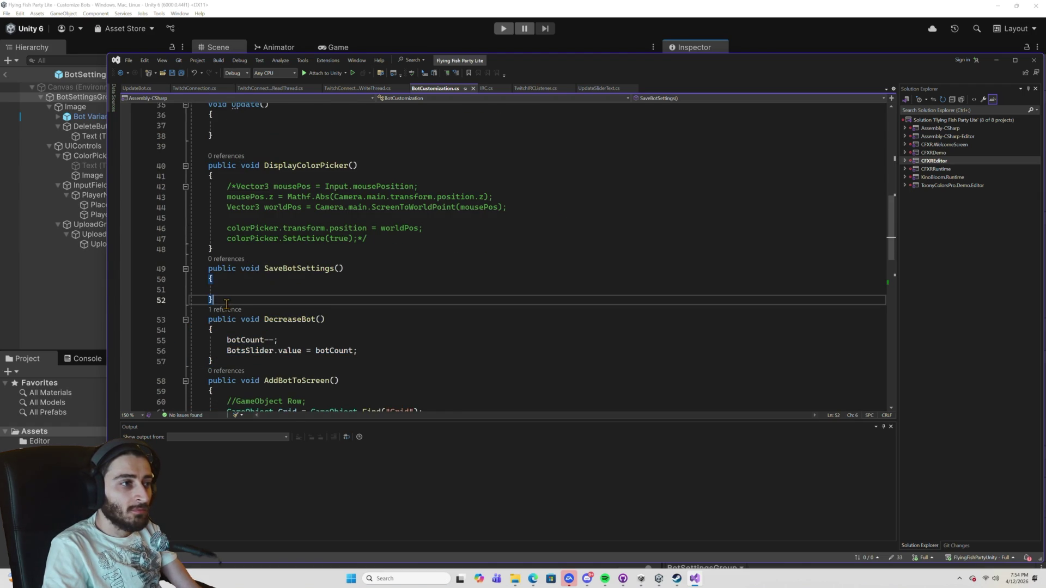
{"action": "key", "text": "ctrl+v"}
{"action": "double_click", "coordinate": [284, 329]}
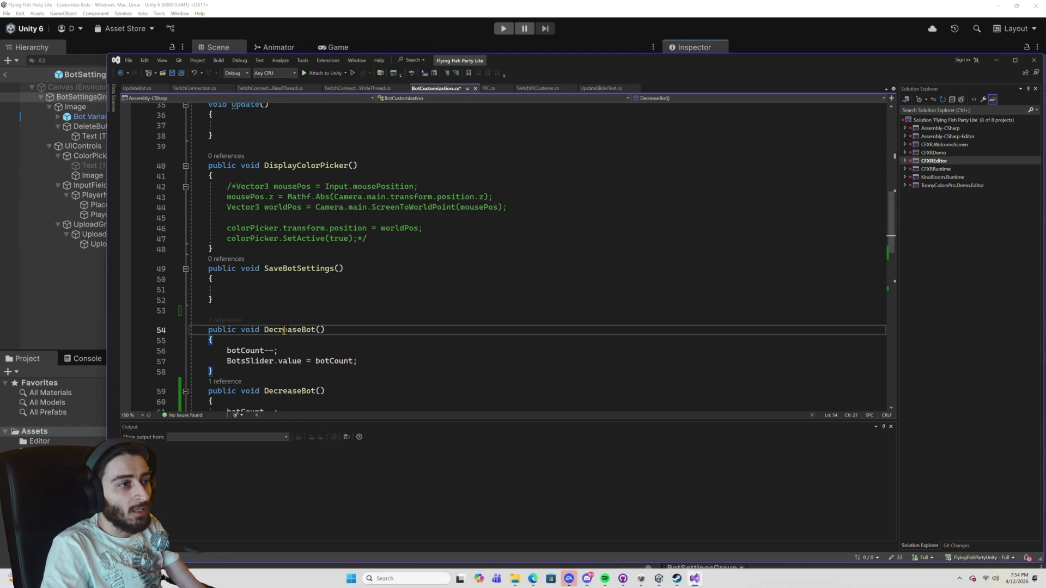
{"action": "type", "text": "Increas"}
{"action": "type", "text": "eBot"}
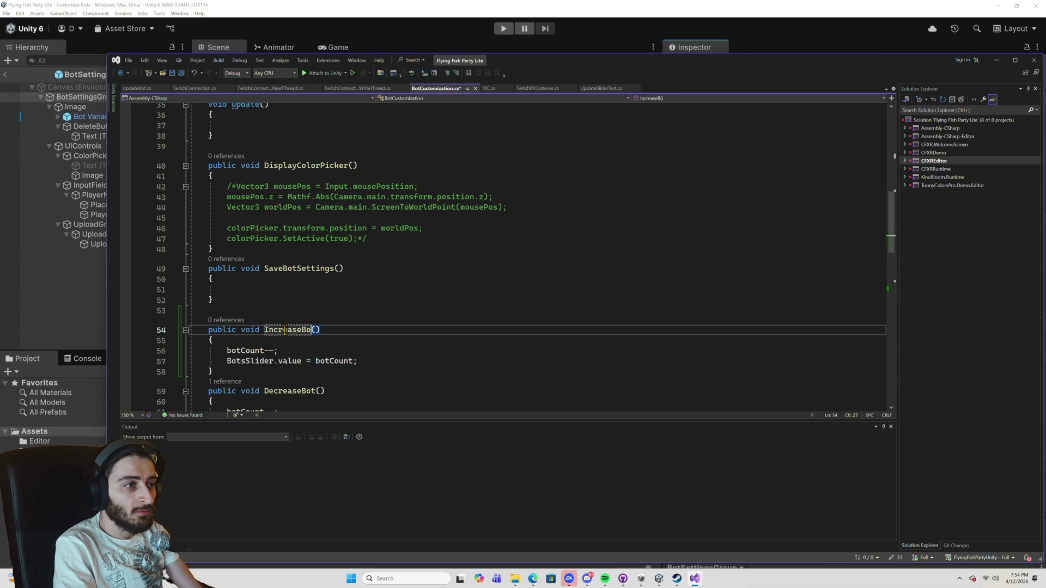
Add an IncreaseBot(); call after BotsList.Add(b) and save BotCustomization.cs.
{"action": "scroll", "coordinate": [343, 340], "scroll_direction": "down", "scroll_amount": 6}
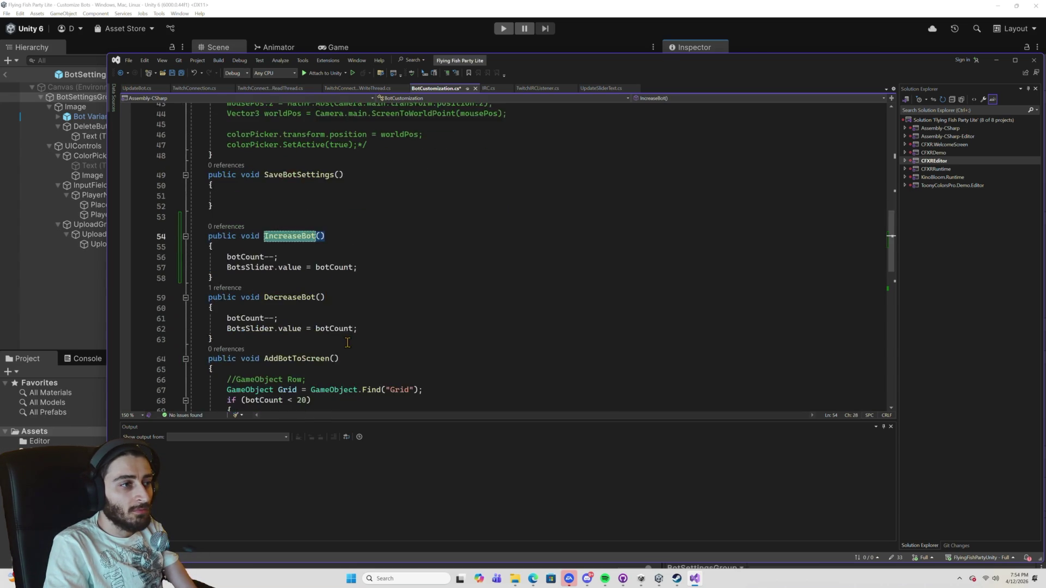
{"action": "scroll", "coordinate": [334, 300], "scroll_direction": "down", "scroll_amount": 3}
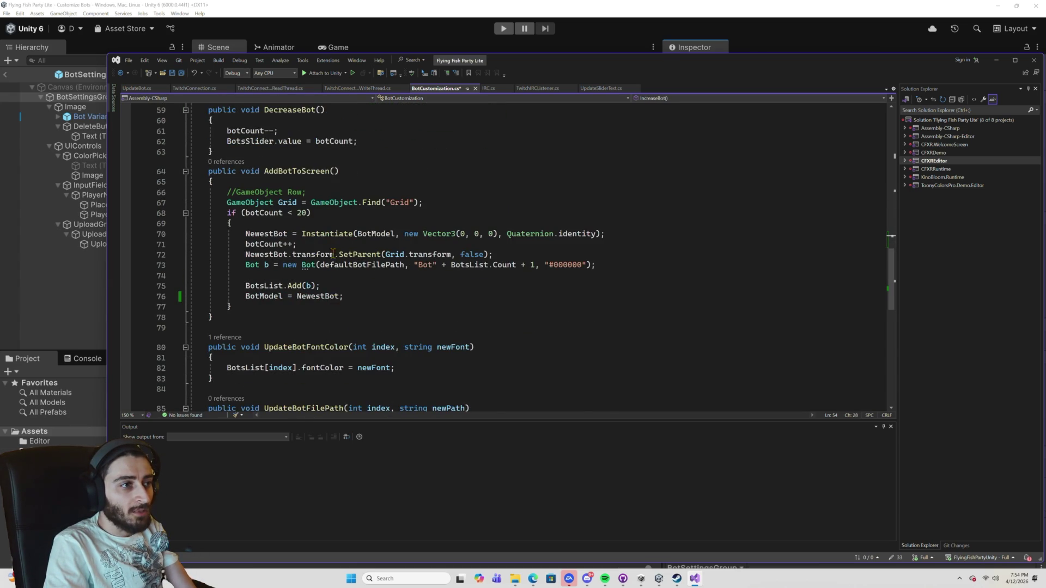
{"action": "scroll", "coordinate": [335, 246], "scroll_direction": "up", "scroll_amount": 2}
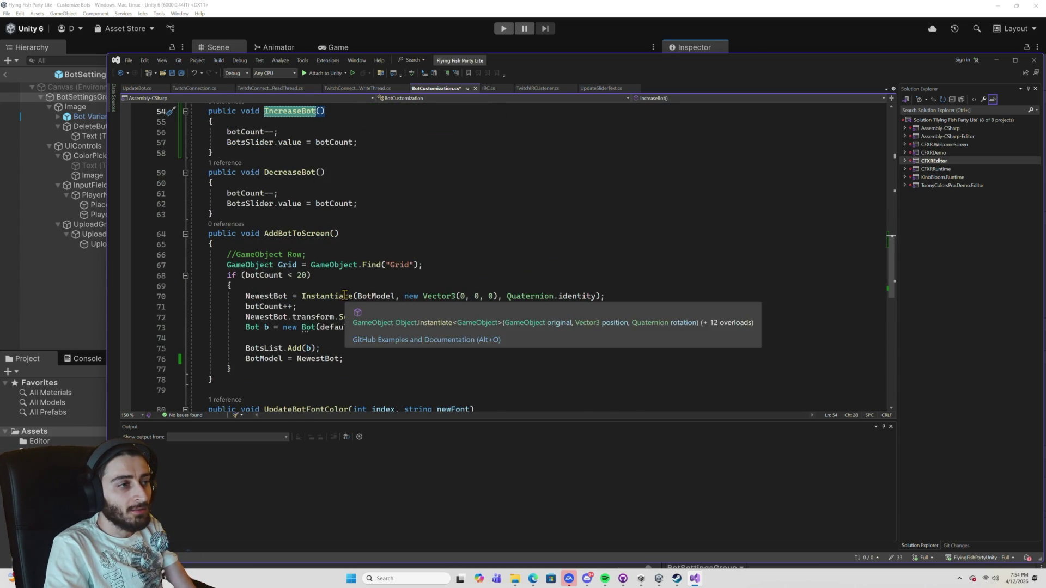
{"action": "left_click", "coordinate": [334, 345]}
{"action": "key", "text": "Return"}
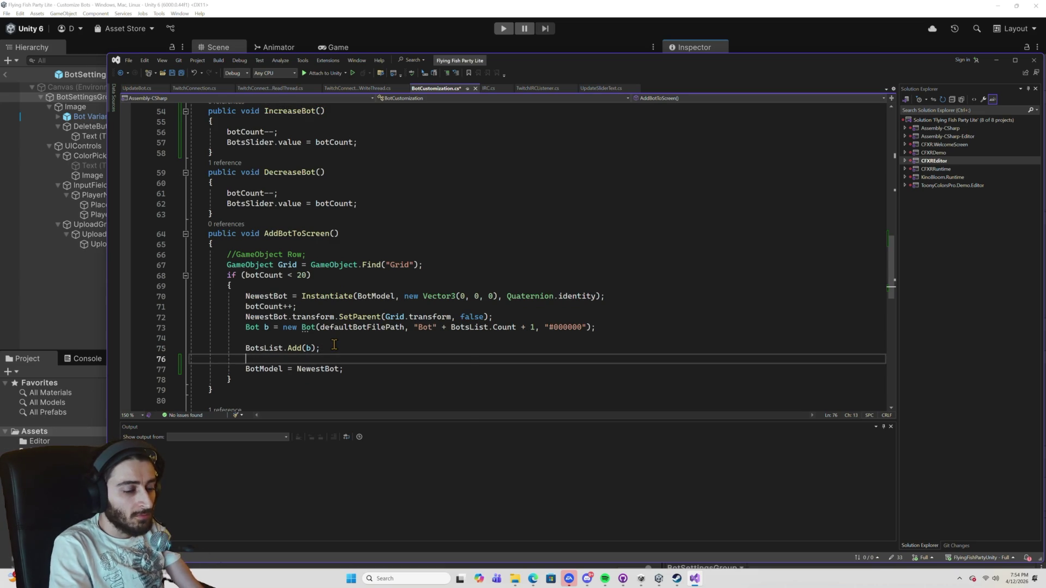
{"action": "type", "text": "IncreaseBot"}
{"action": "key", "text": "Tab"}
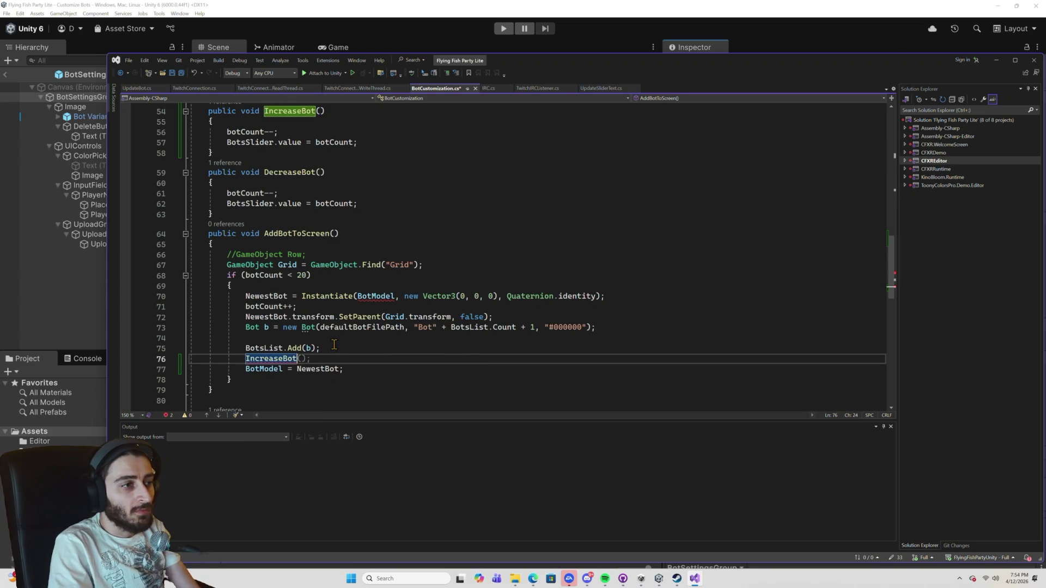
{"action": "type", "text": "();"}
{"action": "key", "text": "ctrl+s"}
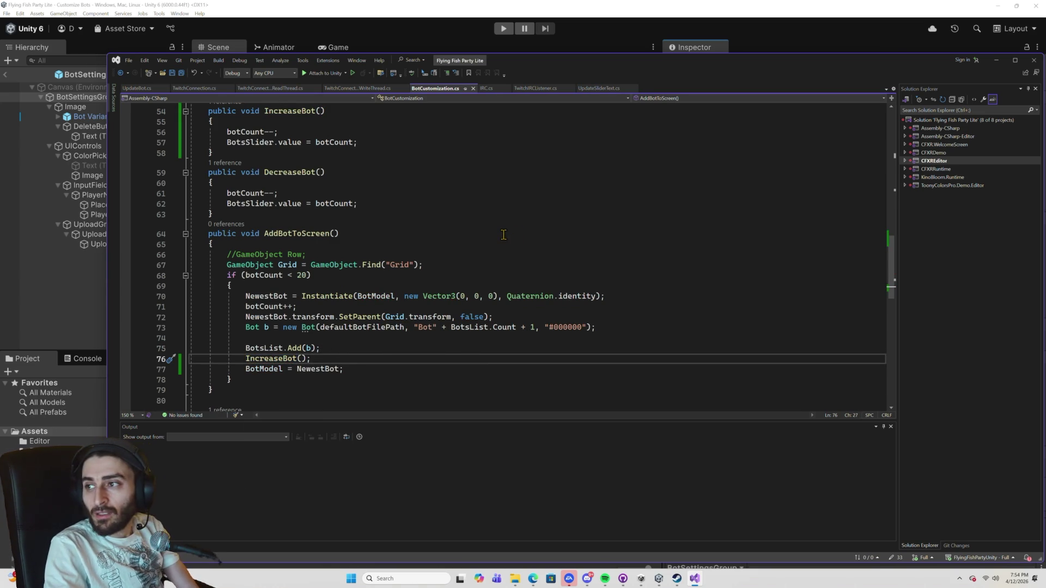
{"action": "left_click", "coordinate": [448, 4]}
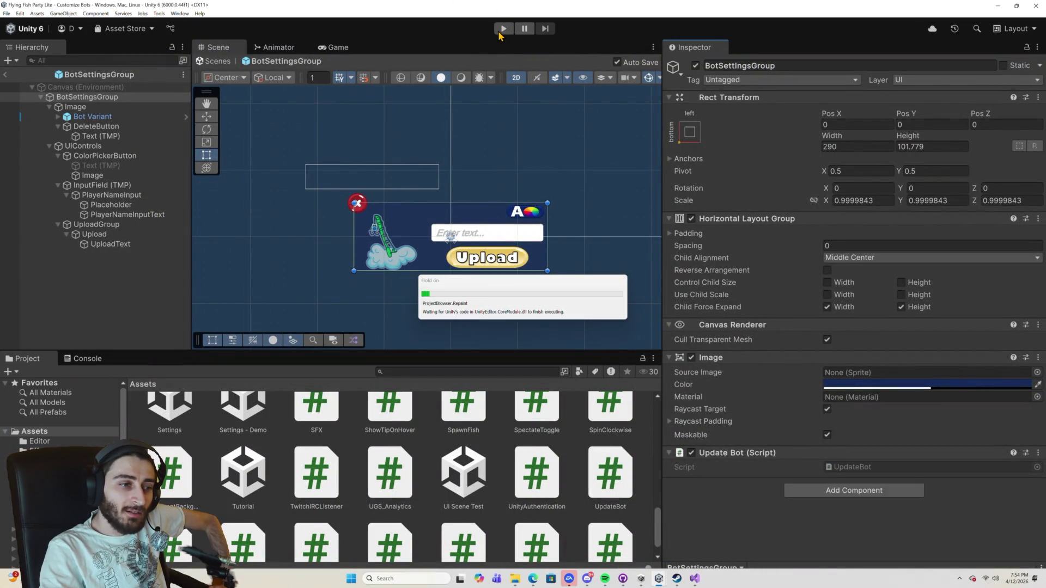
Run the game, add two bot cards, watch the slider stay at 0, then stop play mode.
{"action": "left_click", "coordinate": [499, 34]}
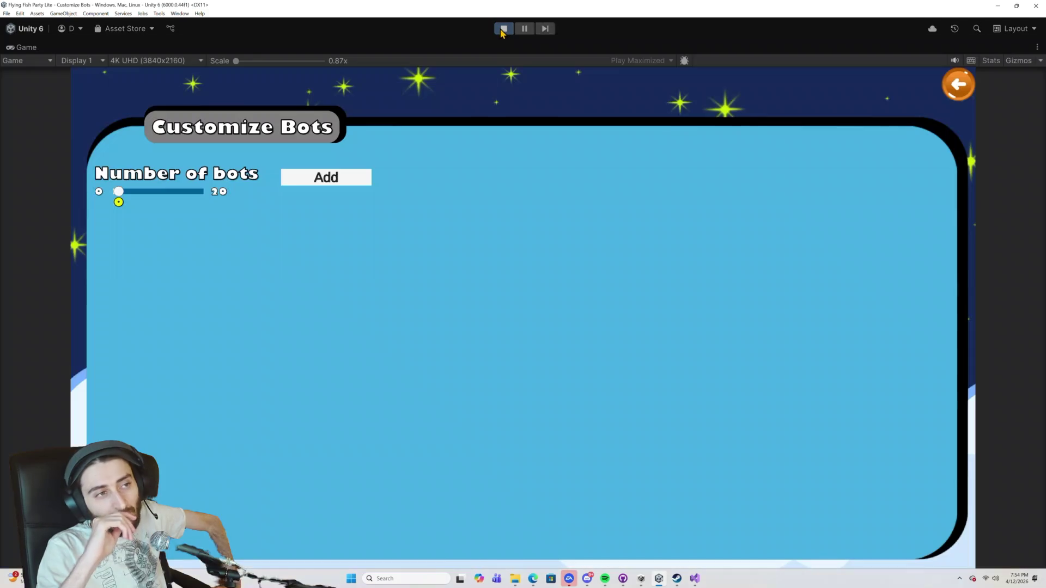
{"action": "left_click", "coordinate": [330, 184]}
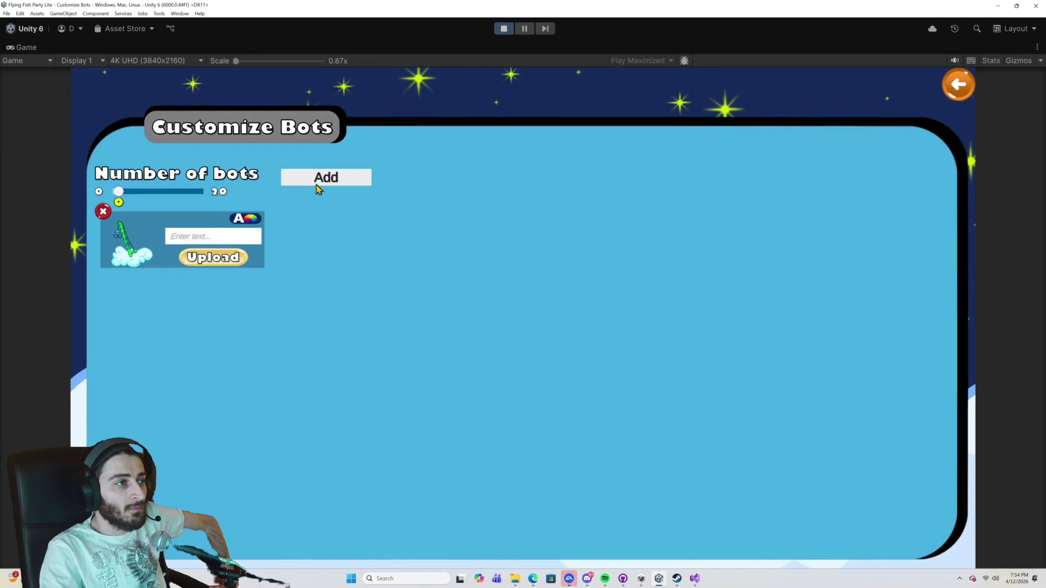
{"action": "left_click", "coordinate": [324, 185]}
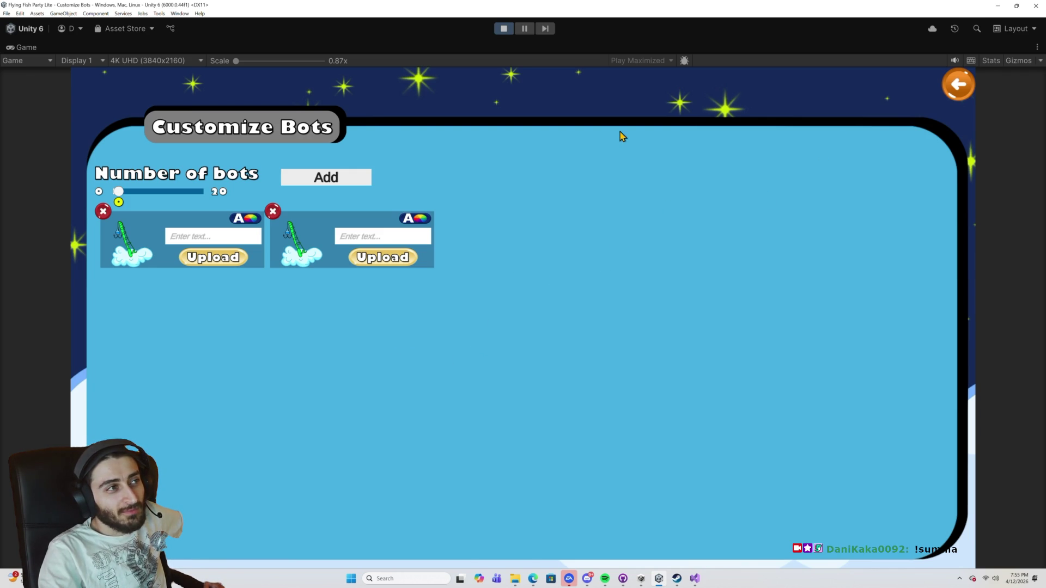
{"action": "left_click", "coordinate": [505, 30]}
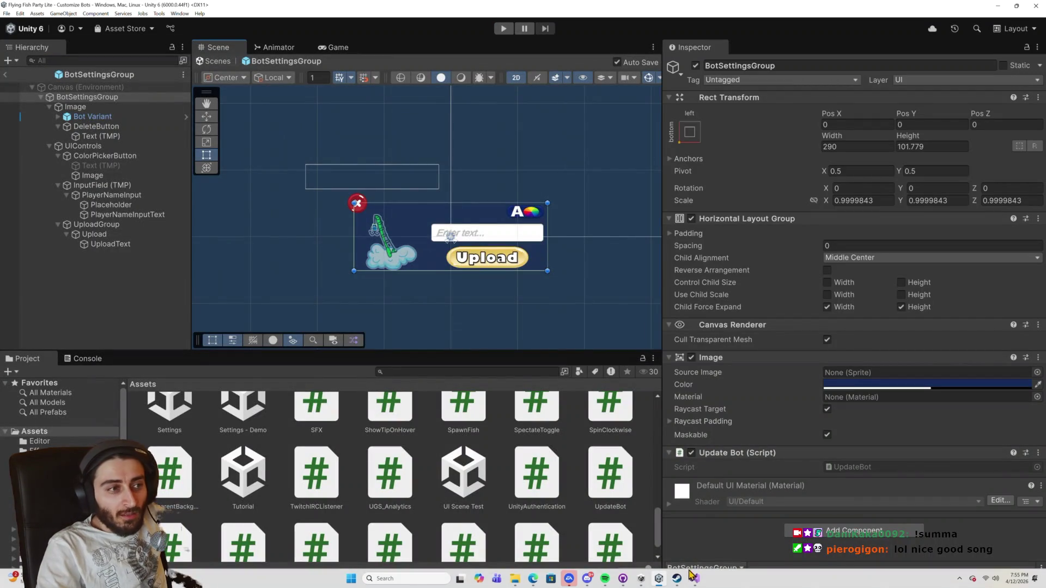
{"action": "left_click", "coordinate": [695, 578]}
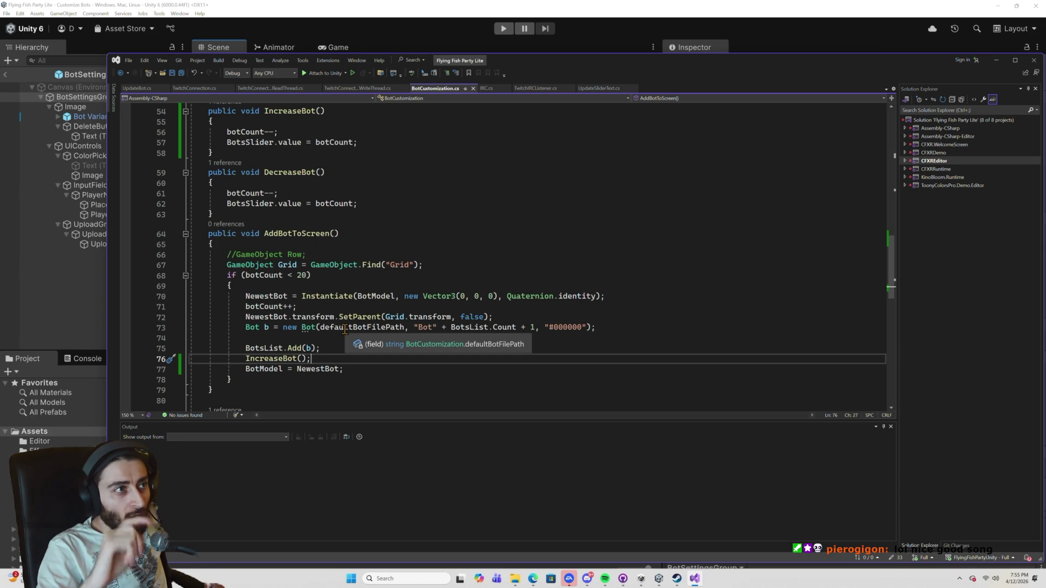
Change IncreaseBot's -- to ++ and delete the redundant botCount++ line in AddBotToScreen.
{"action": "scroll", "coordinate": [327, 185], "scroll_direction": "up", "scroll_amount": 1}
{"action": "double_click", "coordinate": [271, 165]}
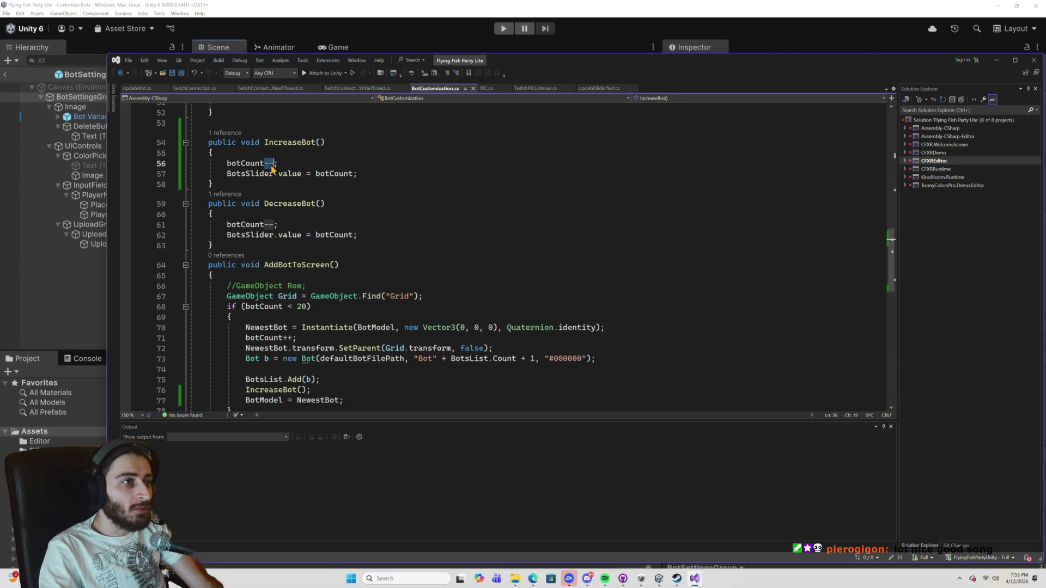
{"action": "type", "text": "++"}
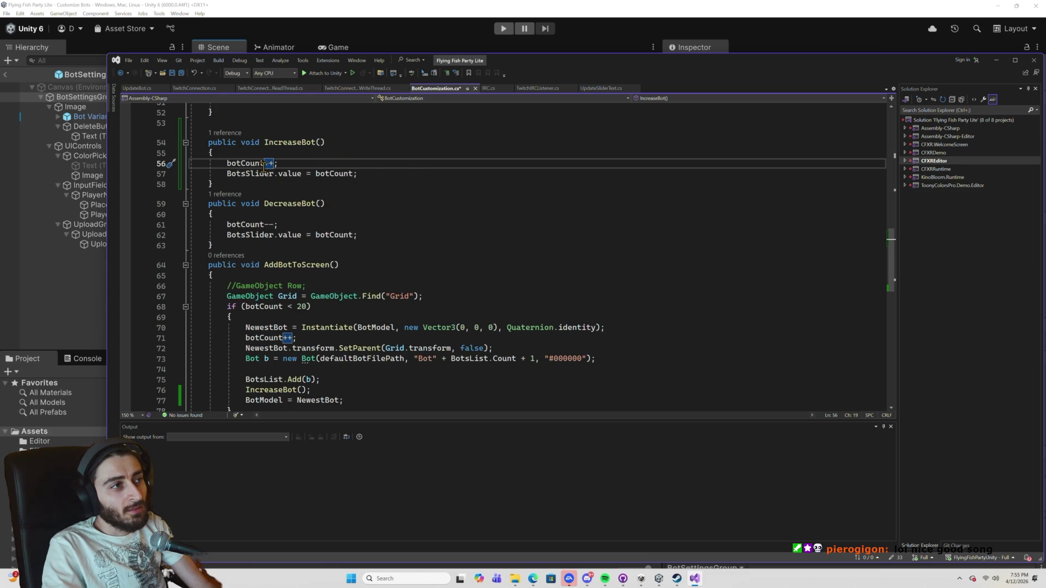
{"action": "triple_click", "coordinate": [293, 338]}
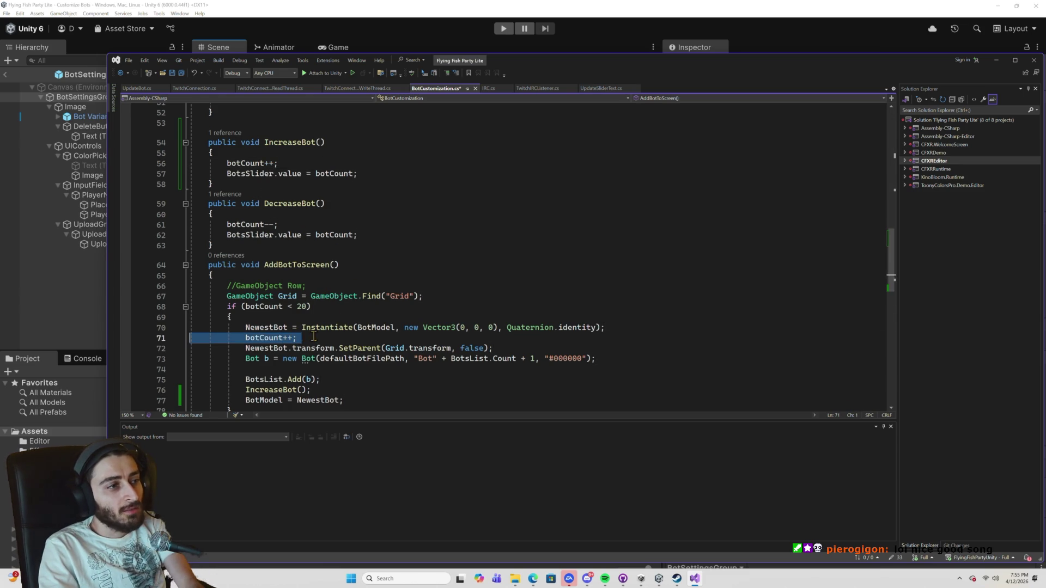
{"action": "key", "text": "Delete"}
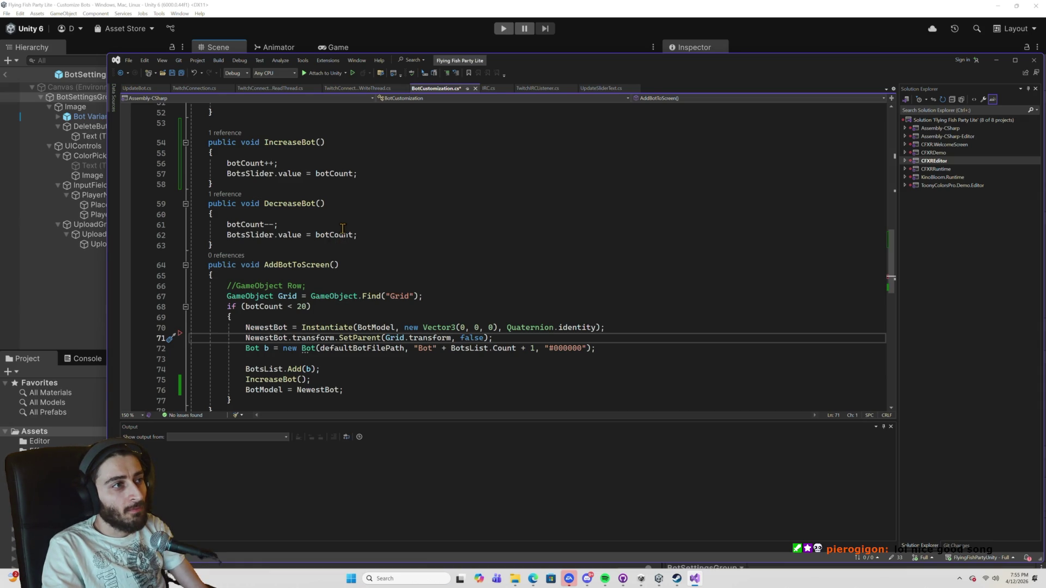
{"action": "left_click", "coordinate": [436, 27]}
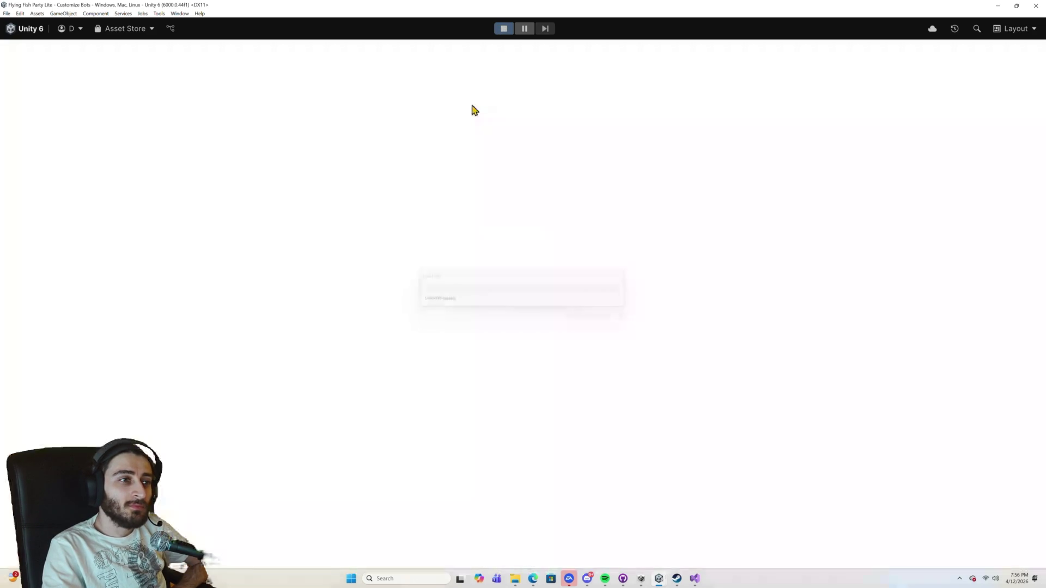
Add five bot cards so the slider climbs to 5.
{"action": "left_click", "coordinate": [321, 178]}
{"action": "left_click", "coordinate": [325, 181]}
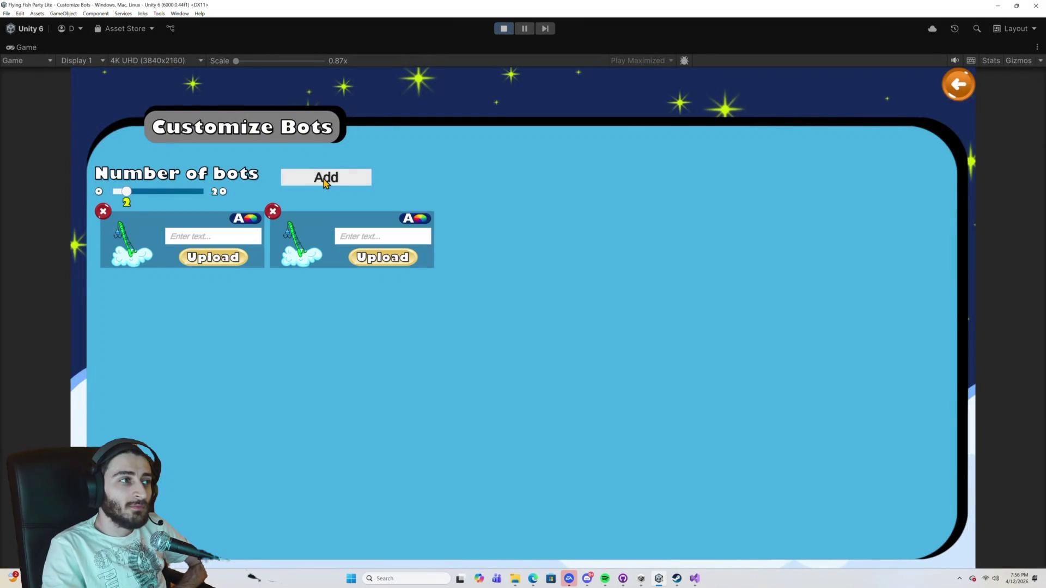
{"action": "left_click", "coordinate": [326, 181]}
{"action": "left_click", "coordinate": [333, 183]}
{"action": "left_click", "coordinate": [340, 184]}
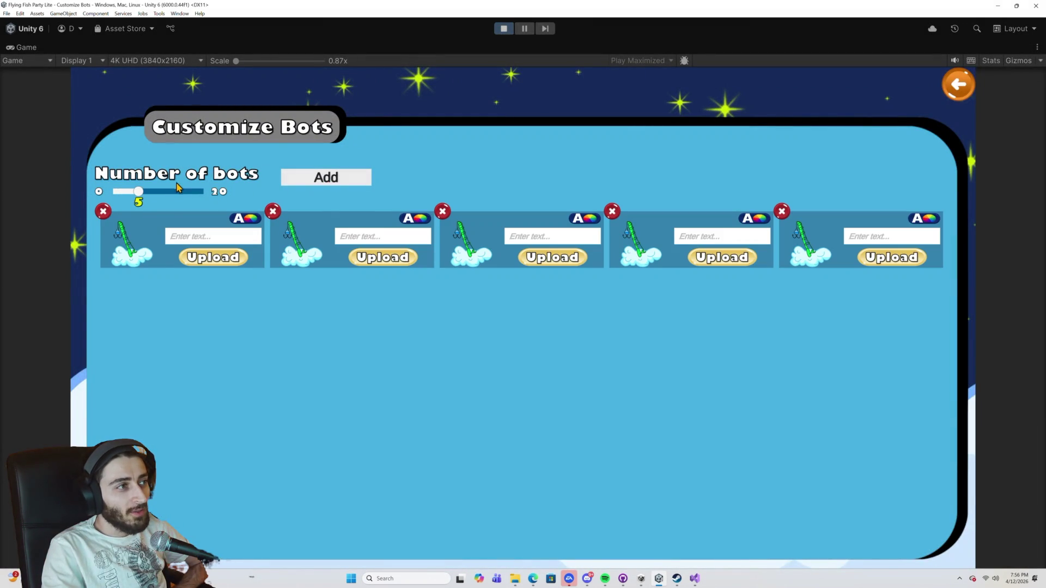
Delete all five bot cards with their red X buttons, returning the slider to 0.
{"action": "left_click", "coordinate": [613, 211]}
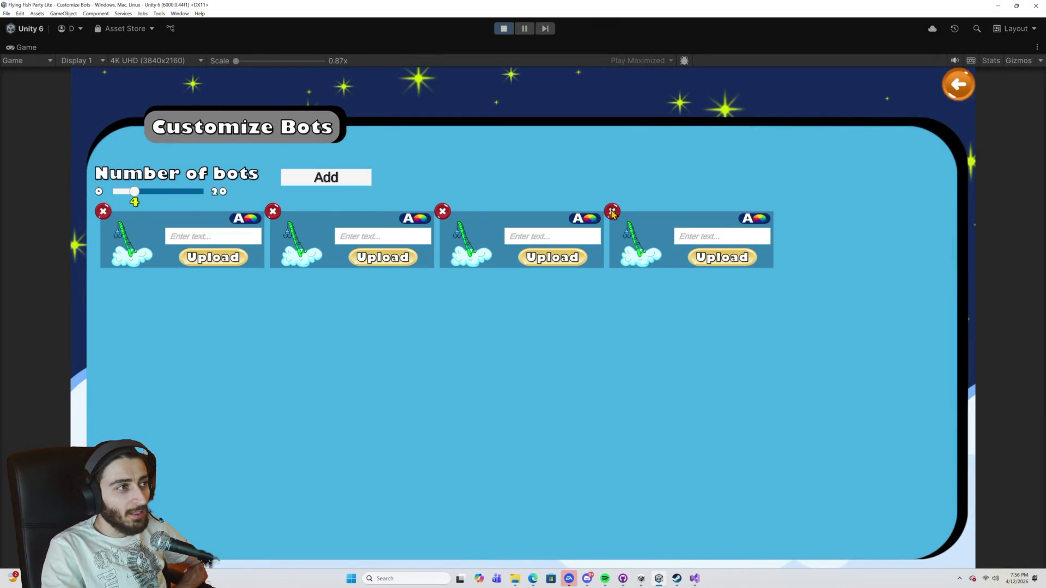
{"action": "left_click", "coordinate": [442, 211]}
{"action": "left_click", "coordinate": [273, 211]}
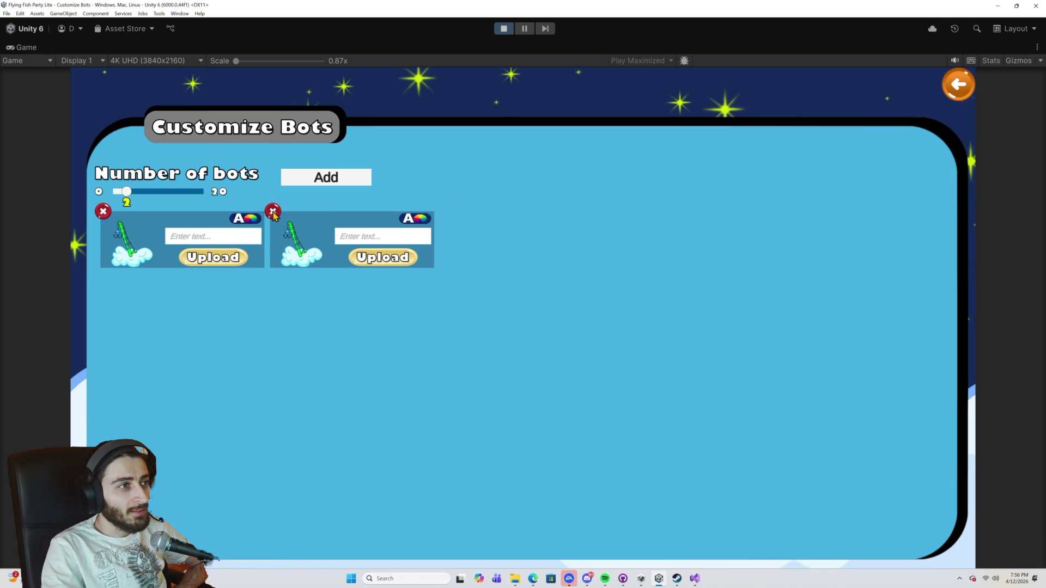
{"action": "left_click", "coordinate": [273, 213]}
{"action": "left_click", "coordinate": [103, 212]}
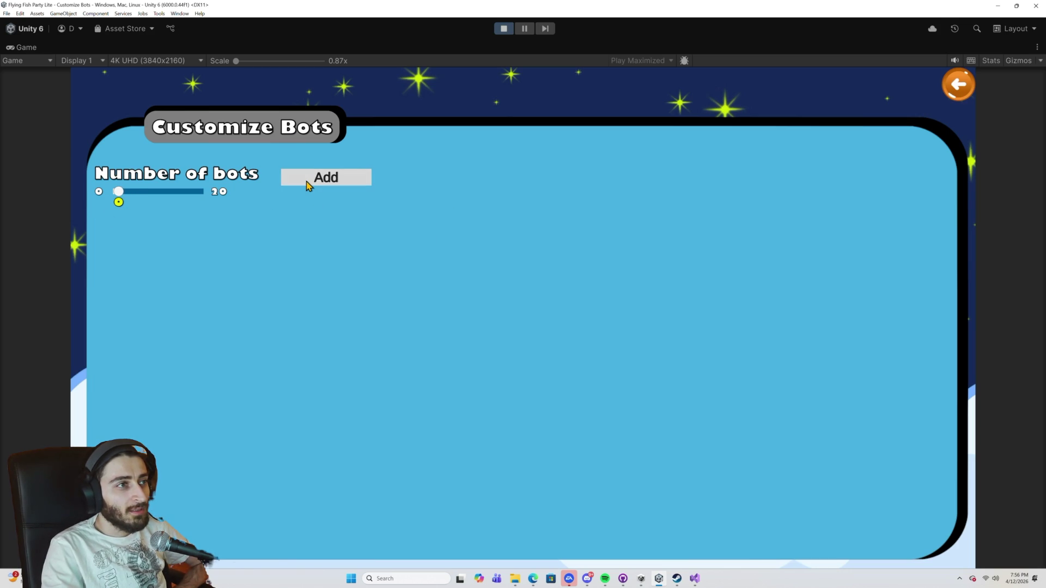
{"action": "left_click", "coordinate": [327, 187]}
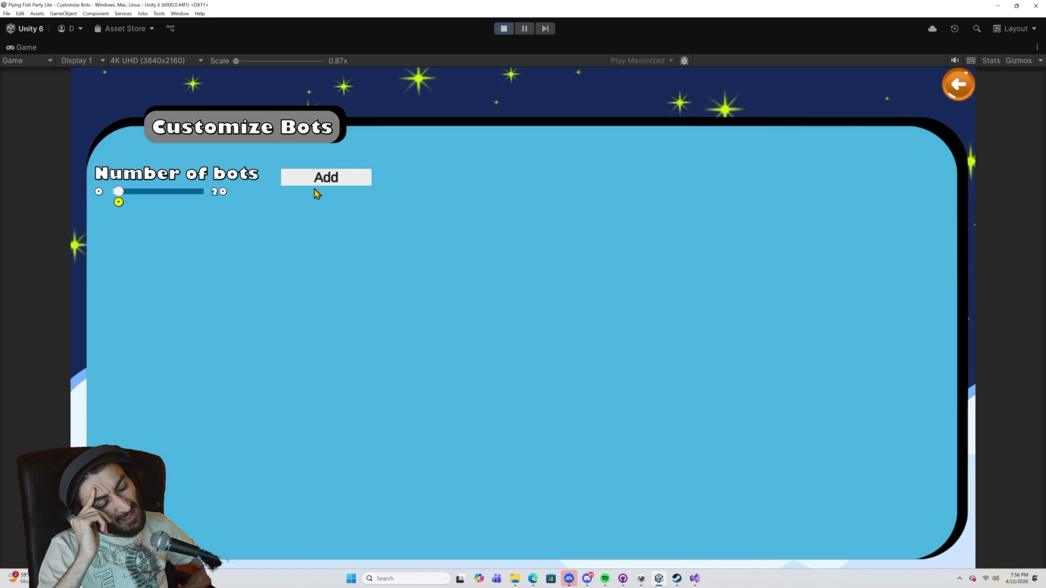
{"action": "left_click", "coordinate": [694, 580]}
Set breakpoints on the Grid lookup, the botCount decrement, and IncreaseBot's slider update.
{"action": "scroll", "coordinate": [420, 345], "scroll_direction": "down", "scroll_amount": 7}
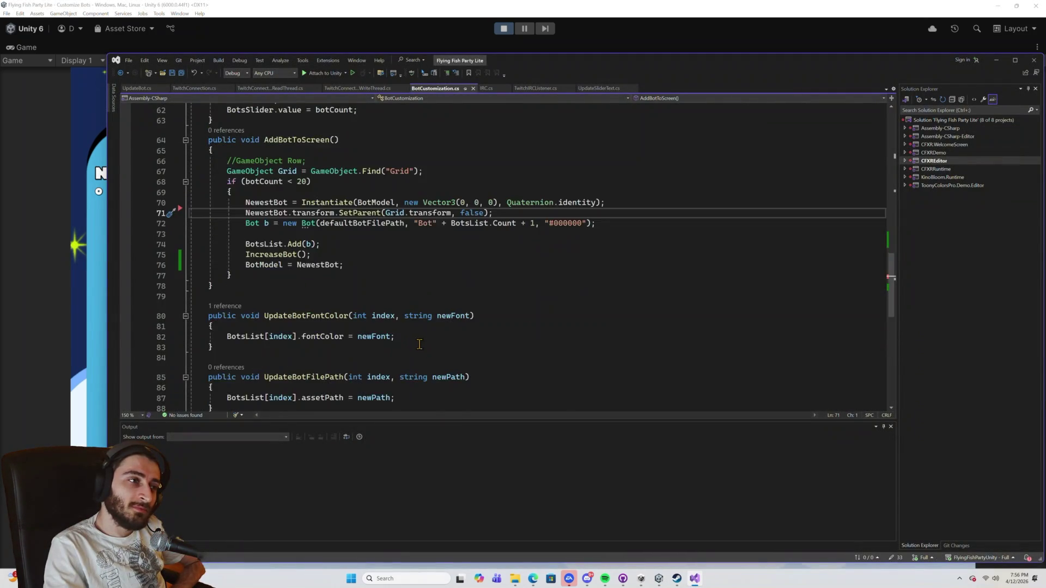
{"action": "scroll", "coordinate": [419, 345], "scroll_direction": "up", "scroll_amount": 2}
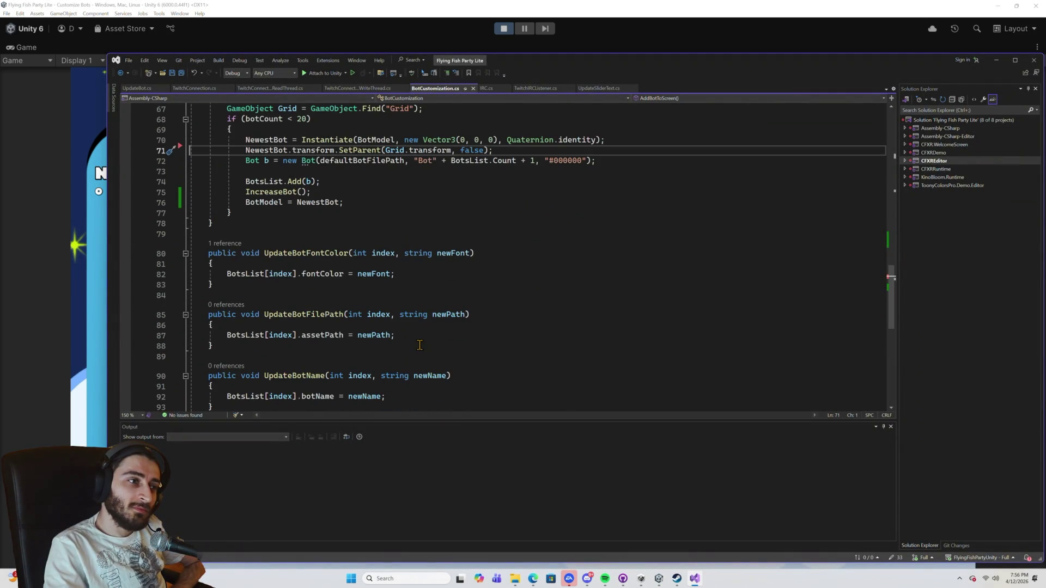
{"action": "scroll", "coordinate": [419, 344], "scroll_direction": "up", "scroll_amount": 4}
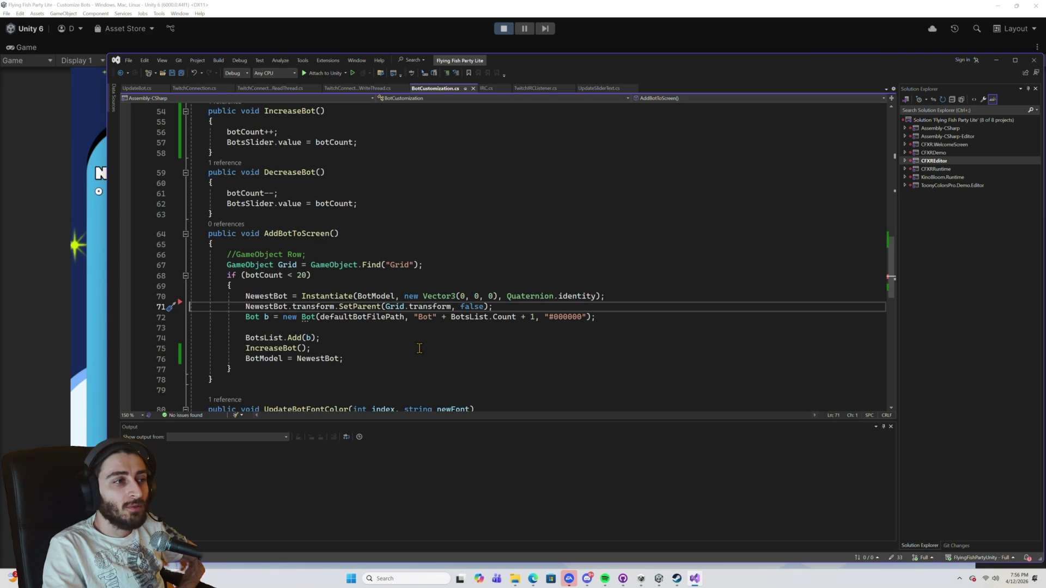
{"action": "left_click", "coordinate": [129, 265]}
{"action": "scroll", "coordinate": [135, 255], "scroll_direction": "up", "scroll_amount": 2}
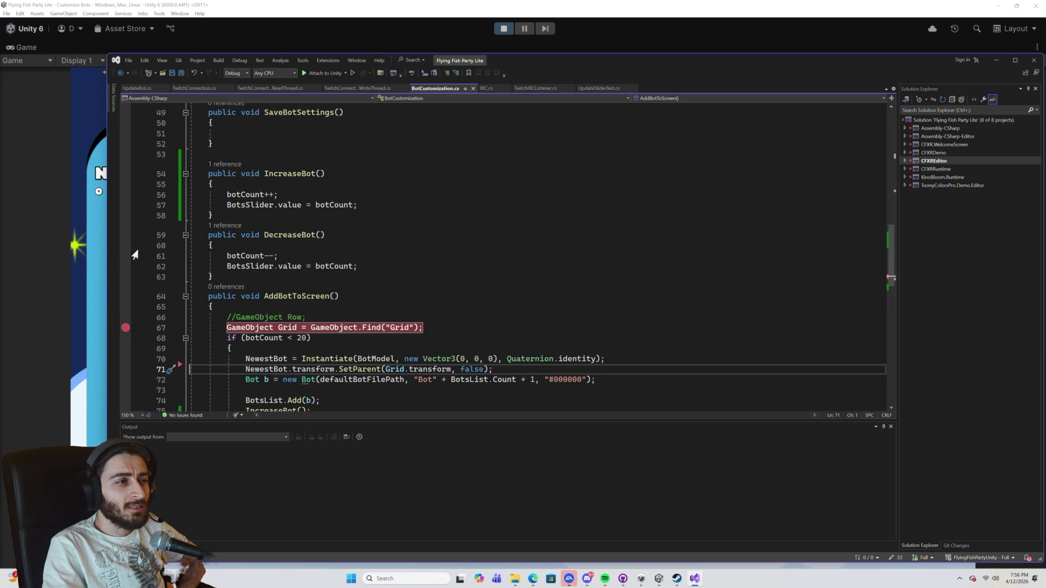
{"action": "left_click", "coordinate": [125, 256]}
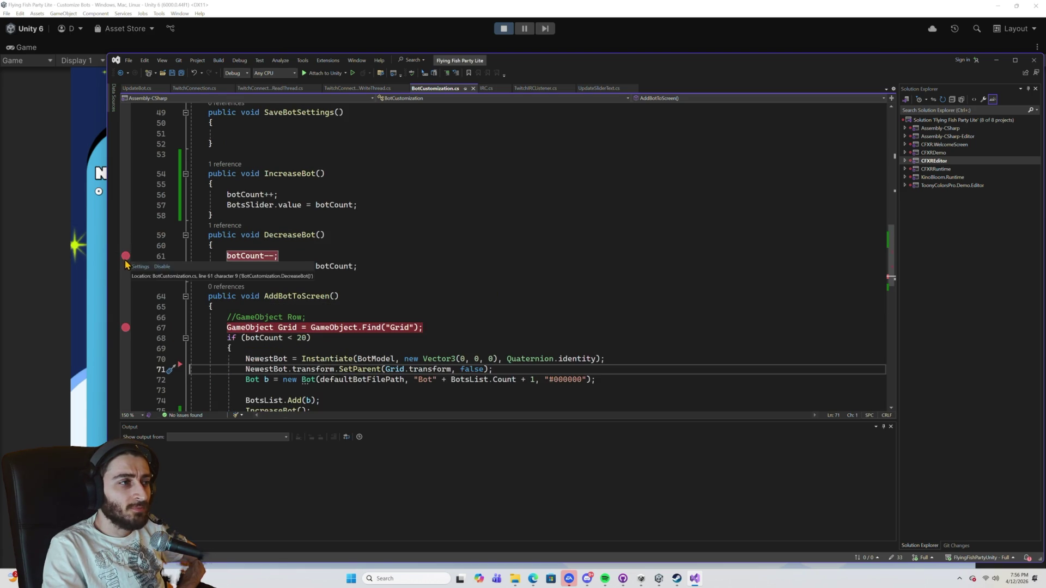
{"action": "left_click", "coordinate": [125, 205]}
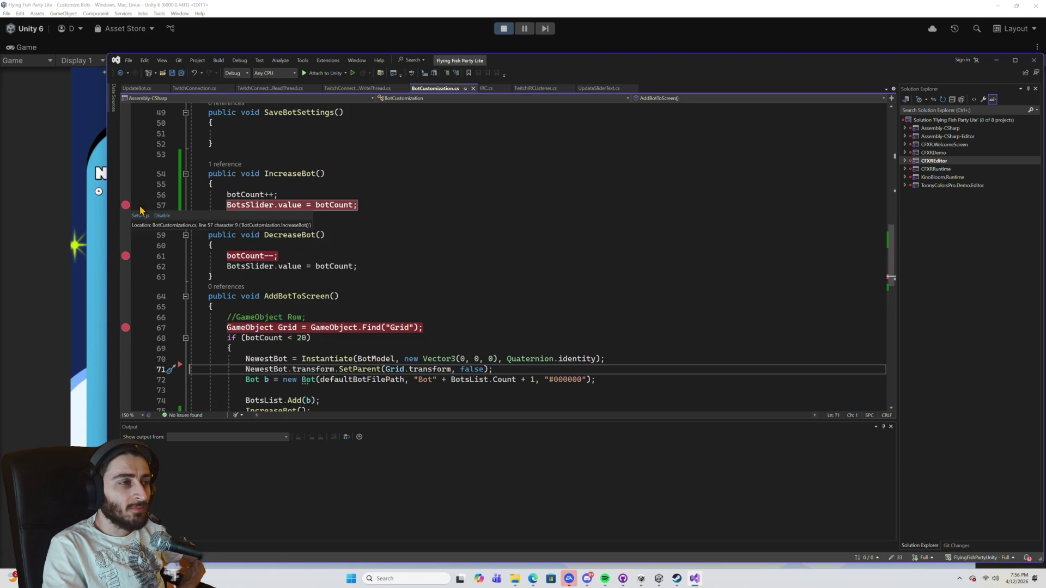
Attach the debugger to Unity and restart play mode.
{"action": "left_click", "coordinate": [326, 76]}
{"action": "left_click", "coordinate": [505, 28]}
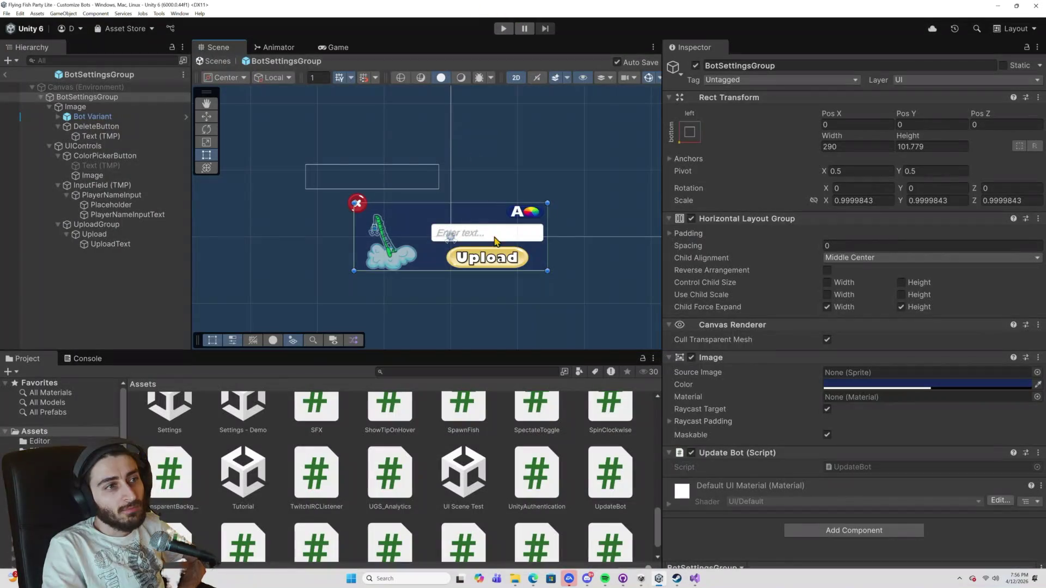
{"action": "left_click", "coordinate": [503, 29]}
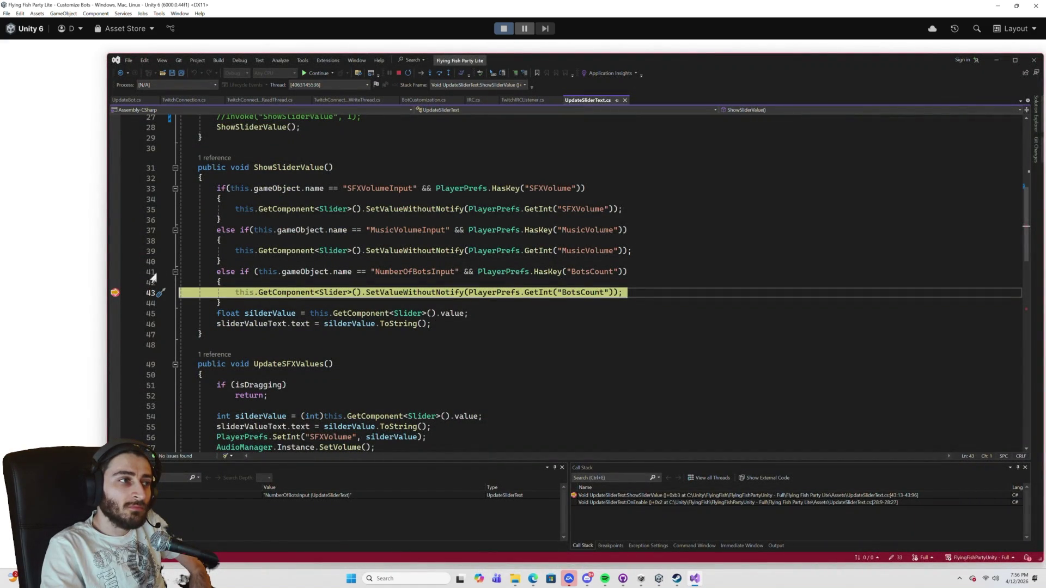
Add a bot card and step through IncreaseBot's slider update before resuming the game.
{"action": "left_click", "coordinate": [317, 73]}
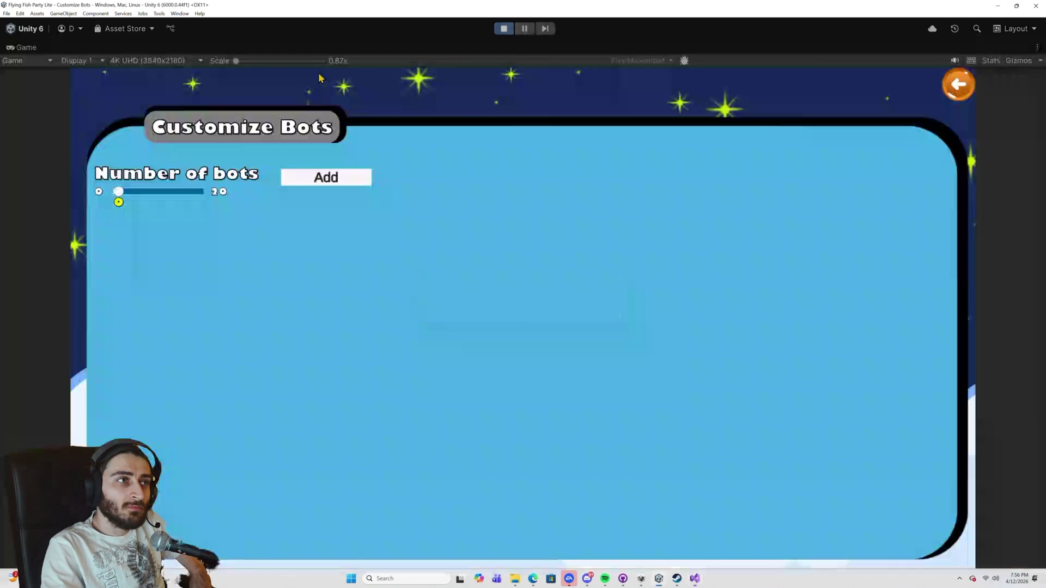
{"action": "left_click", "coordinate": [327, 184]}
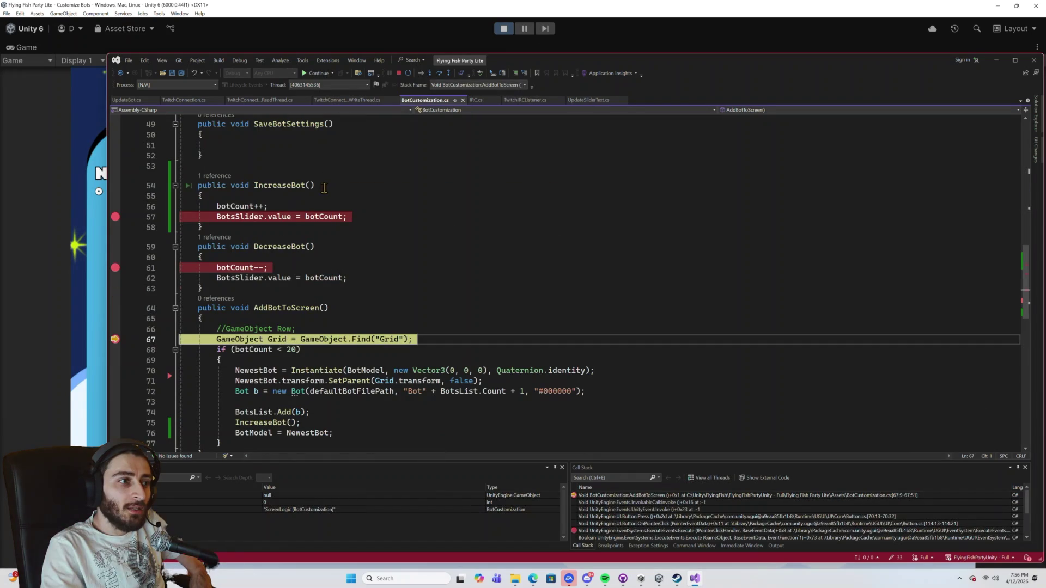
{"action": "left_click", "coordinate": [316, 73]}
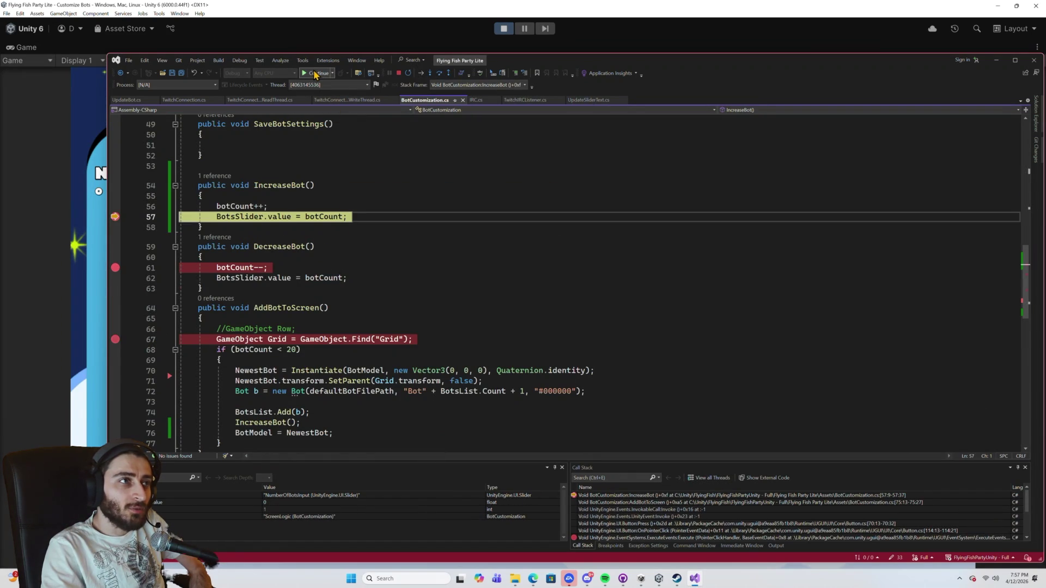
{"action": "left_click", "coordinate": [315, 74]}
{"action": "left_click", "coordinate": [315, 73]}
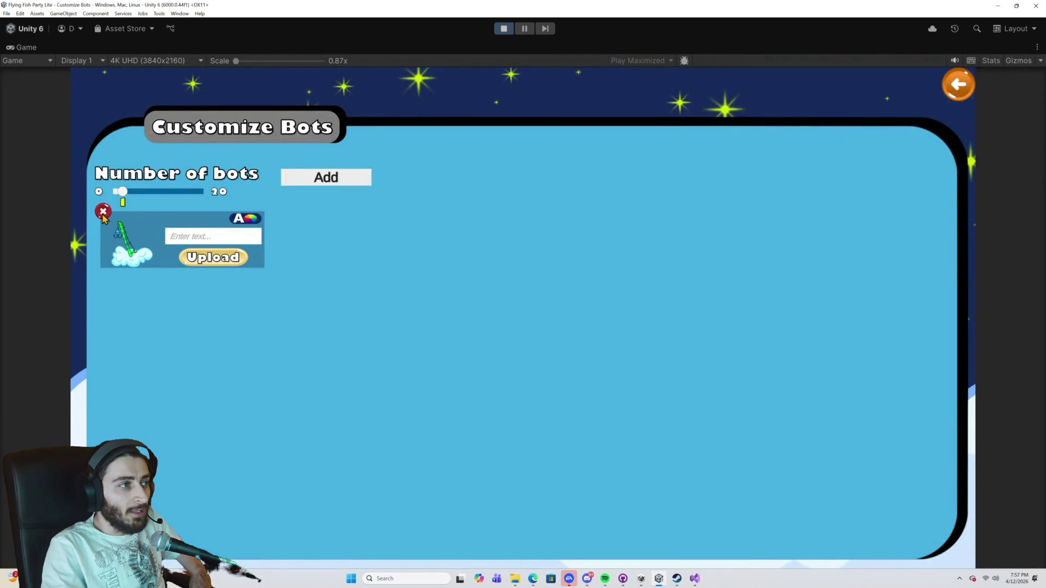
Delete the bot card and step from DecreaseBot to UpdateBotCountValues' PlayerPrefs.SetInt BotsCount line.
{"action": "left_click", "coordinate": [103, 211]}
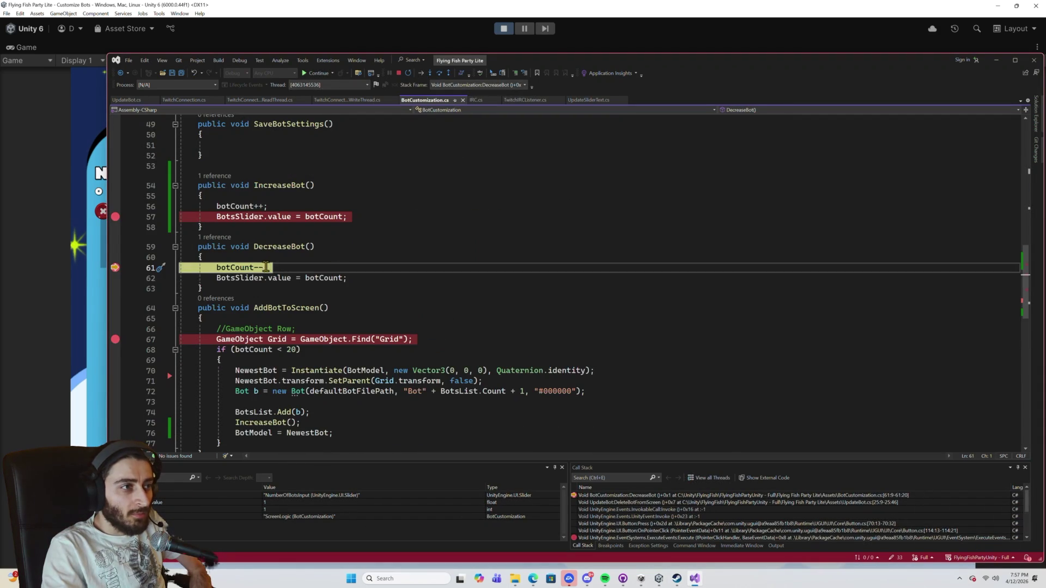
{"action": "left_click", "coordinate": [440, 79]}
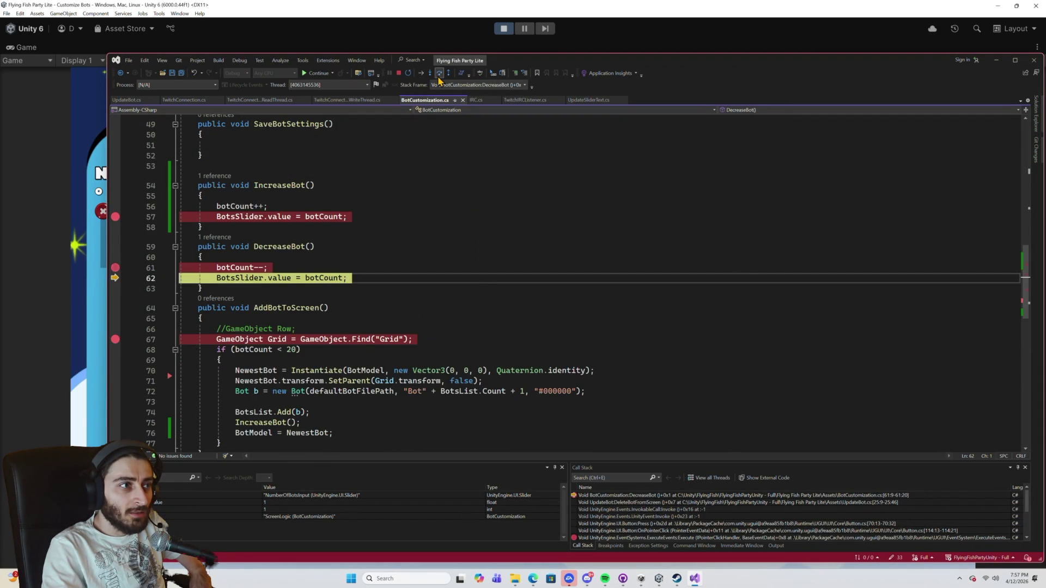
{"action": "left_click", "coordinate": [439, 79]}
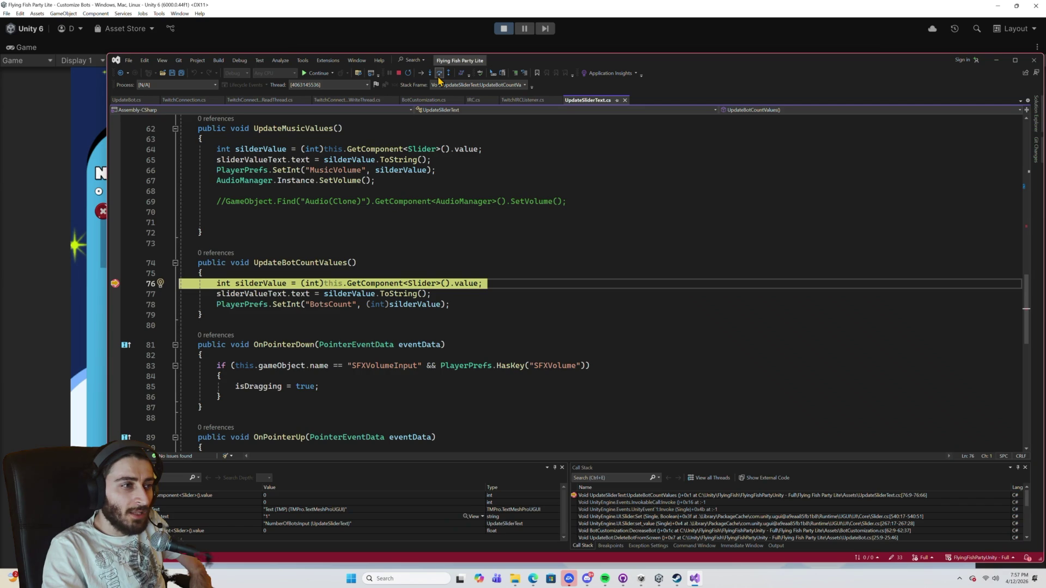
{"action": "left_click", "coordinate": [439, 73]}
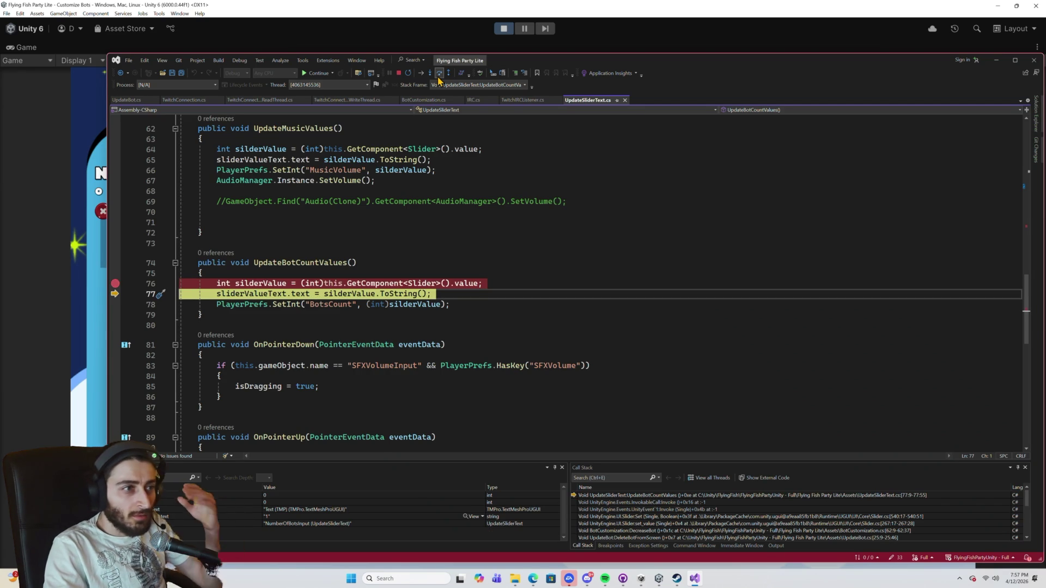
{"action": "left_click", "coordinate": [439, 76]}
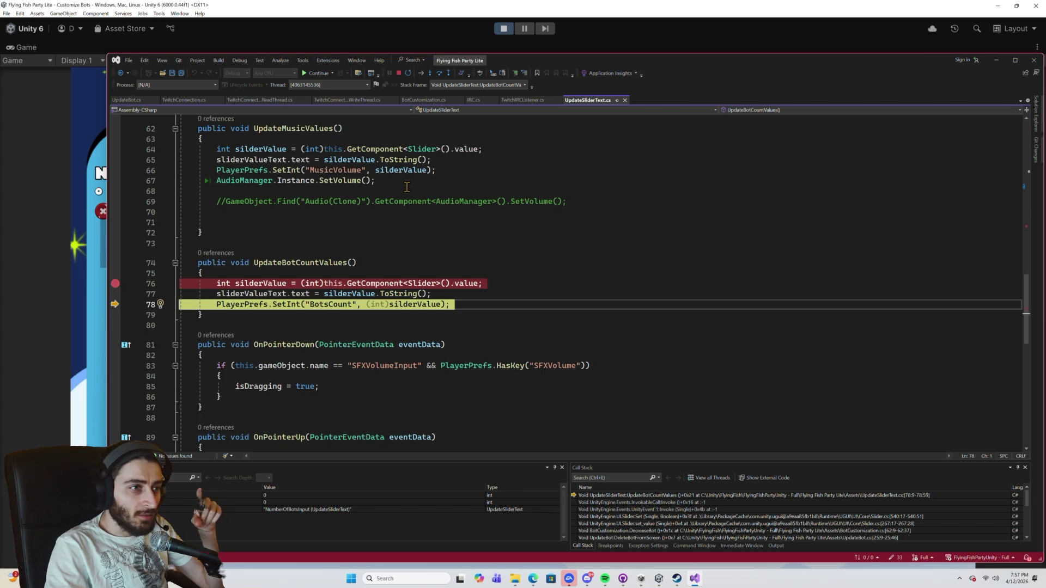
{"action": "mouse_move", "coordinate": [405, 303]}
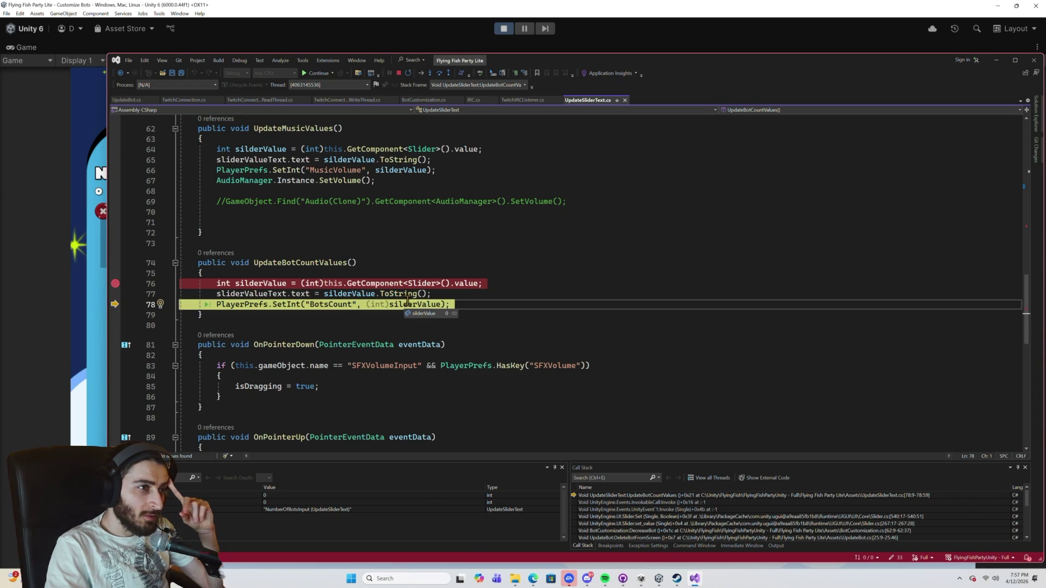
Step past line 79 and out of UpdateBotCountValues through the slider code.
{"action": "scroll", "coordinate": [408, 289], "scroll_direction": "up", "scroll_amount": 3}
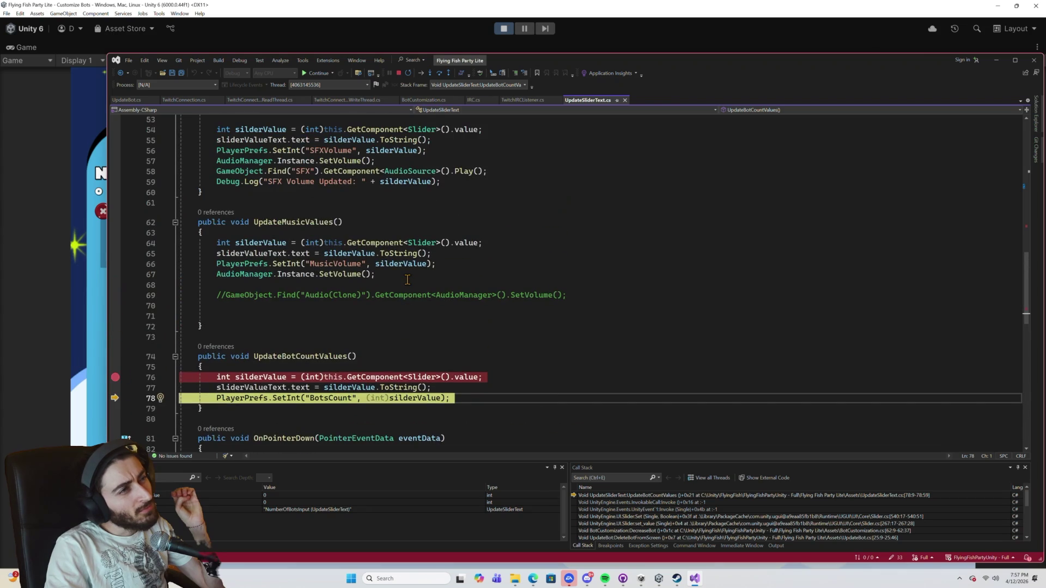
{"action": "scroll", "coordinate": [408, 280], "scroll_direction": "up", "scroll_amount": 3}
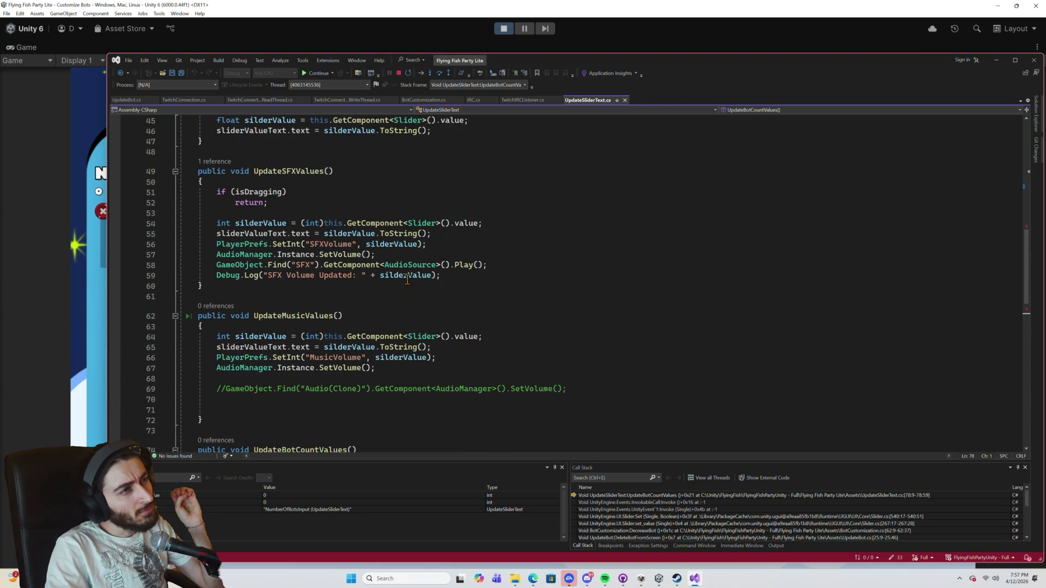
{"action": "scroll", "coordinate": [407, 279], "scroll_direction": "down", "scroll_amount": 4}
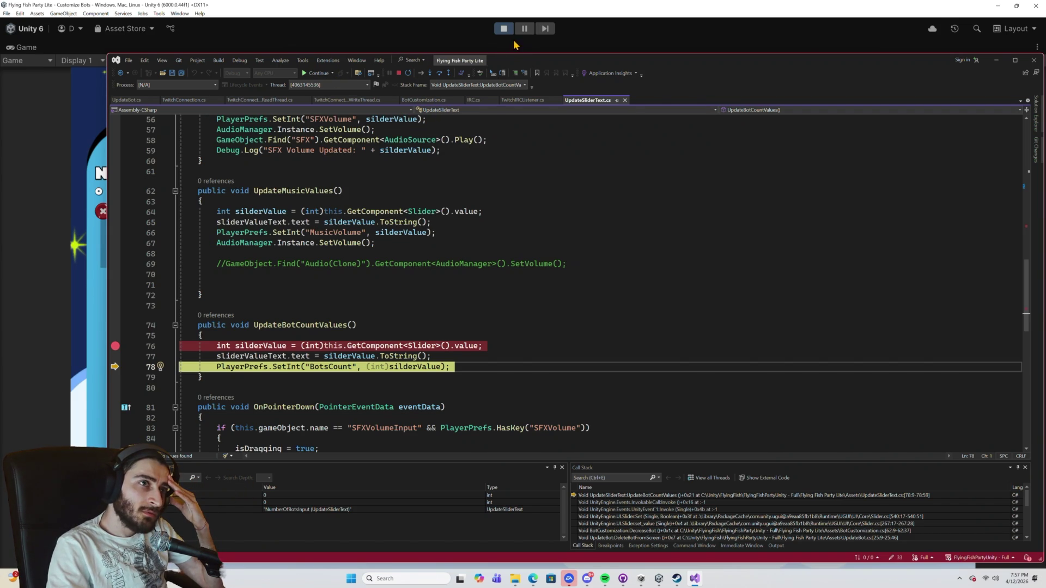
{"action": "left_click", "coordinate": [438, 74]}
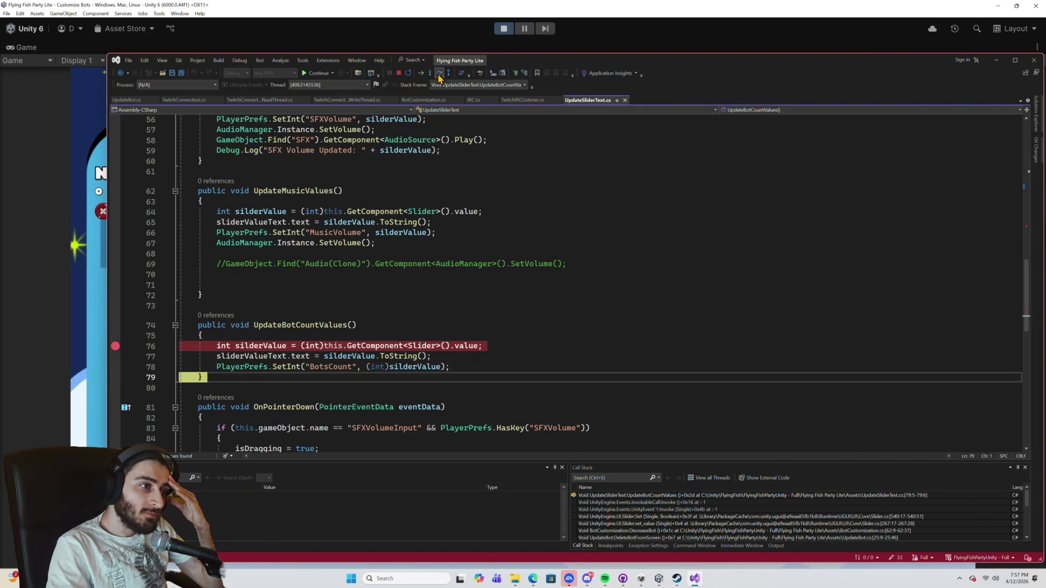
{"action": "left_click", "coordinate": [438, 74]}
{"action": "left_click", "coordinate": [439, 75]}
Resume the game and add another bot card to hit the Grid lookup breakpoint.
{"action": "left_click", "coordinate": [311, 74]}
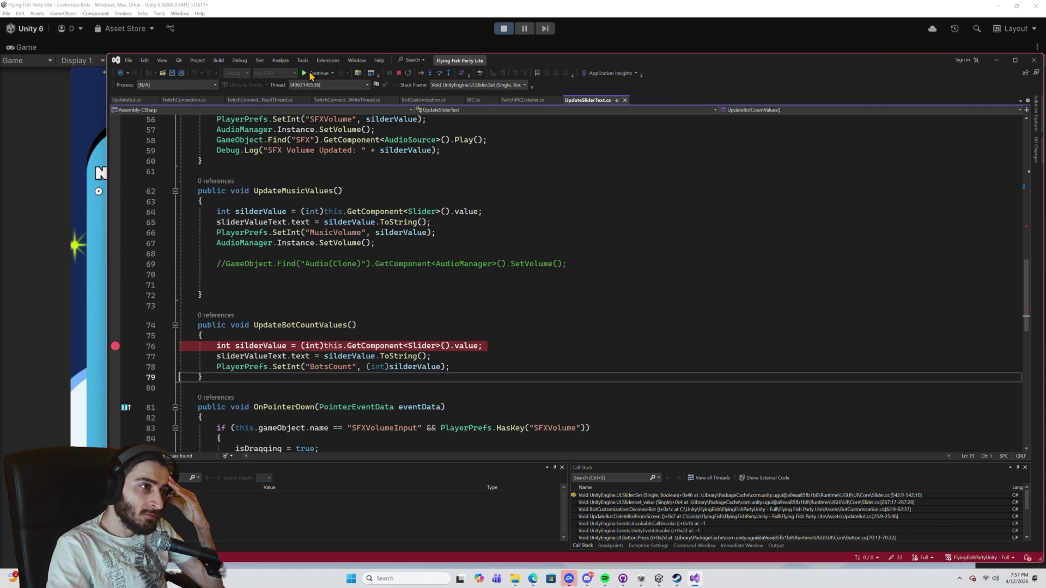
{"action": "left_click", "coordinate": [311, 75]}
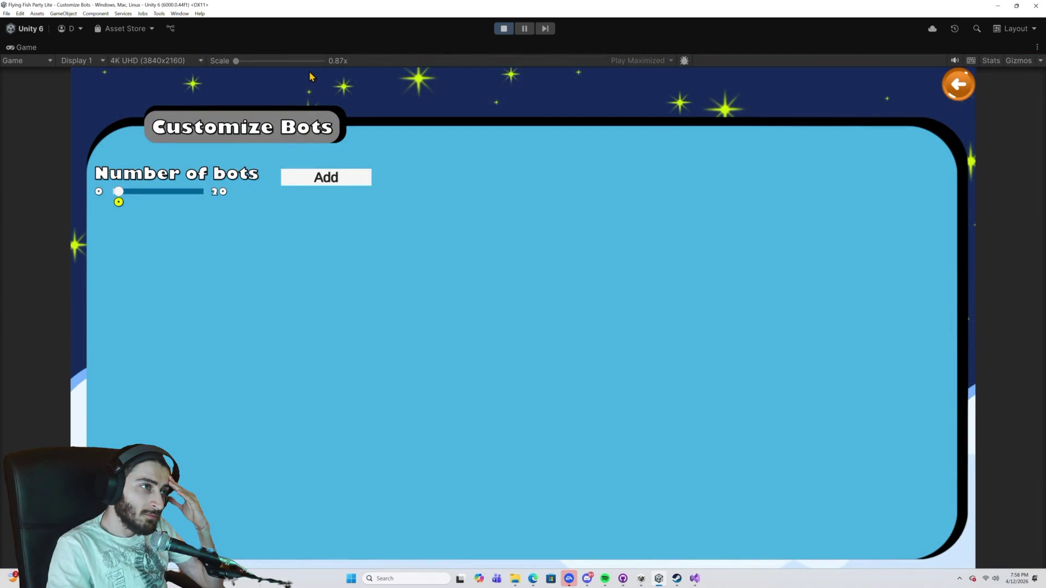
{"action": "left_click", "coordinate": [328, 178]}
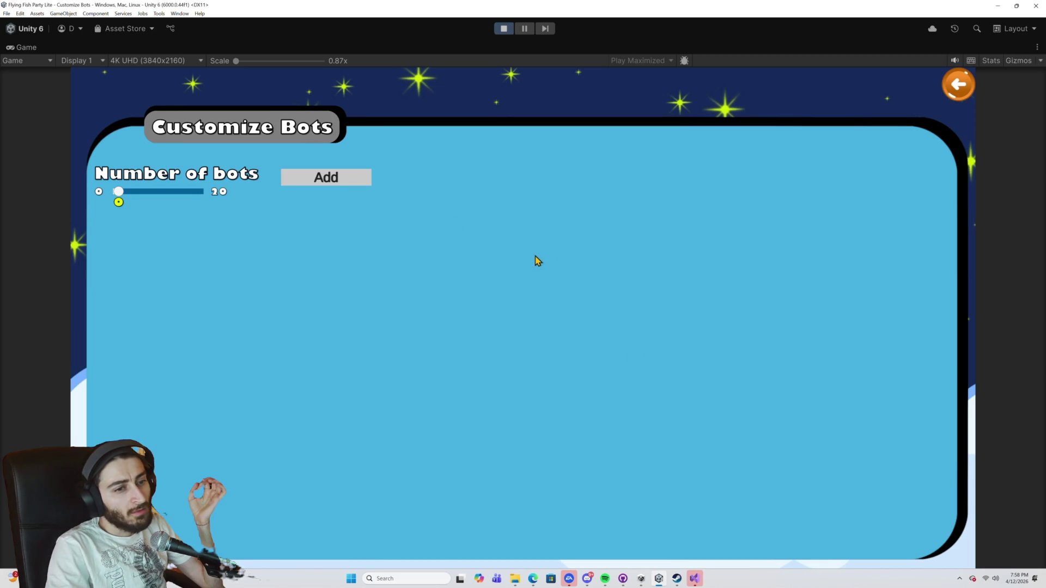
{"action": "left_click", "coordinate": [698, 579]}
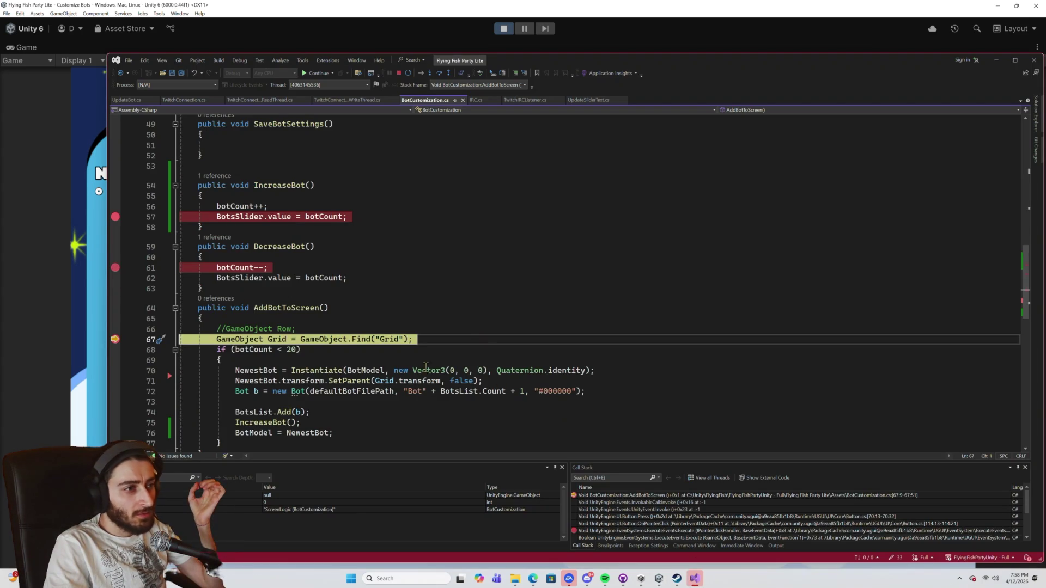
Step through the botCount under-20 check to the line creating the new bot.
{"action": "mouse_move", "coordinate": [258, 349]}
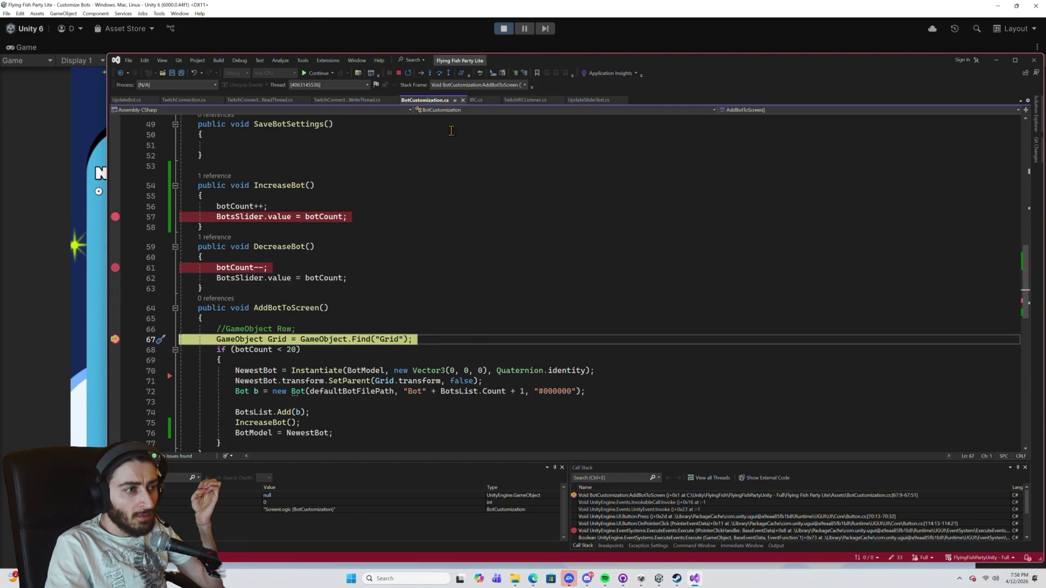
{"action": "left_click", "coordinate": [441, 77]}
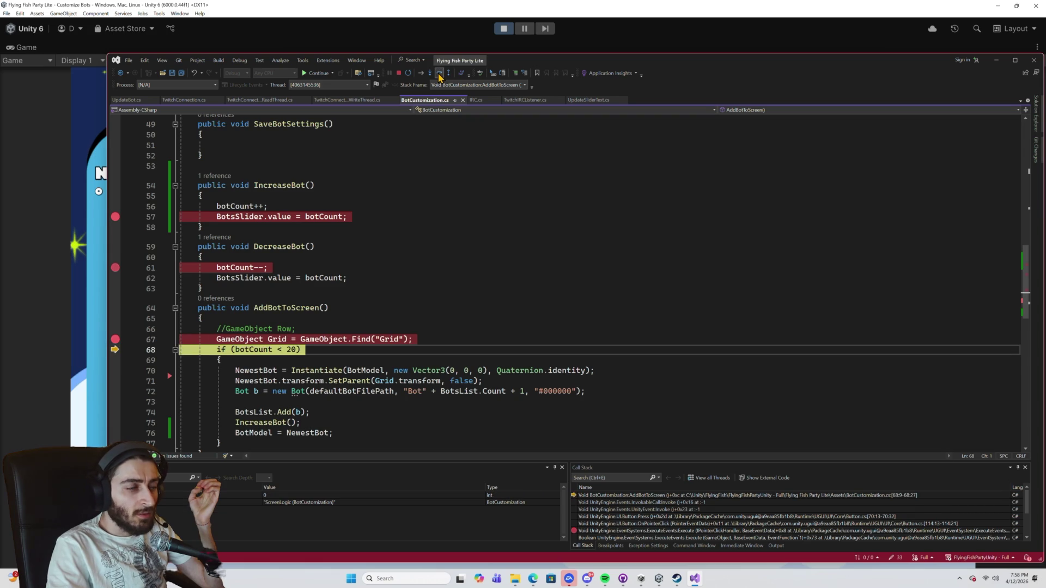
{"action": "left_click", "coordinate": [440, 77]}
{"action": "left_click", "coordinate": [440, 76]}
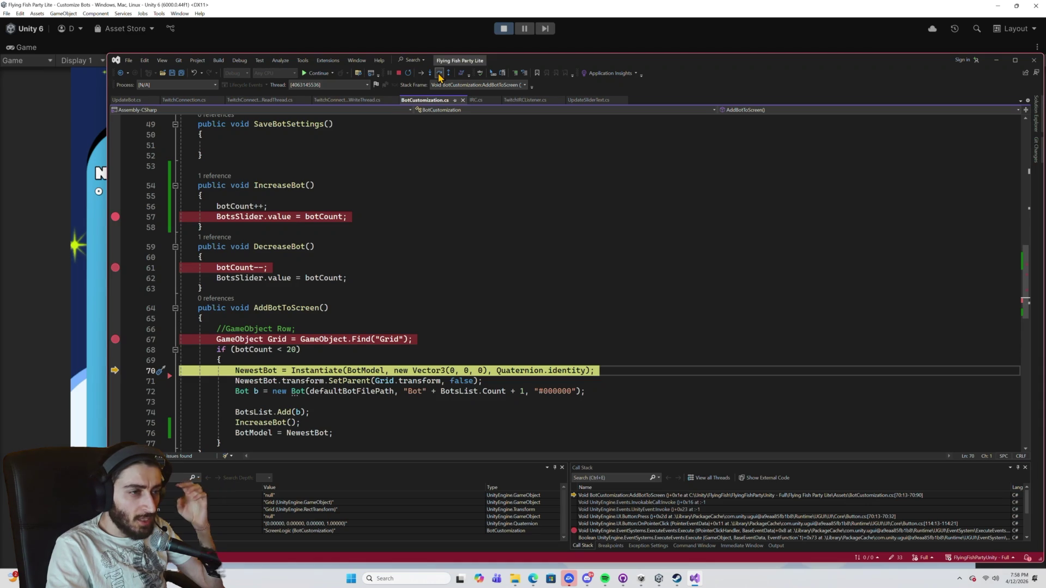
{"action": "mouse_move", "coordinate": [362, 370]}
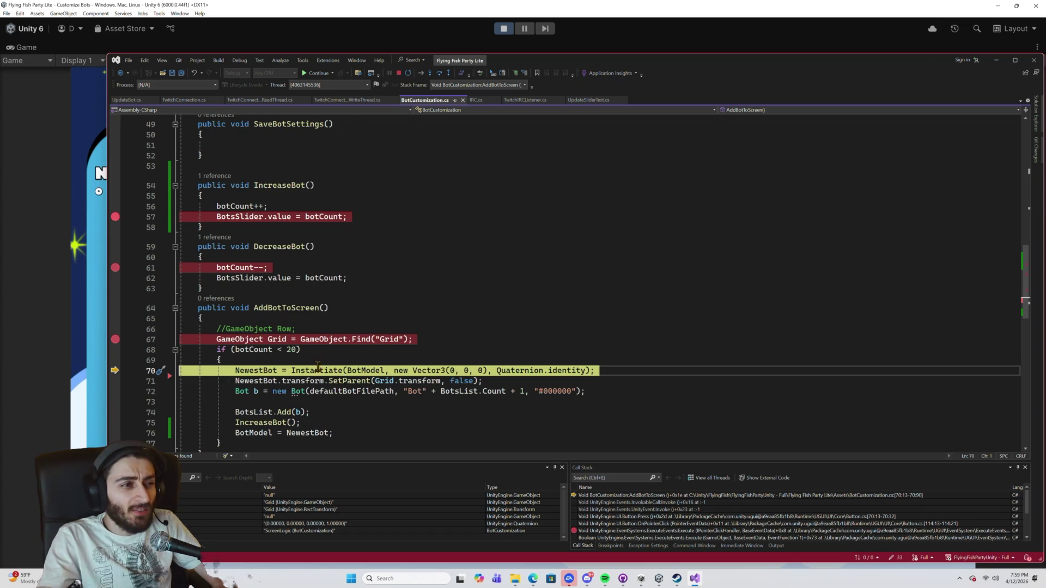
Examine where BotModel is reassigned to NewestBot, then stop debugging and exit play mode.
{"action": "scroll", "coordinate": [338, 376], "scroll_direction": "down", "scroll_amount": 4}
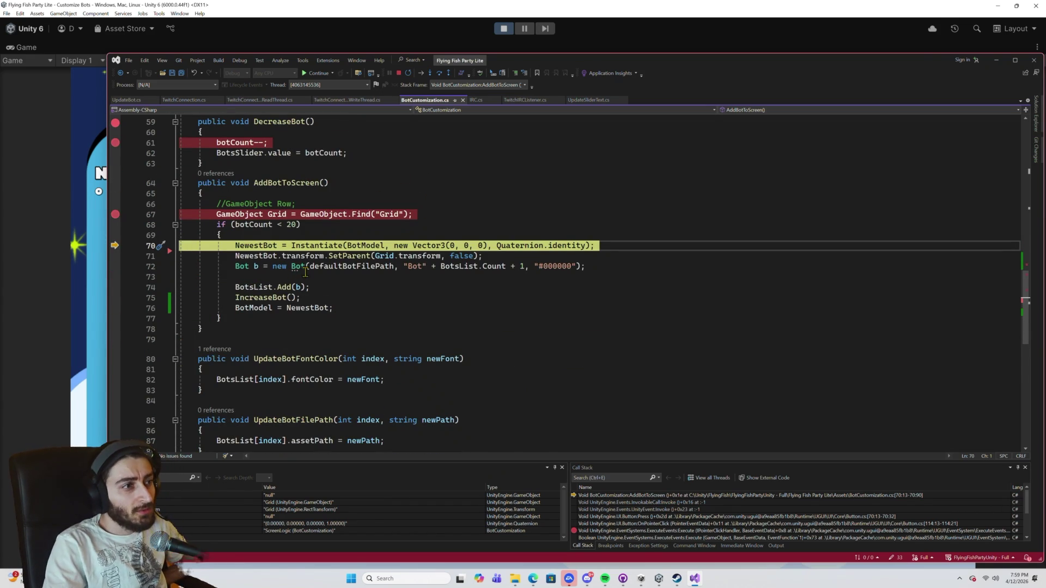
{"action": "left_click", "coordinate": [251, 308]}
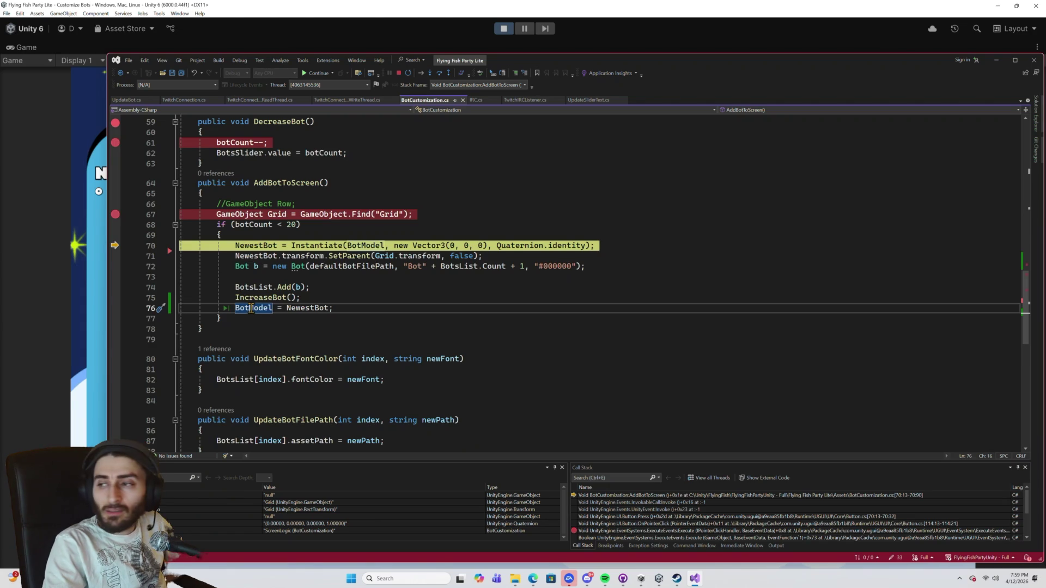
{"action": "left_click", "coordinate": [505, 31]}
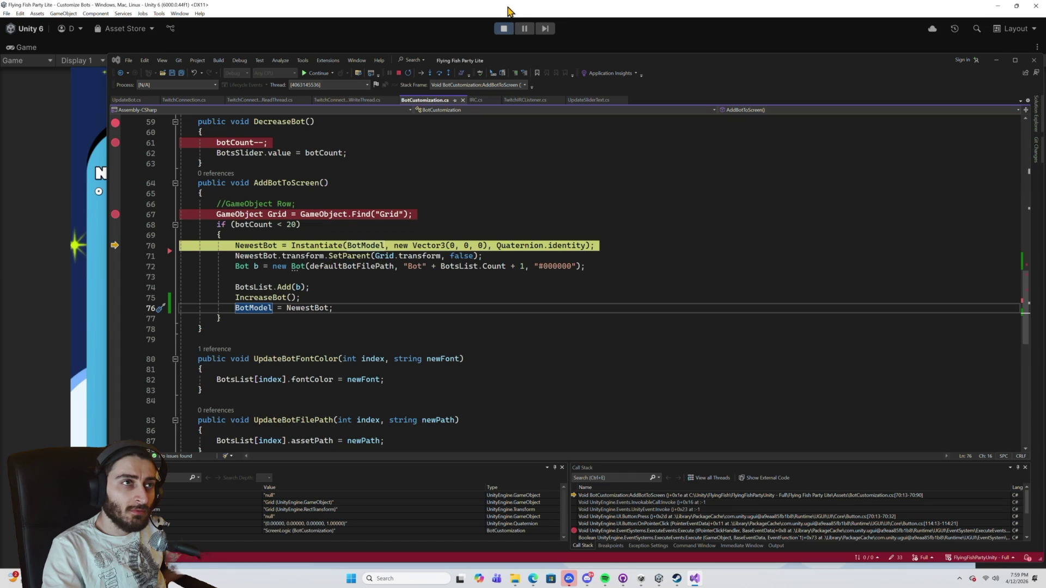
{"action": "left_click", "coordinate": [398, 72]}
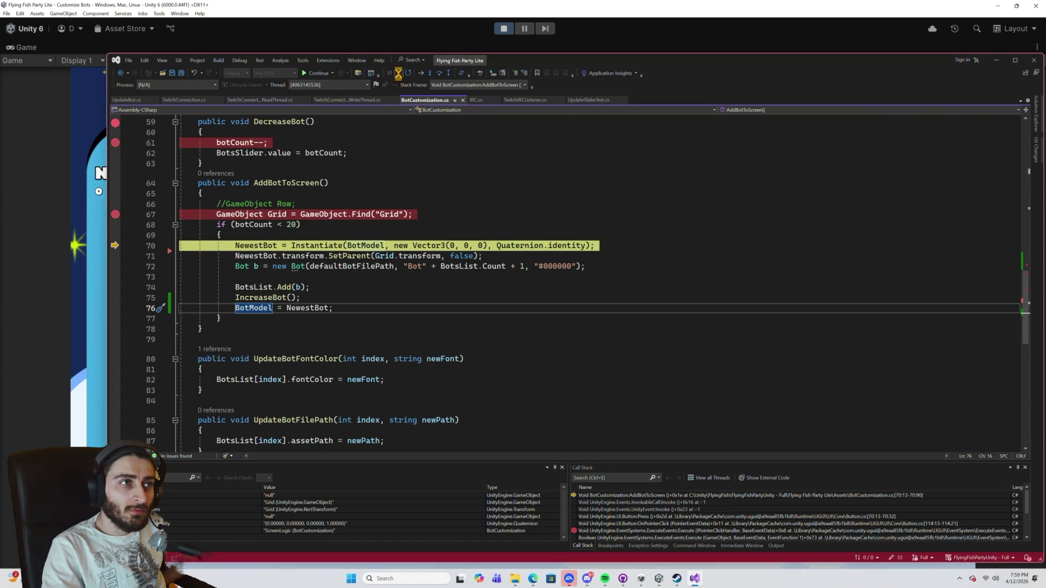
{"action": "left_click", "coordinate": [504, 30]}
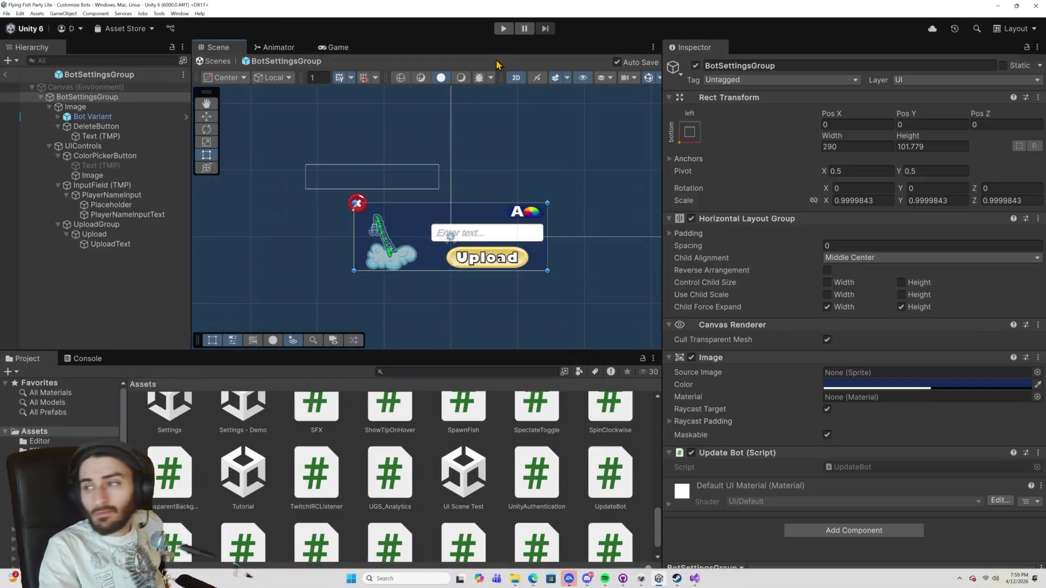
{"action": "left_click", "coordinate": [693, 578]}
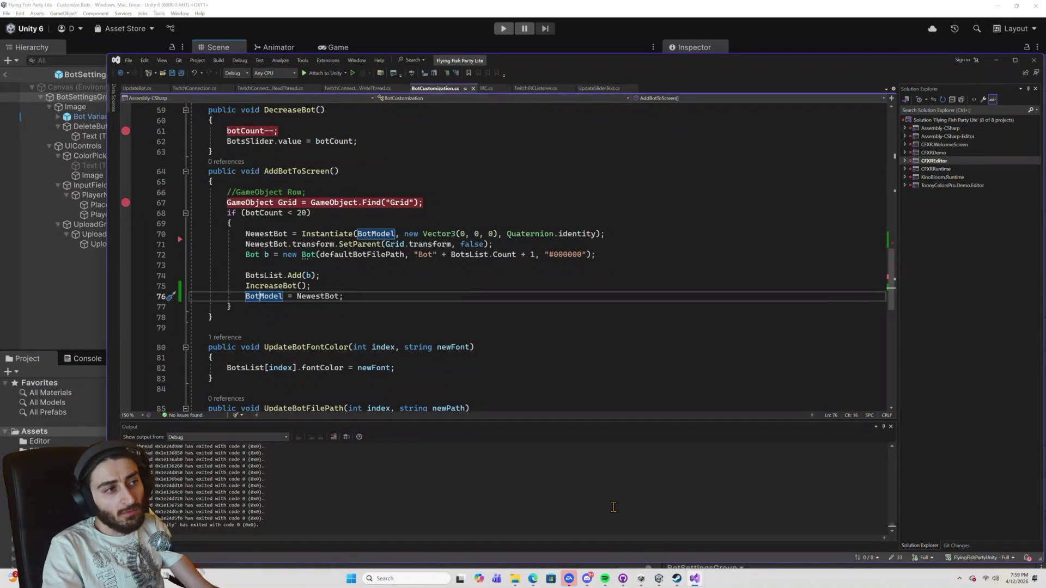
Inspect the bot-creation lines 70–76 and where BotModel and NewestBot are used.
{"action": "left_click", "coordinate": [349, 297]}
{"action": "mouse_move", "coordinate": [350, 297]}
{"action": "left_mouse_down"}
{"action": "mouse_move", "coordinate": [243, 224]}
{"action": "mouse_move", "coordinate": [246, 234]}
{"action": "left_mouse_up"}
{"action": "left_click", "coordinate": [304, 297]}
{"action": "double_click", "coordinate": [264, 296]}
{"action": "double_click", "coordinate": [318, 296]}
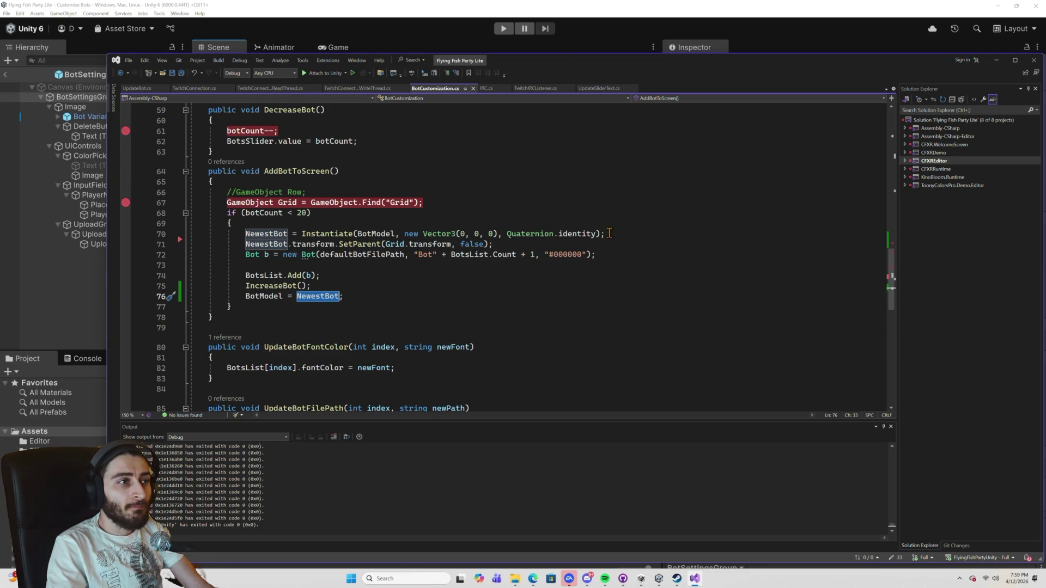
Wrap the BotModel Instantiate in if (NewestBot == null) and add an empty else block.
{"action": "left_click", "coordinate": [390, 233]}
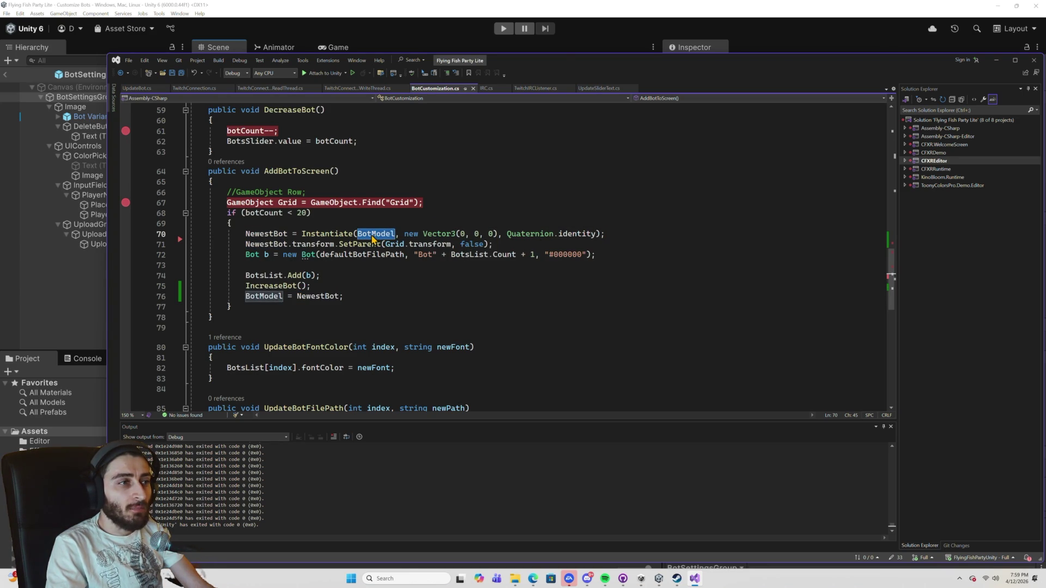
{"action": "left_click", "coordinate": [314, 223]}
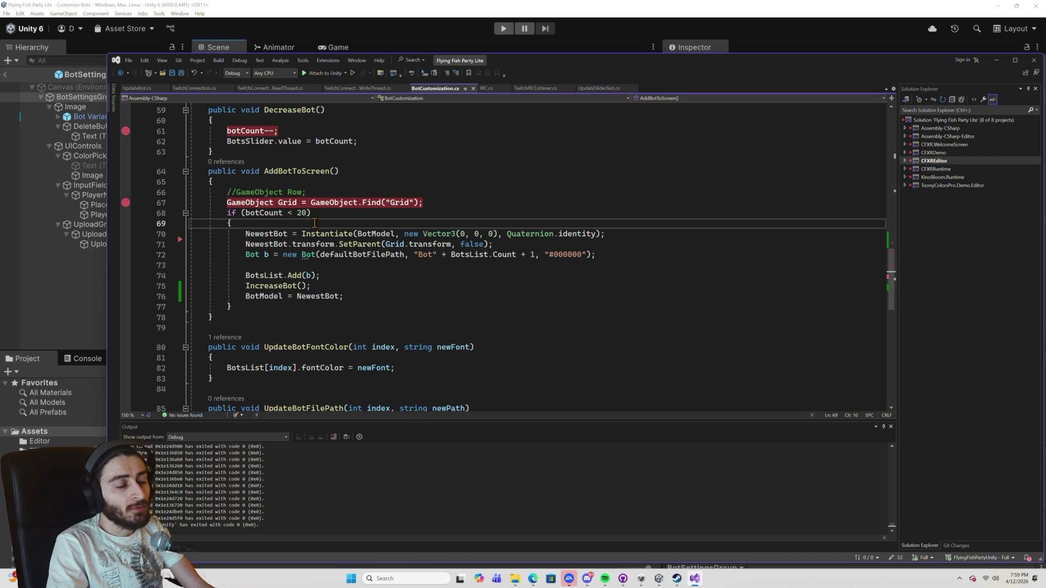
{"action": "key", "text": "Return"}
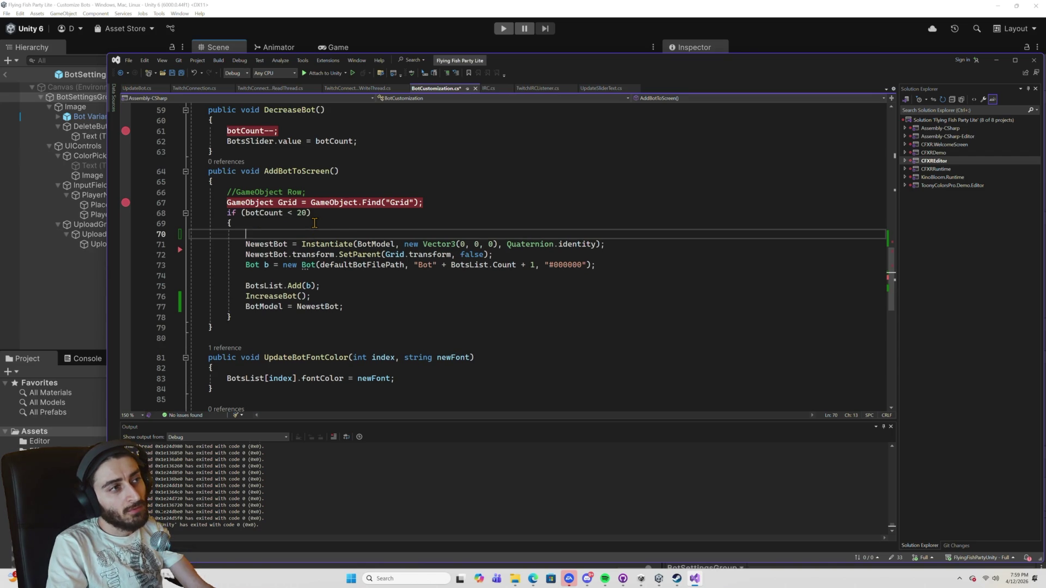
{"action": "type", "text": "if(New"}
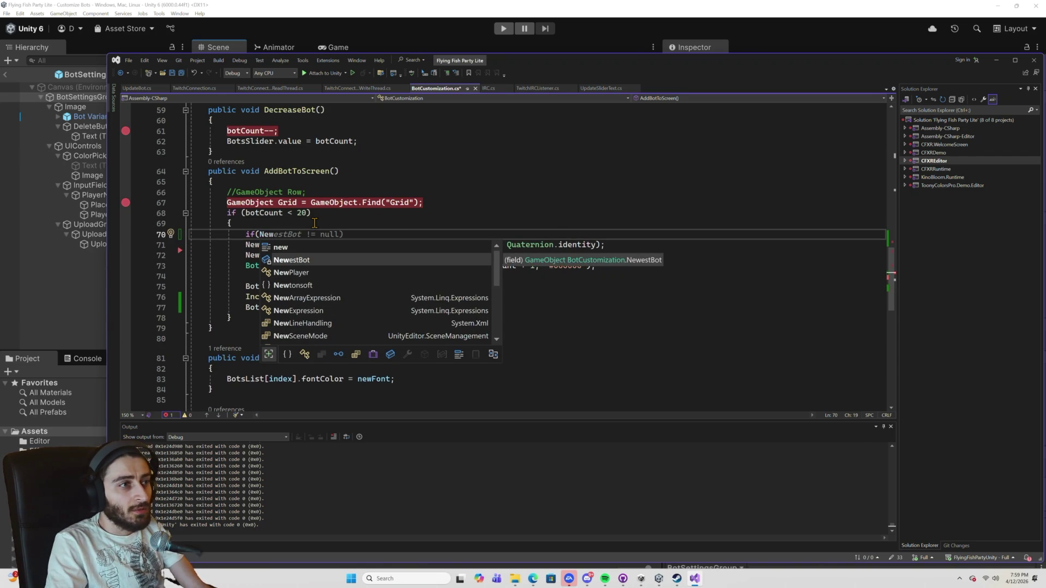
{"action": "key", "text": "Tab"}
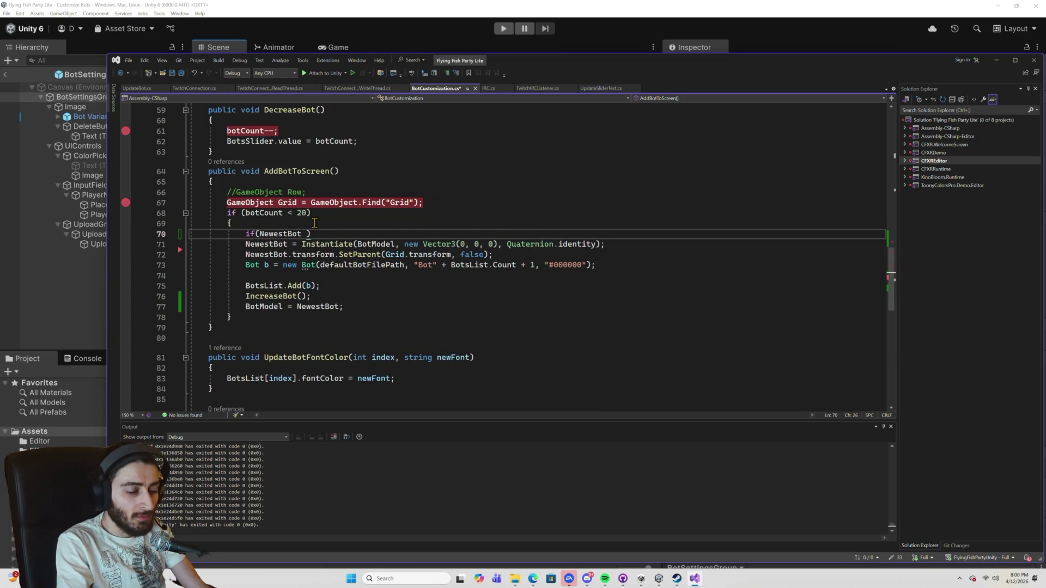
{"action": "type", "text": "= null)"}
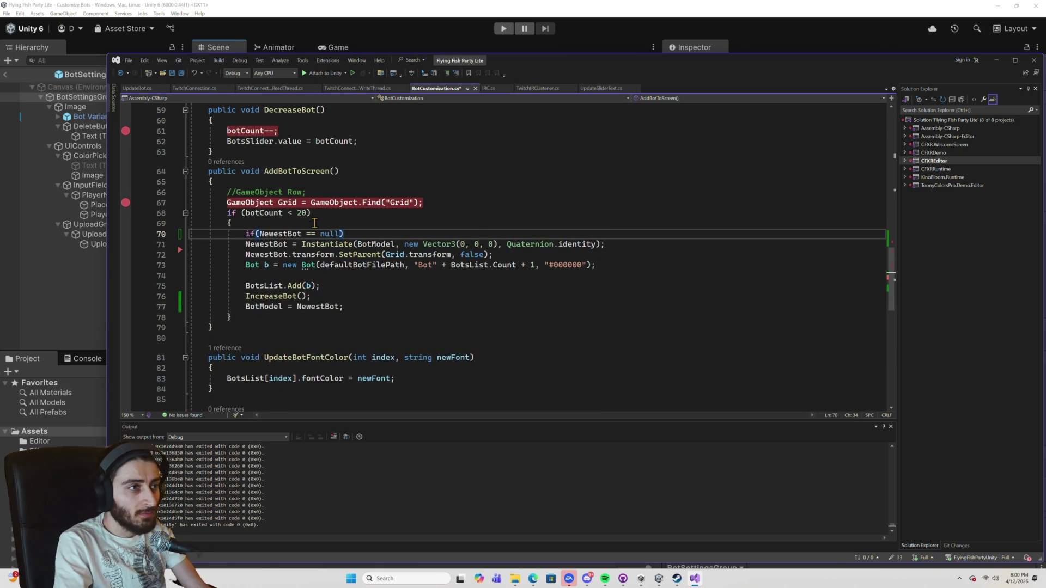
{"action": "type", "text": " {"}
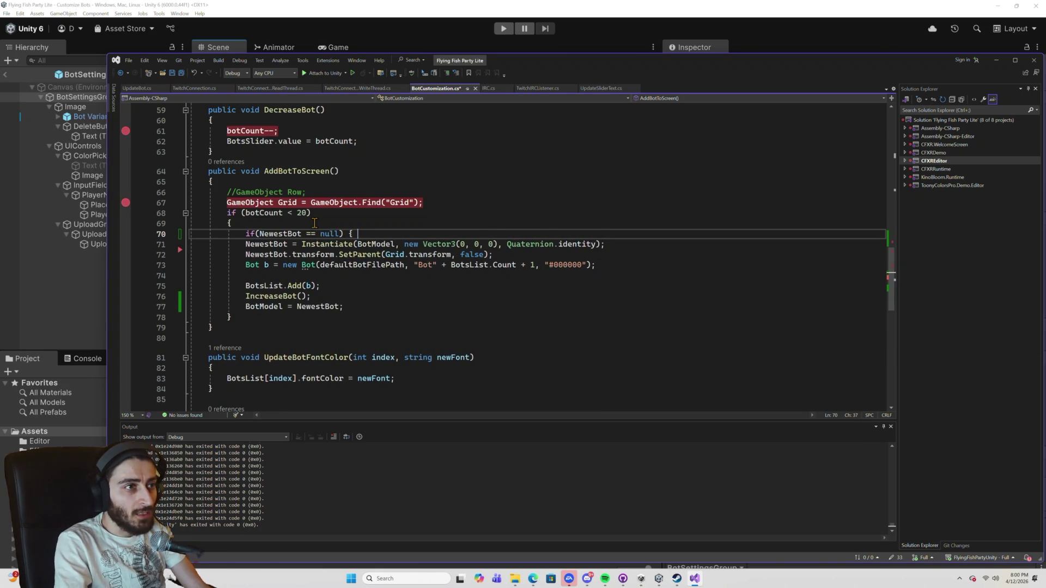
{"action": "left_click", "coordinate": [612, 244]}
{"action": "key", "text": "Return"}
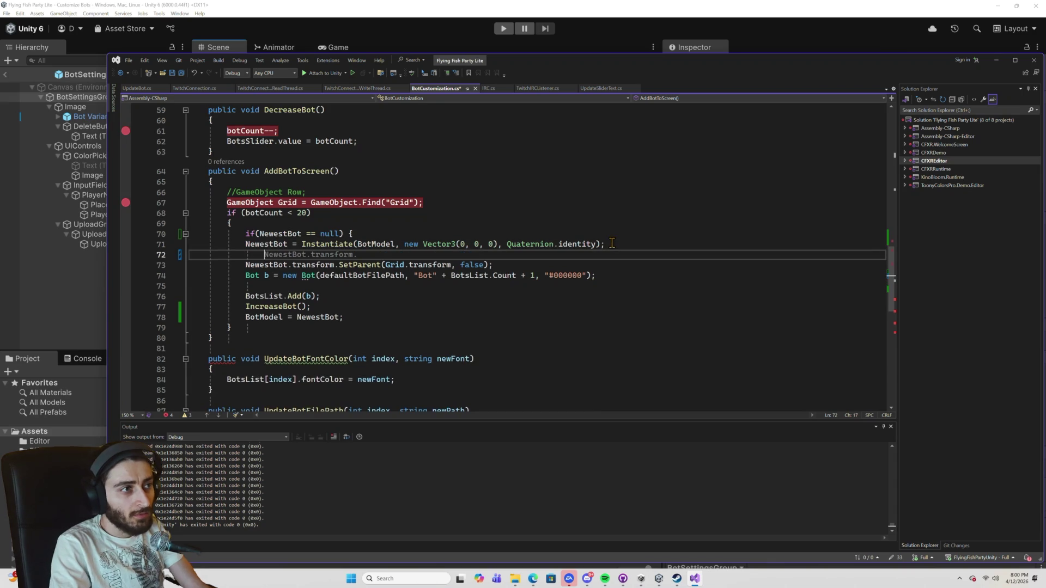
{"action": "type", "text": "}"}
{"action": "key", "text": "Return"}
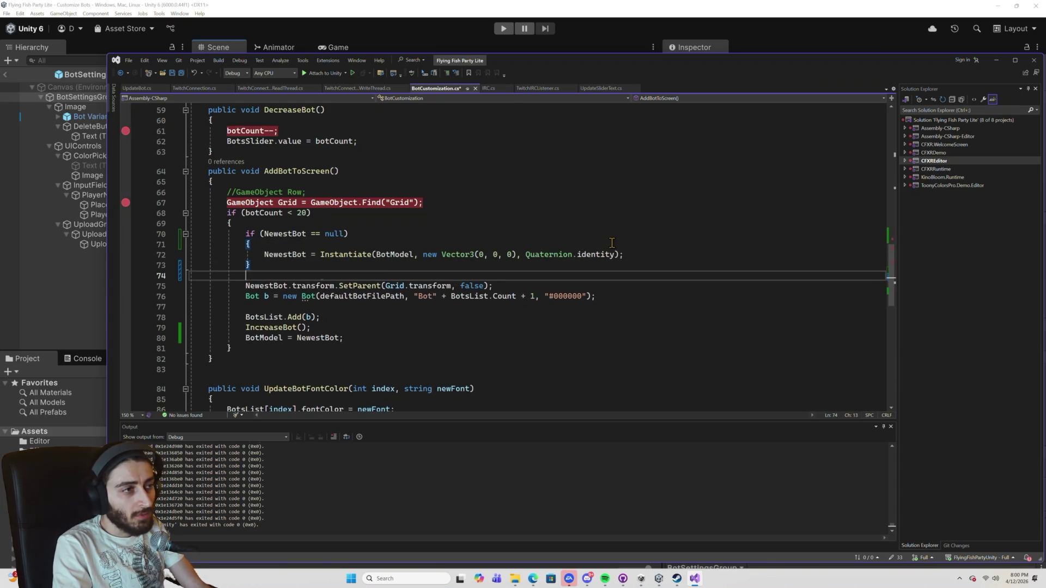
{"action": "type", "text": "else {"}
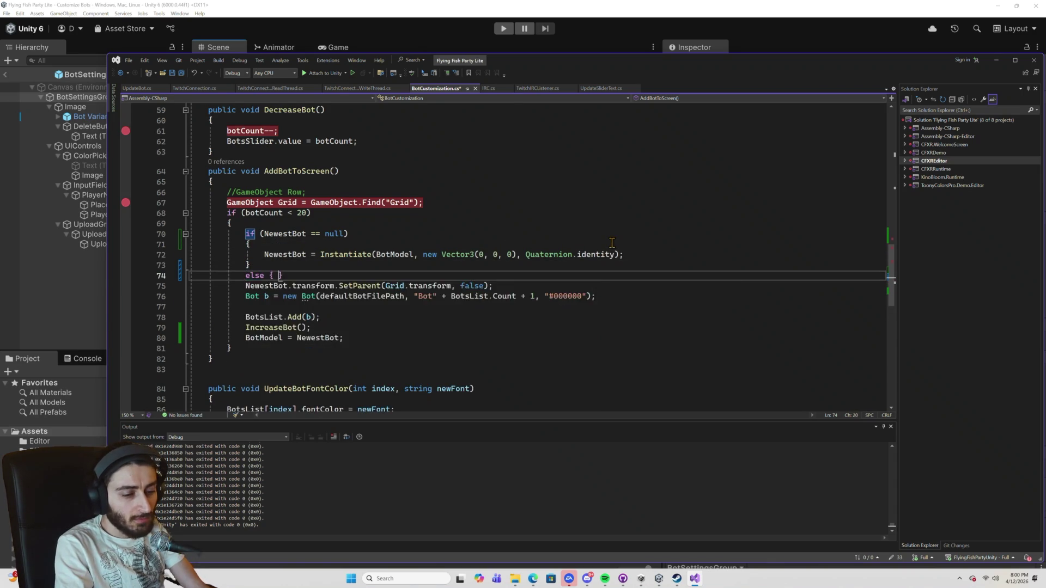
{"action": "key", "text": "Return"}
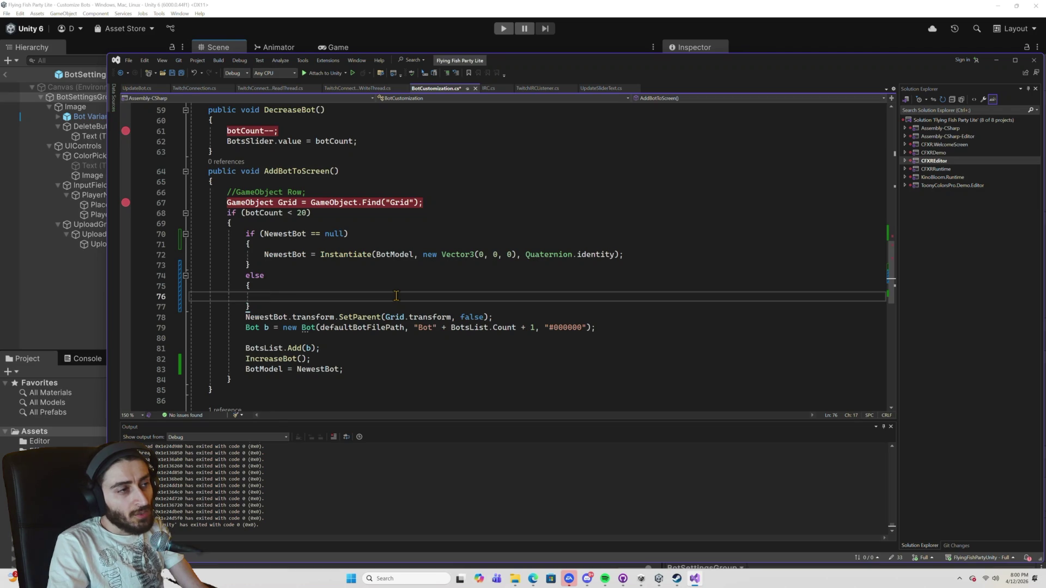
Fill the else block with the same Instantiate call, cloning NewestBot instead of BotModel.
{"action": "triple_click", "coordinate": [372, 255]}
{"action": "key", "text": "ctrl+c"}
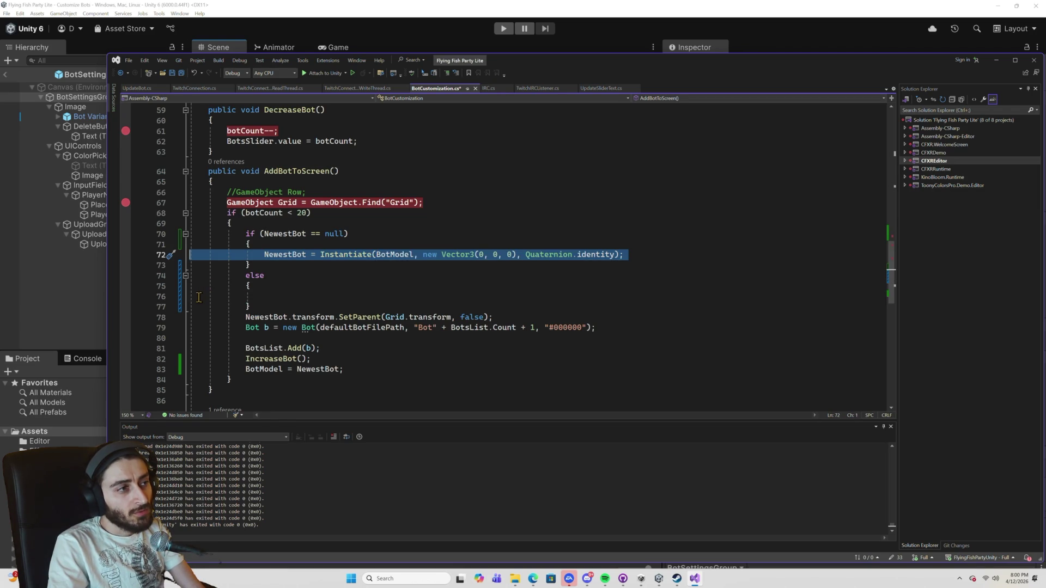
{"action": "left_click", "coordinate": [327, 296]}
{"action": "key", "text": "ctrl+v"}
{"action": "key", "text": "BackSpace"}
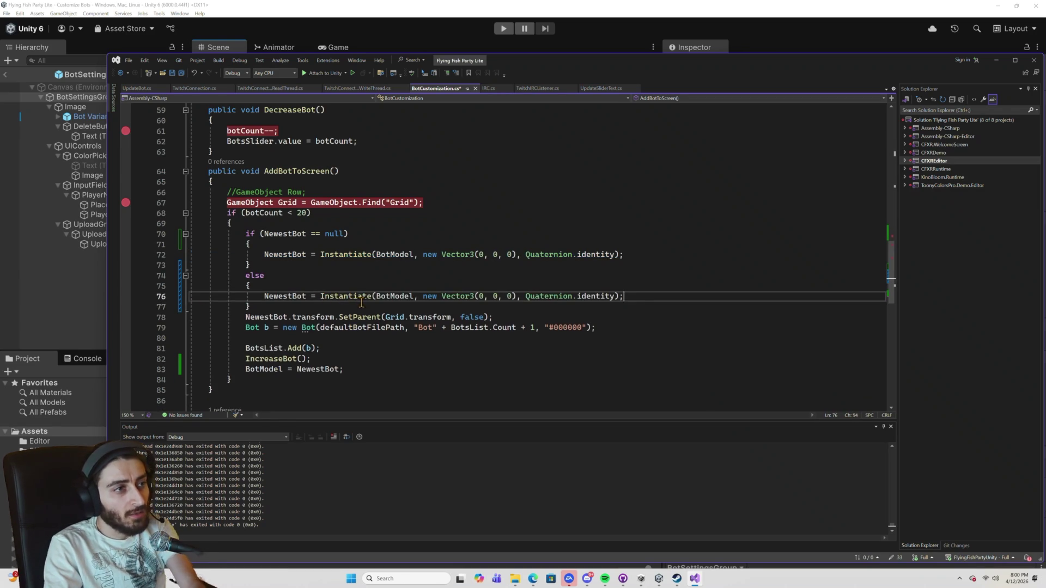
{"action": "double_click", "coordinate": [319, 369]}
{"action": "key", "text": "ctrl+c"}
{"action": "double_click", "coordinate": [394, 296]}
{"action": "key", "text": "ctrl+v"}
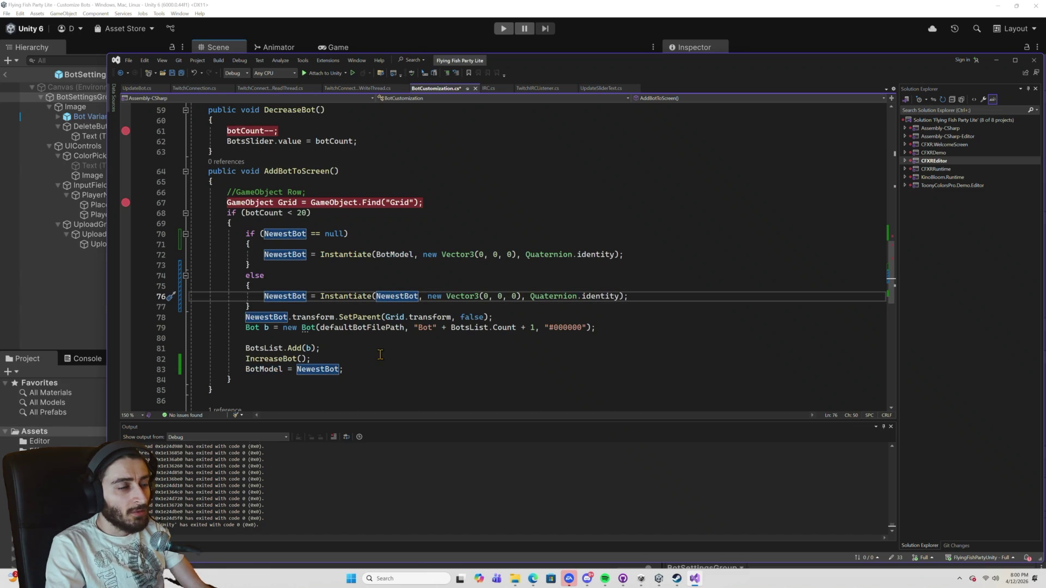
Delete the 'BotModel = NewestBot;' line, save the script, and return to Unity.
{"action": "left_click", "coordinate": [320, 364]}
{"action": "key", "text": "ctrl+x"}
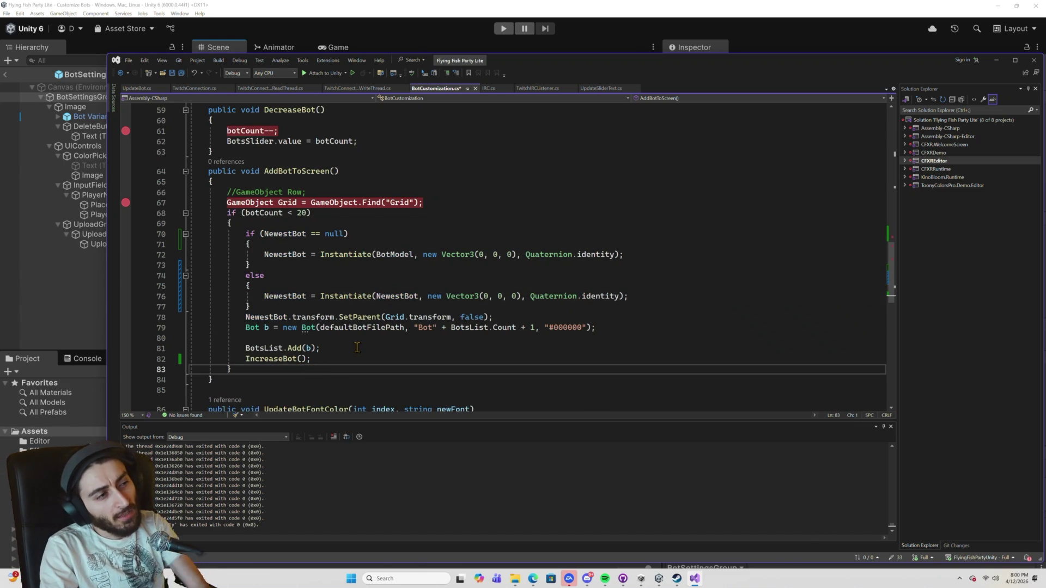
{"action": "key", "text": "ctrl+s"}
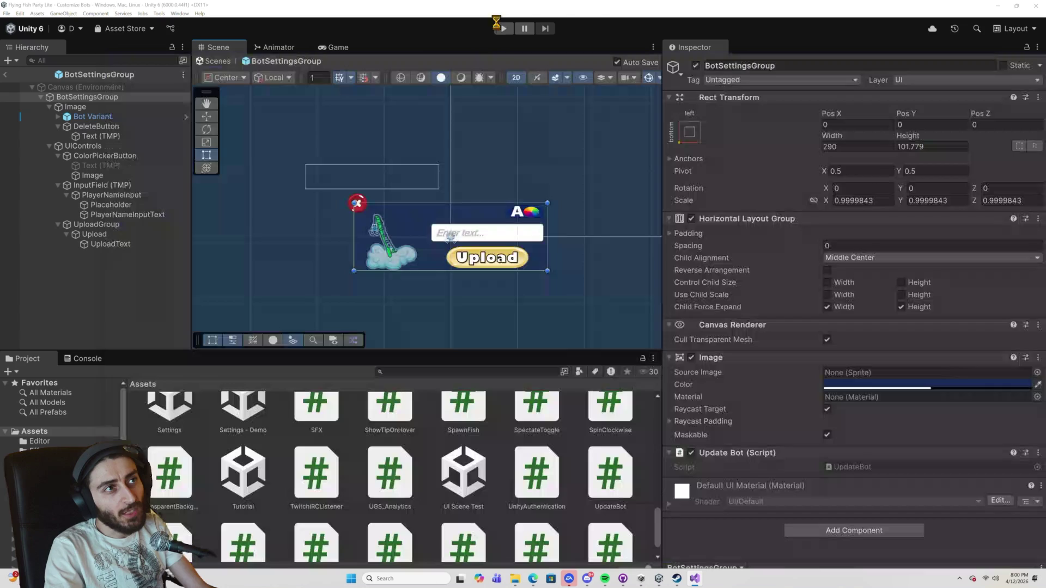
{"action": "left_click", "coordinate": [500, 29]}
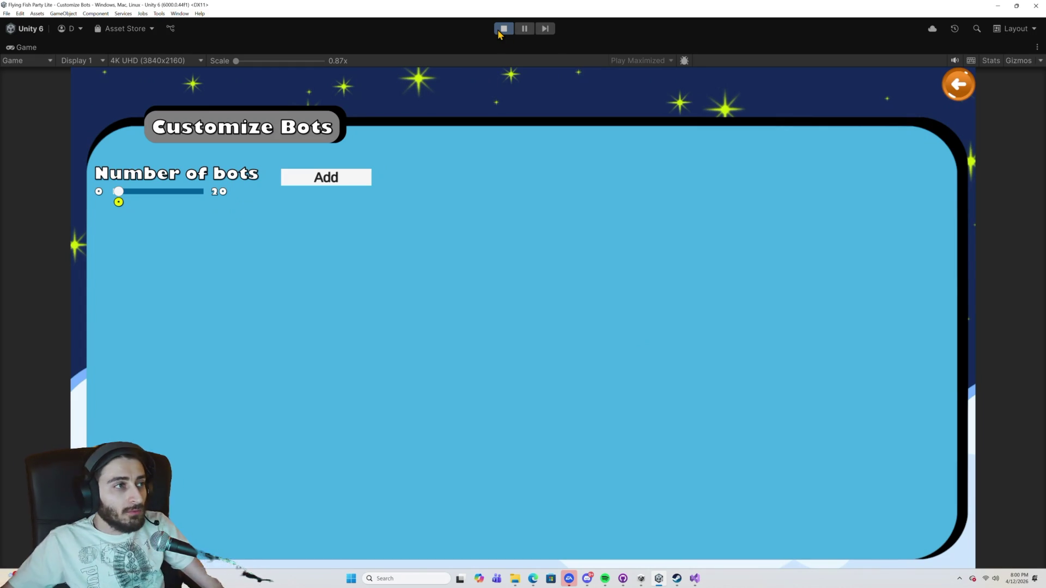
Add three bot cards and give the third one the Gold Fish sprite from Pictures.
{"action": "left_click", "coordinate": [329, 177]}
{"action": "left_click", "coordinate": [334, 180]}
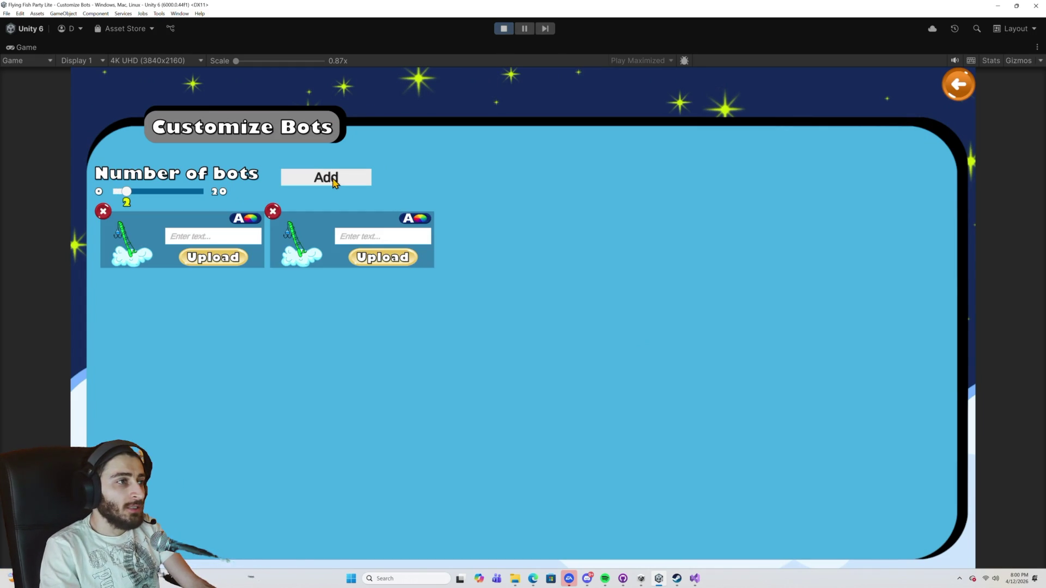
{"action": "left_click", "coordinate": [333, 181]}
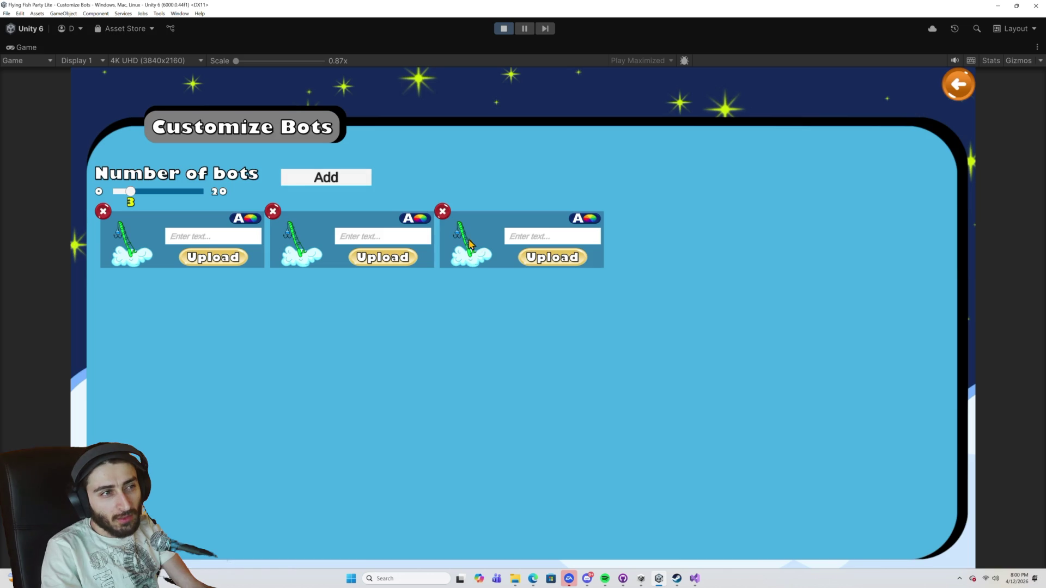
{"action": "left_click", "coordinate": [525, 257]}
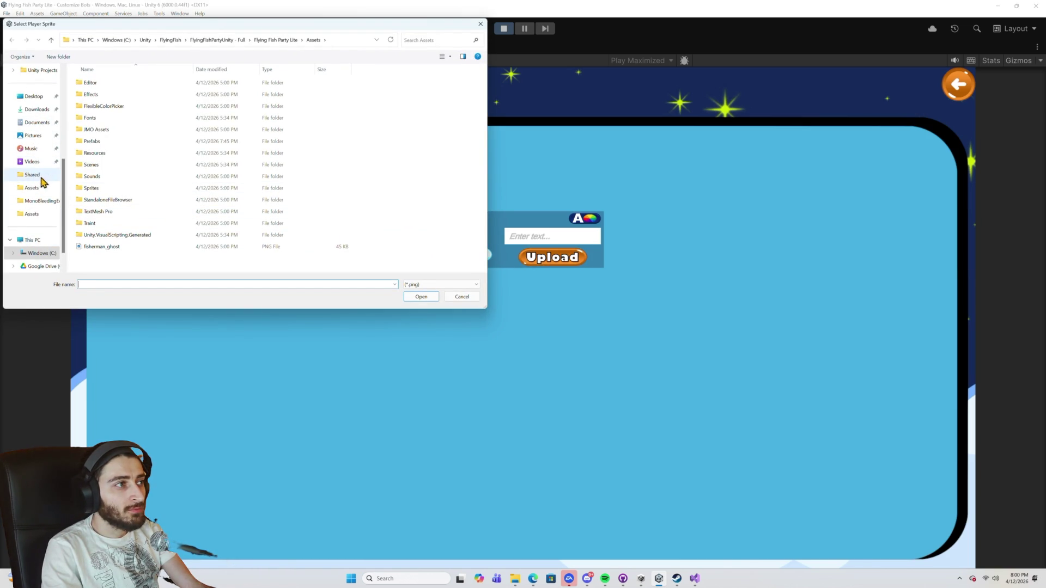
{"action": "scroll", "coordinate": [38, 174], "scroll_direction": "up", "scroll_amount": 5}
{"action": "scroll", "coordinate": [41, 180], "scroll_direction": "down", "scroll_amount": 5}
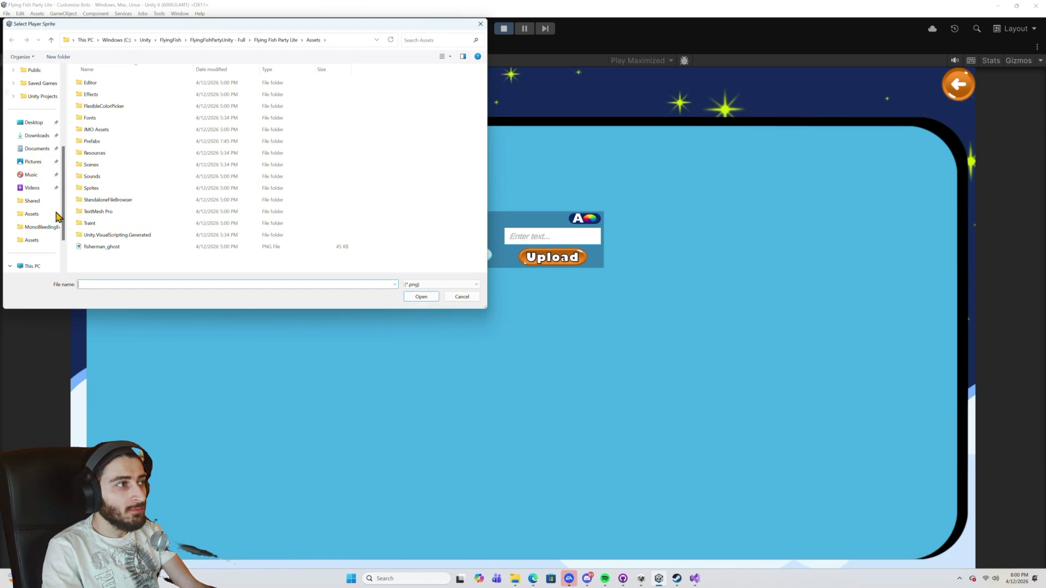
{"action": "left_click", "coordinate": [35, 163]}
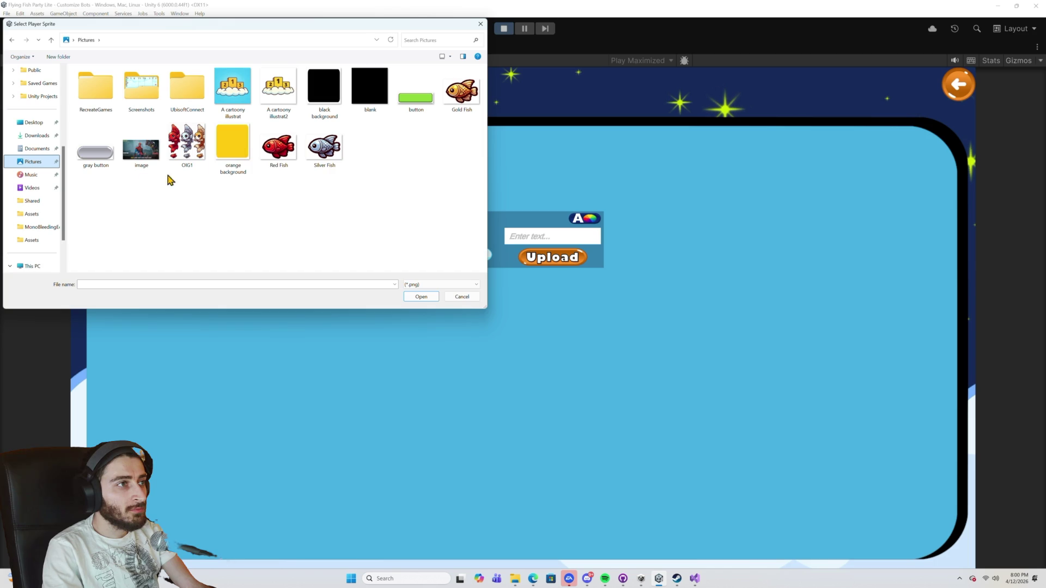
{"action": "double_click", "coordinate": [469, 96]}
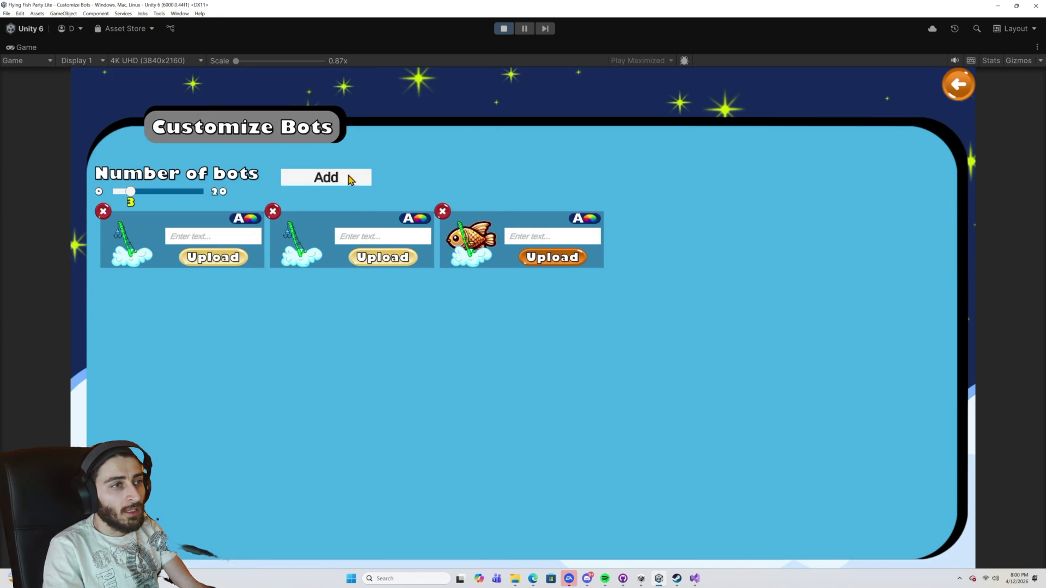
Add a fourth card, delete all four, re-add two bot cards, then stop the game.
{"action": "left_click", "coordinate": [344, 186]}
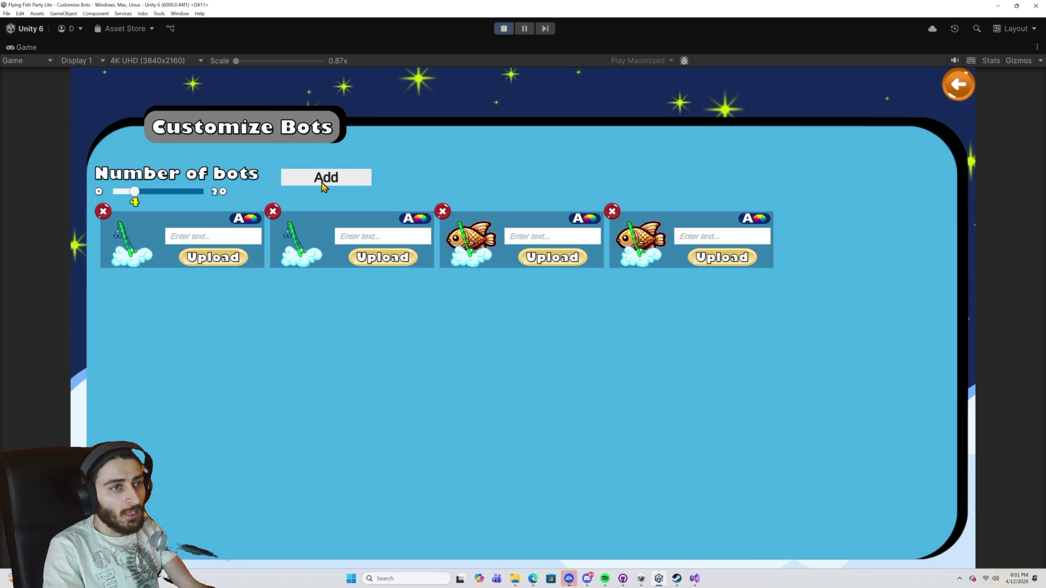
{"action": "left_click", "coordinate": [612, 212]}
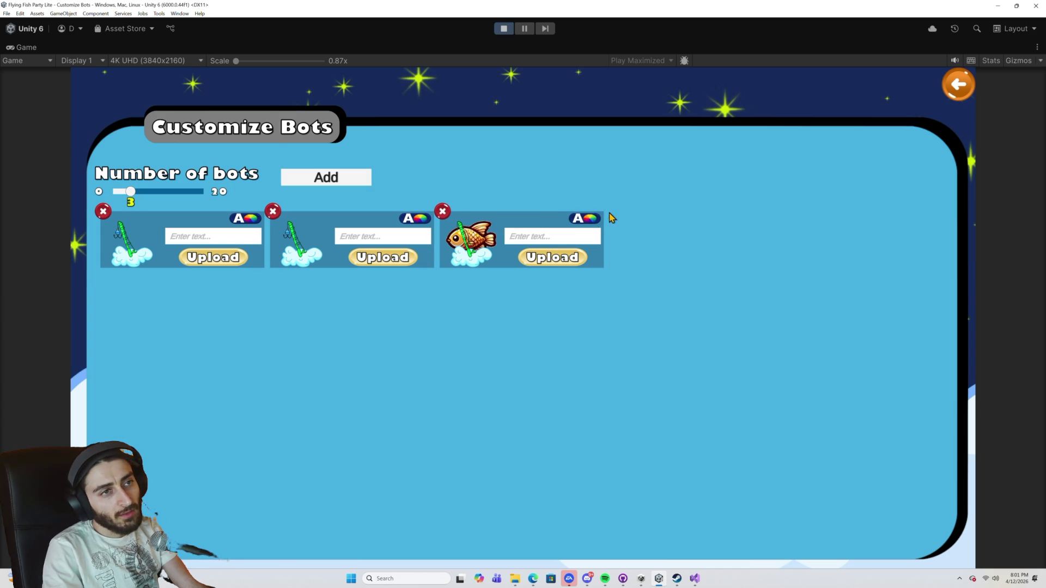
{"action": "left_click", "coordinate": [442, 211]}
{"action": "left_click", "coordinate": [273, 212]}
{"action": "left_click", "coordinate": [104, 212]}
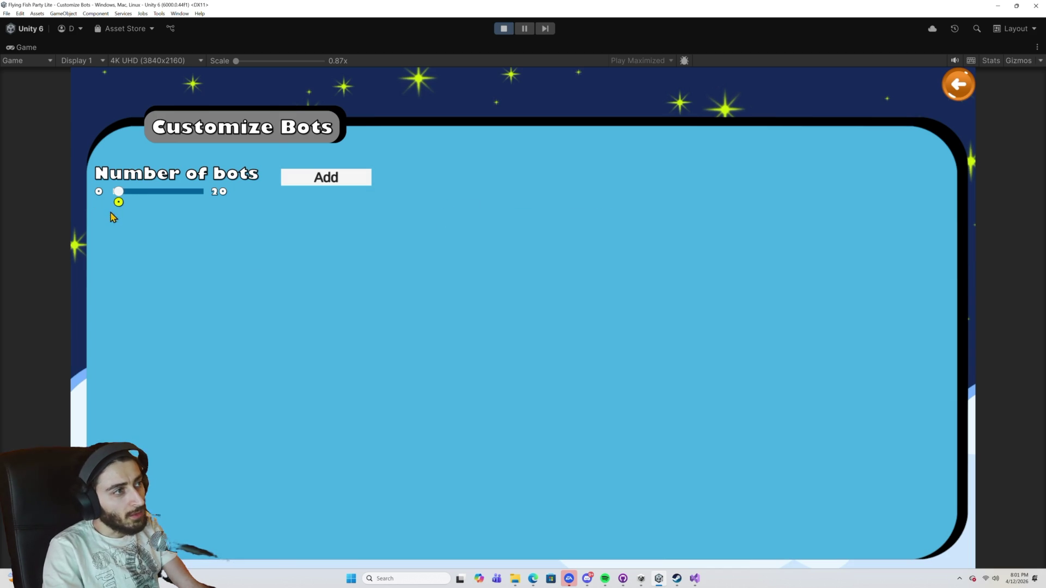
{"action": "left_click", "coordinate": [312, 186]}
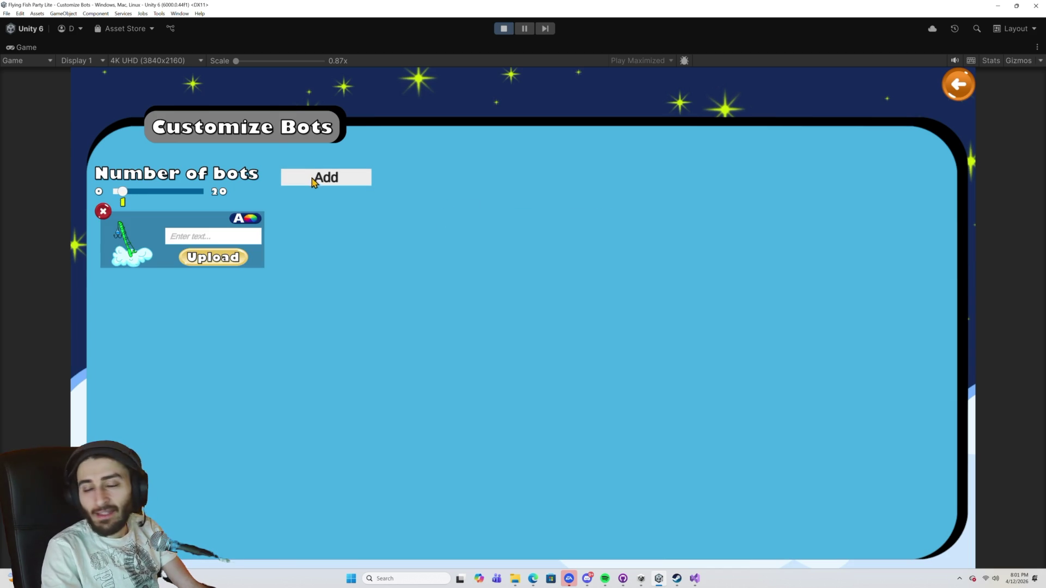
{"action": "left_click", "coordinate": [313, 183]}
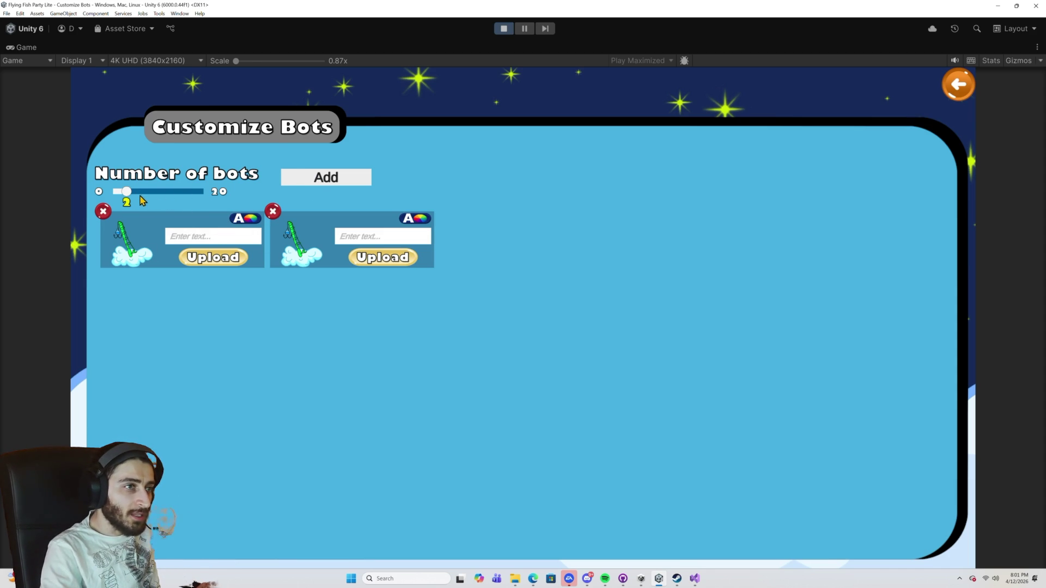
{"action": "left_click", "coordinate": [503, 28]}
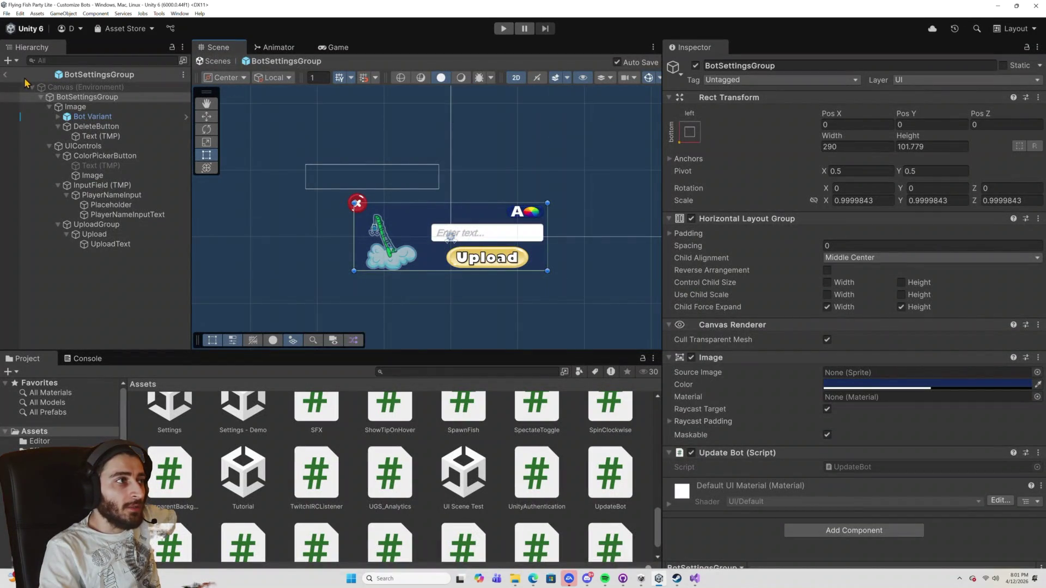
Back in the Customize Bots scene, set the AddButton's Transition to Sprite Swap.
{"action": "left_click", "coordinate": [6, 75]}
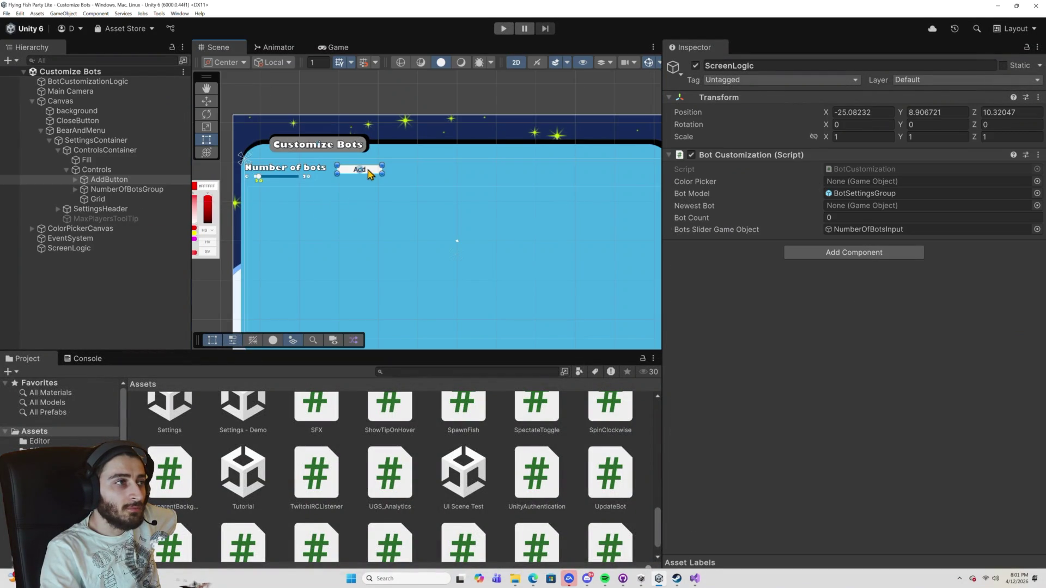
{"action": "left_click", "coordinate": [370, 174]}
{"action": "scroll", "coordinate": [897, 382], "scroll_direction": "down", "scroll_amount": 3}
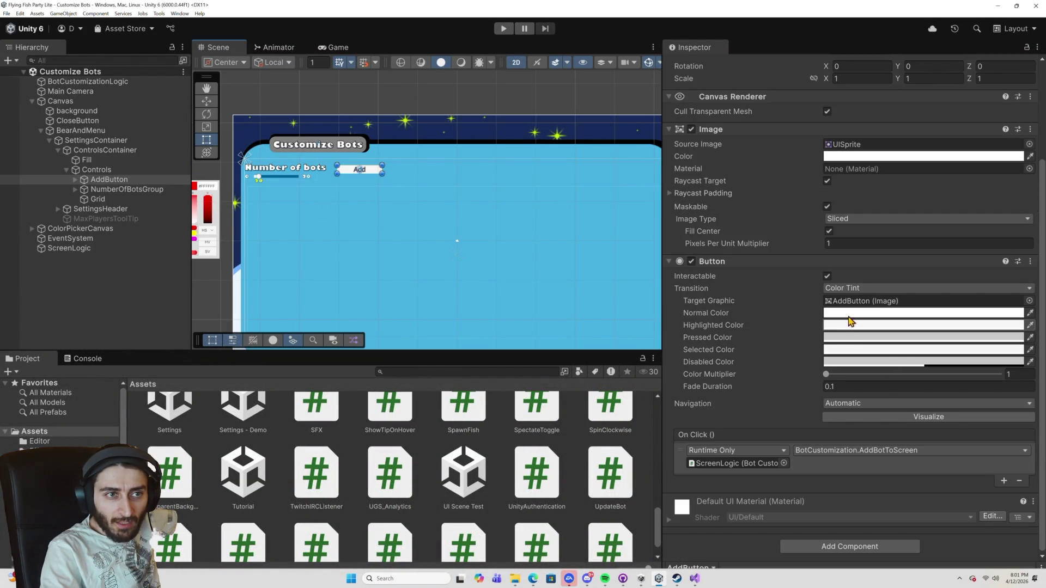
{"action": "left_click", "coordinate": [842, 288]}
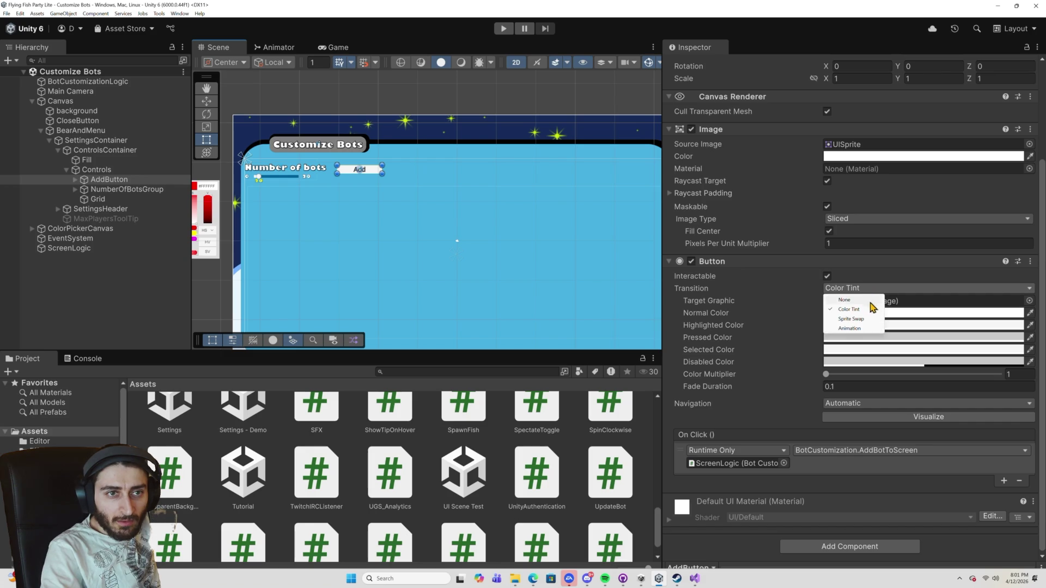
{"action": "left_click", "coordinate": [864, 322]}
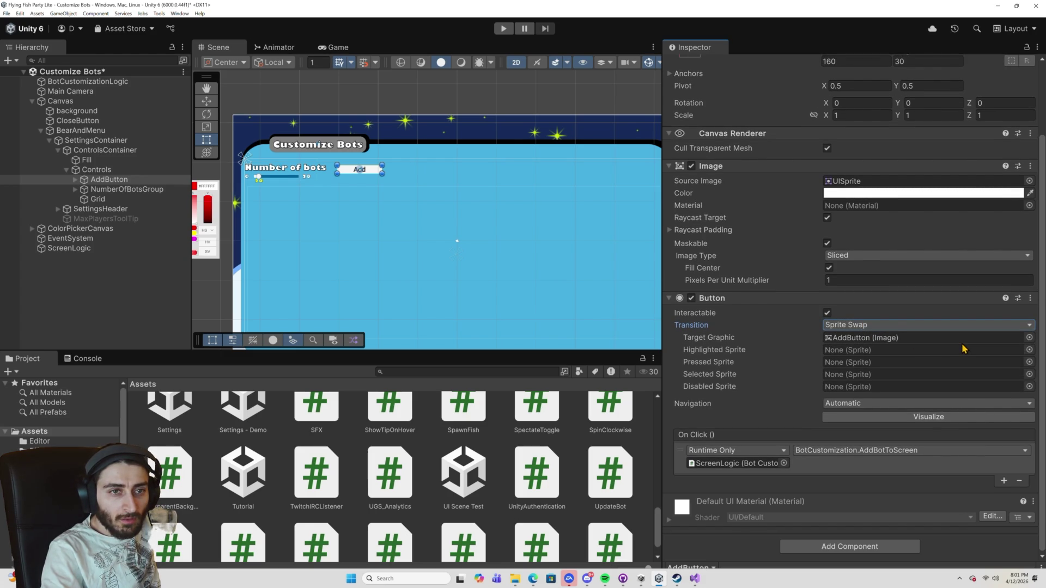
Set the AddButton's Source Image to the green pill Button 024 sprite.
{"action": "left_click", "coordinate": [869, 184]}
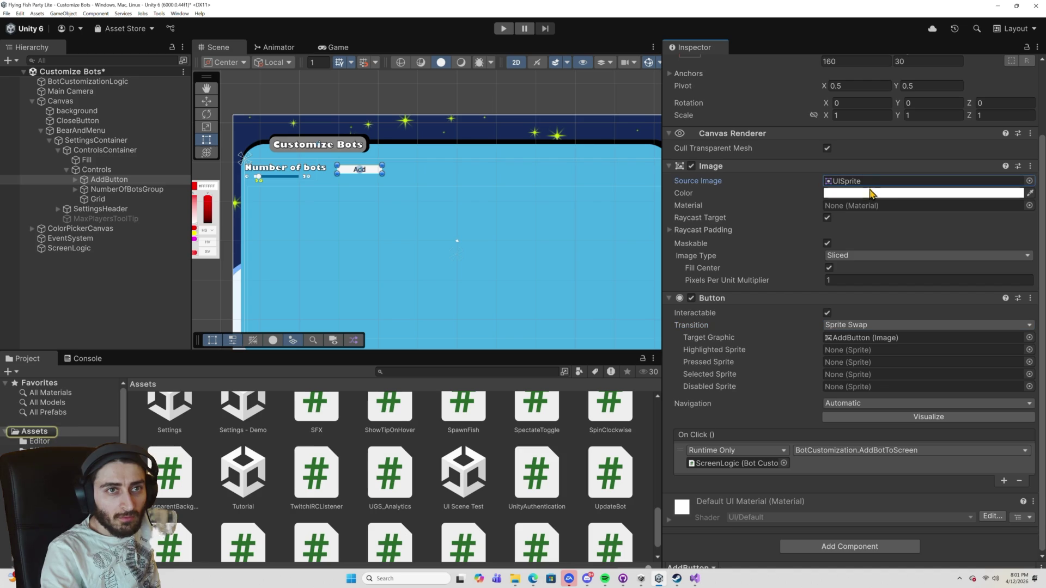
{"action": "left_click", "coordinate": [1030, 181]}
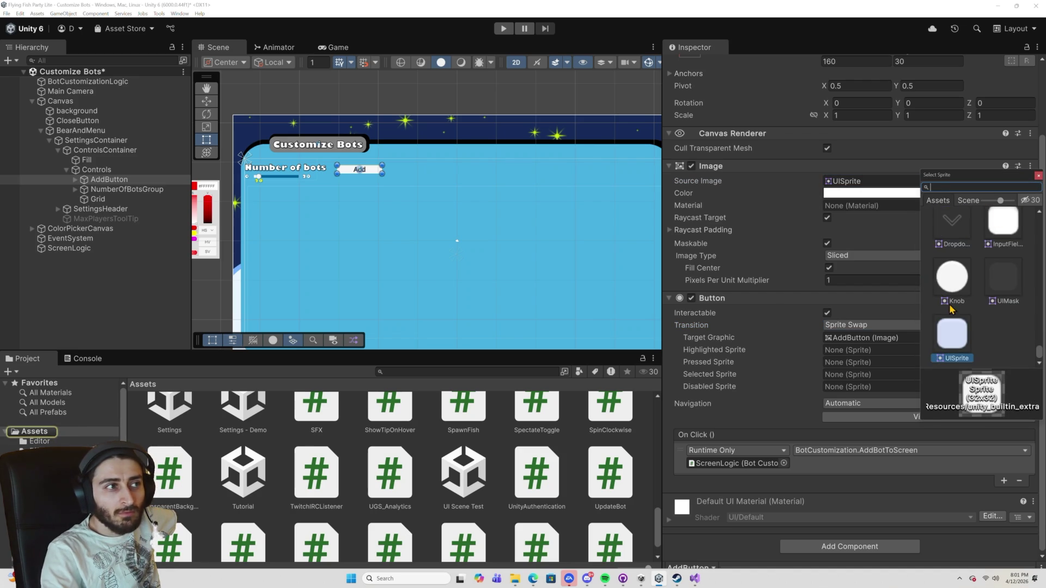
{"action": "scroll", "coordinate": [1037, 353], "scroll_direction": "up", "scroll_amount": 3}
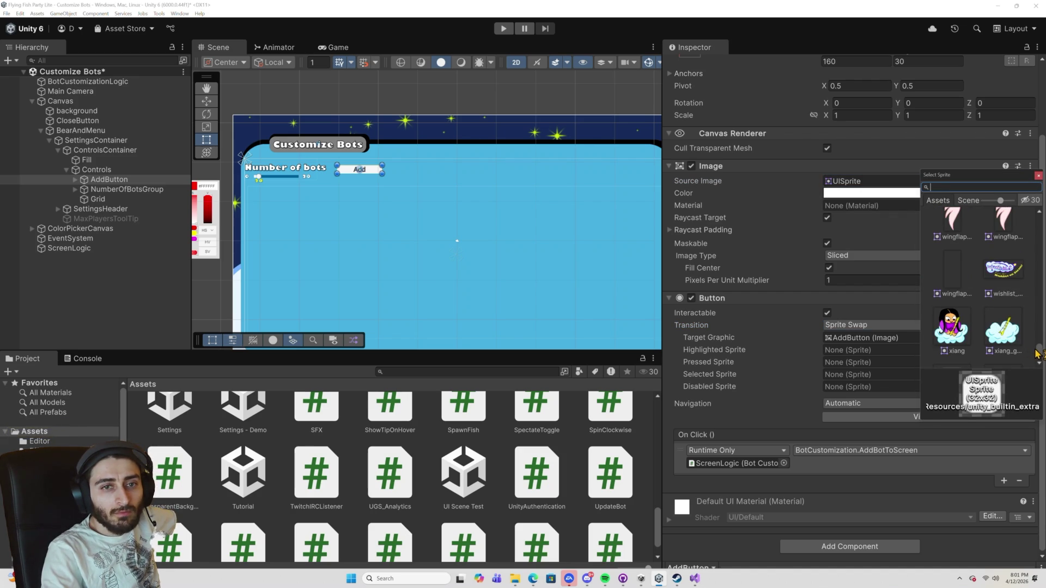
{"action": "left_click_drag", "start_coordinate": [1038, 328], "coordinate": [1039, 235]}
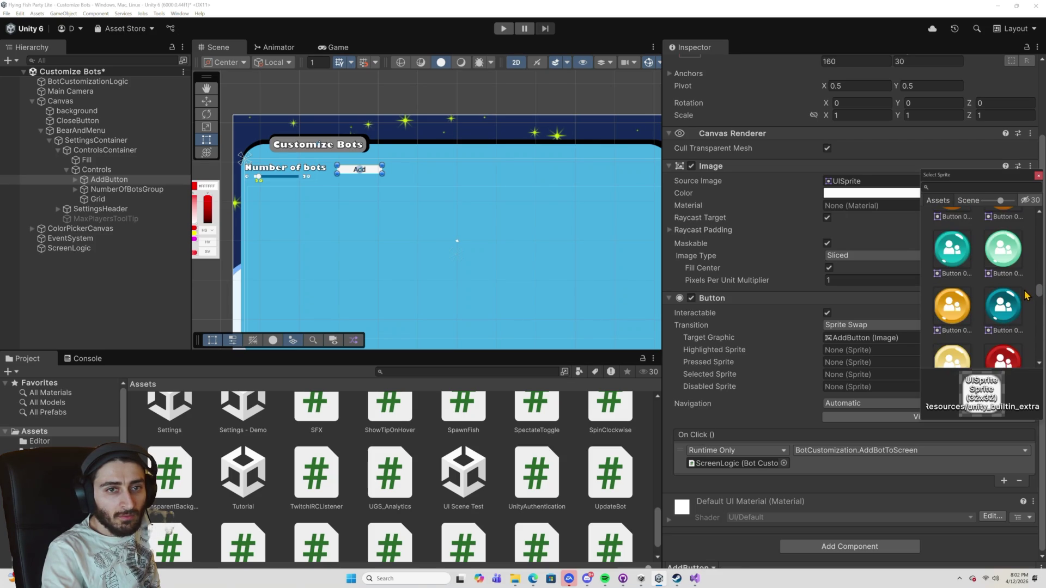
{"action": "scroll", "coordinate": [1024, 297], "scroll_direction": "down", "scroll_amount": 3}
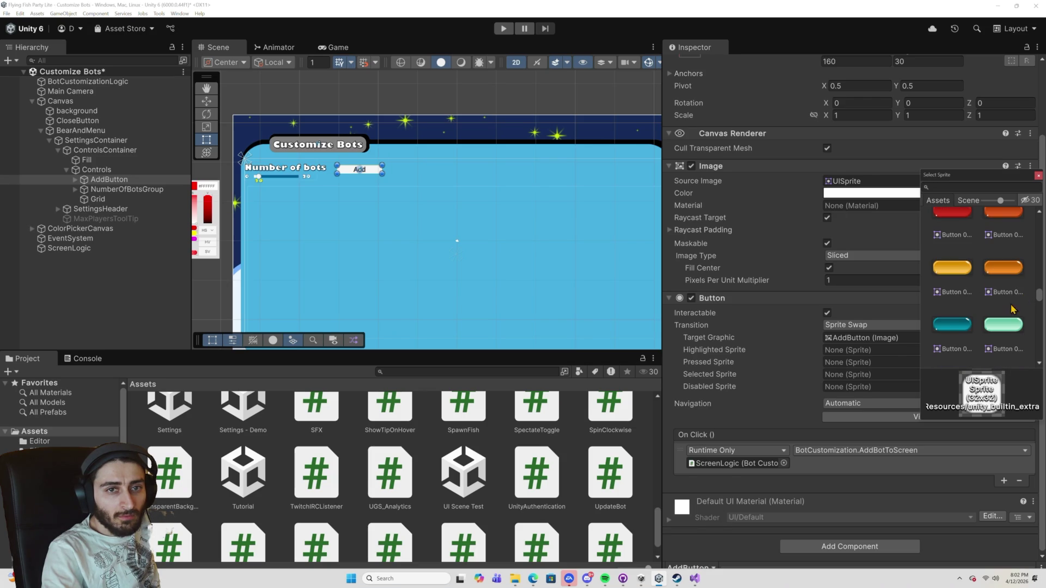
{"action": "left_click", "coordinate": [1004, 324]}
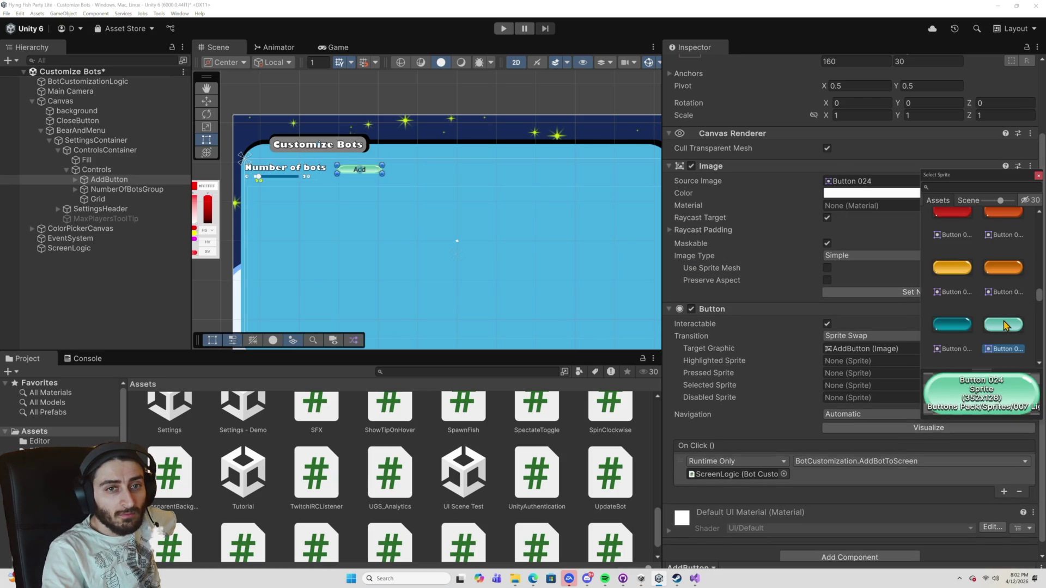
Set the Highlighted Sprite to Button 024 as well.
{"action": "left_click", "coordinate": [856, 361]}
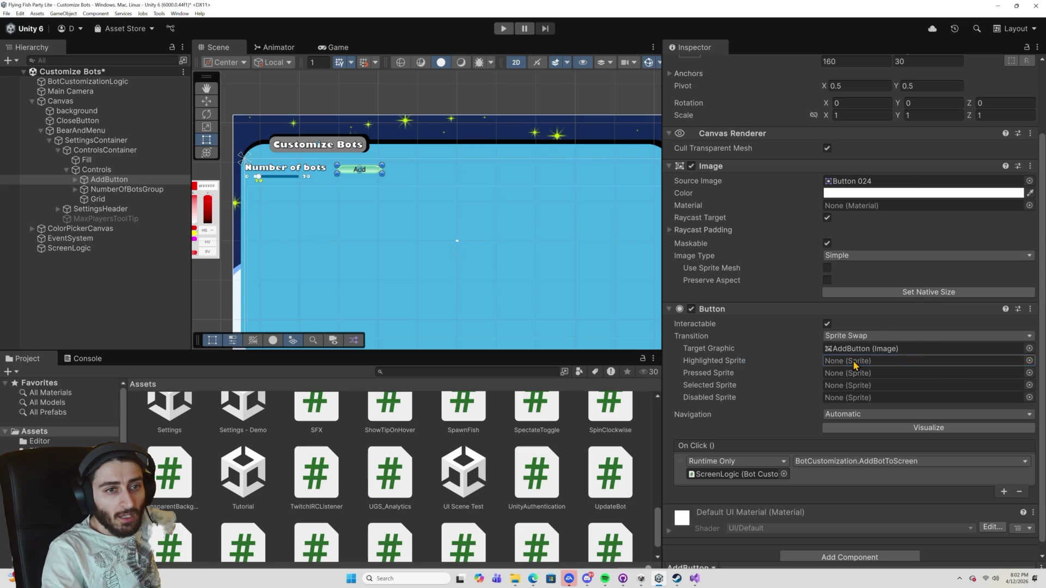
{"action": "left_click", "coordinate": [1029, 361]}
{"action": "mouse_move", "coordinate": [1035, 388]}
{"action": "left_mouse_down"}
{"action": "mouse_move", "coordinate": [1037, 487]}
{"action": "mouse_move", "coordinate": [1037, 460]}
{"action": "left_mouse_up"}
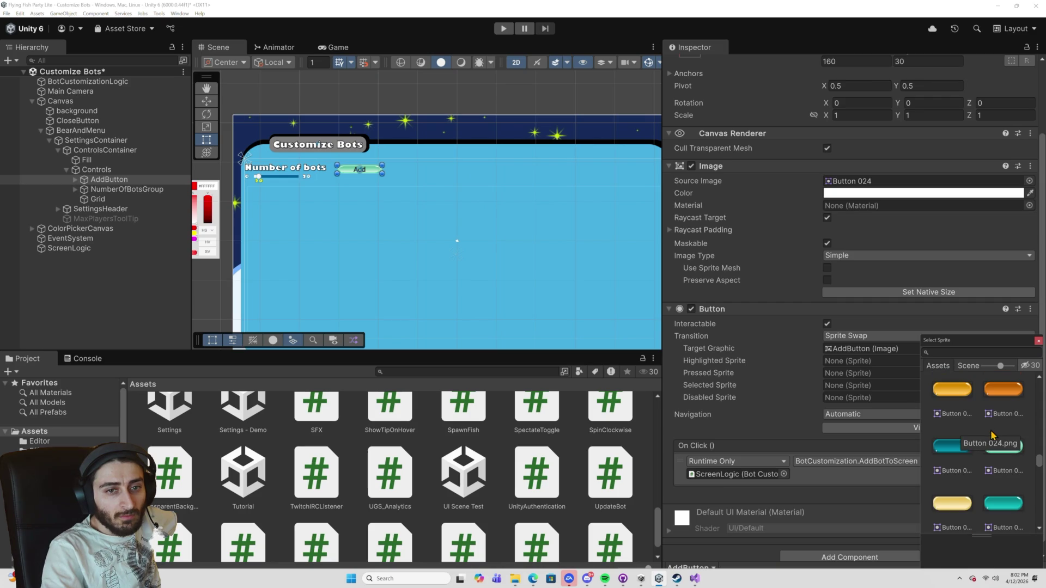
{"action": "left_click", "coordinate": [964, 401]}
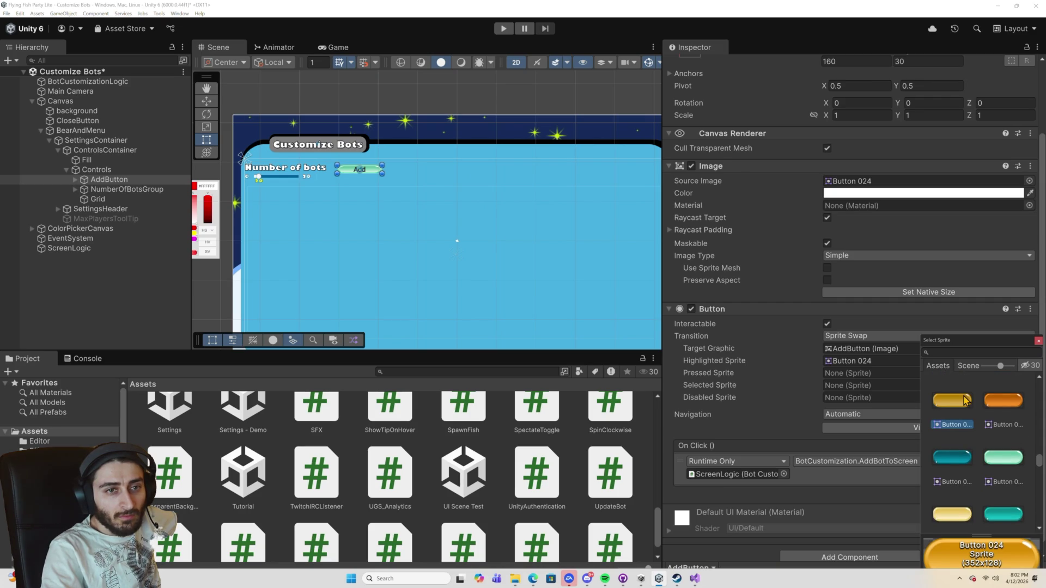
{"action": "left_click", "coordinate": [1038, 341]}
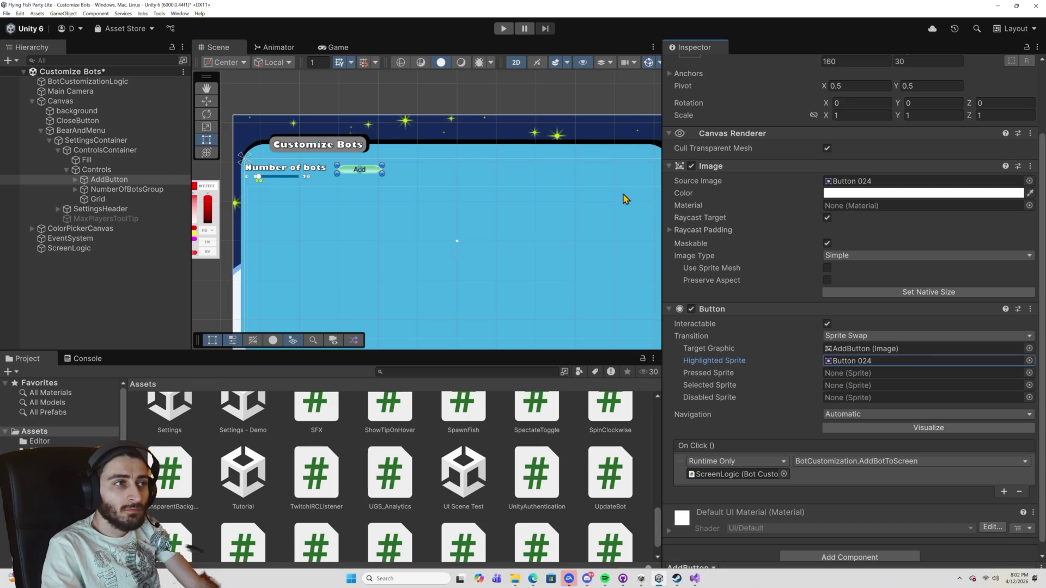
Set the AddButton label's Vertex Color to white (FFFFFF).
{"action": "left_click", "coordinate": [76, 180]}
{"action": "left_click", "coordinate": [115, 189]}
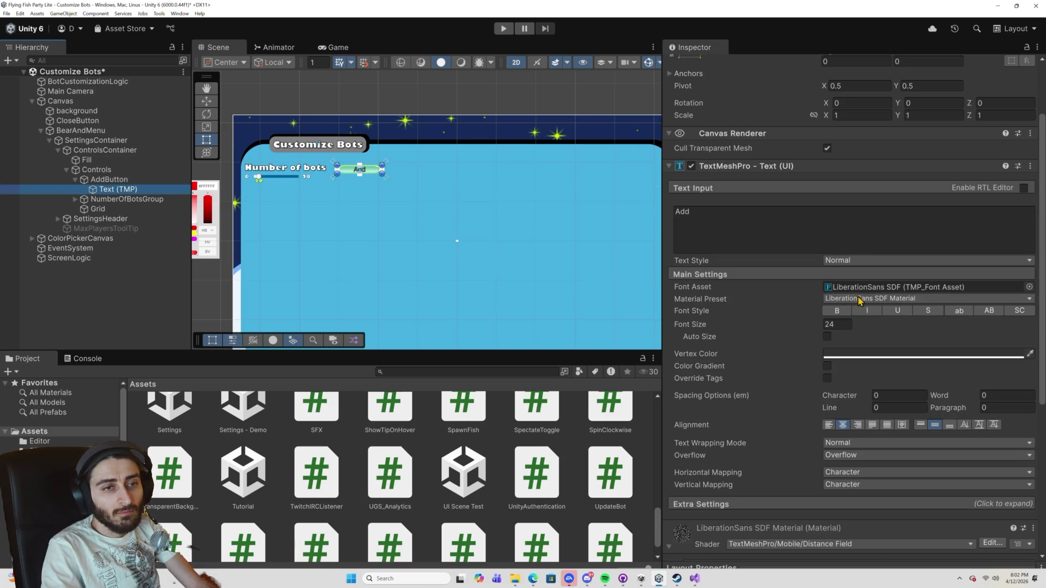
{"action": "left_click", "coordinate": [863, 353]}
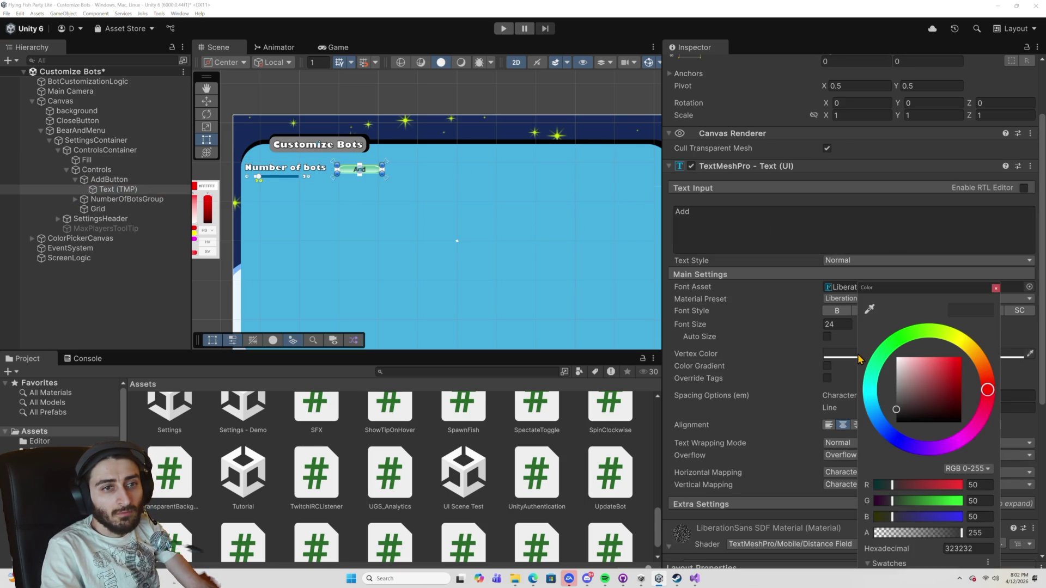
{"action": "left_click_drag", "start_coordinate": [913, 376], "coordinate": [886, 346]}
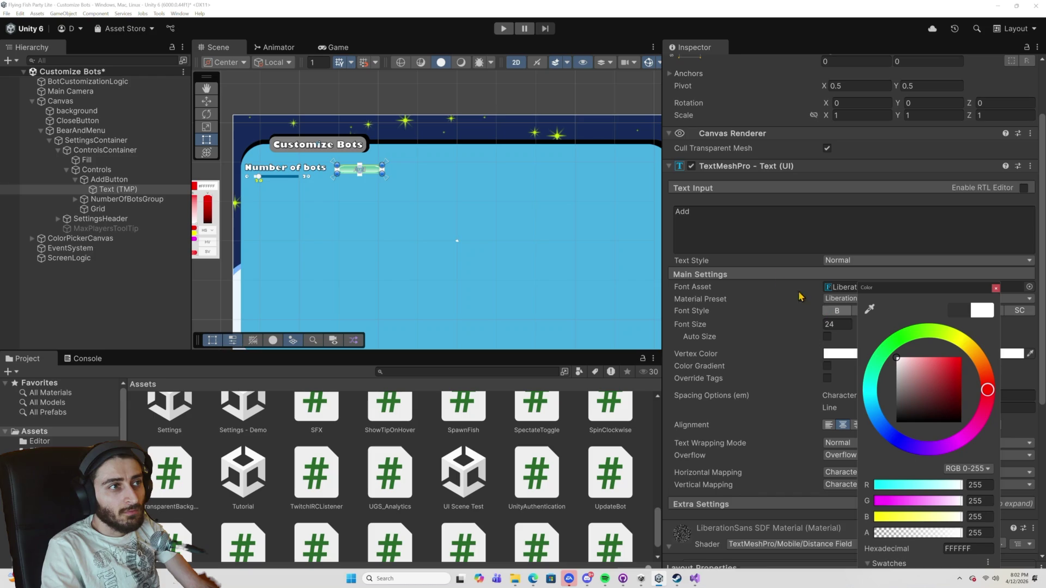
{"action": "scroll", "coordinate": [406, 165], "scroll_direction": "up", "scroll_amount": 10}
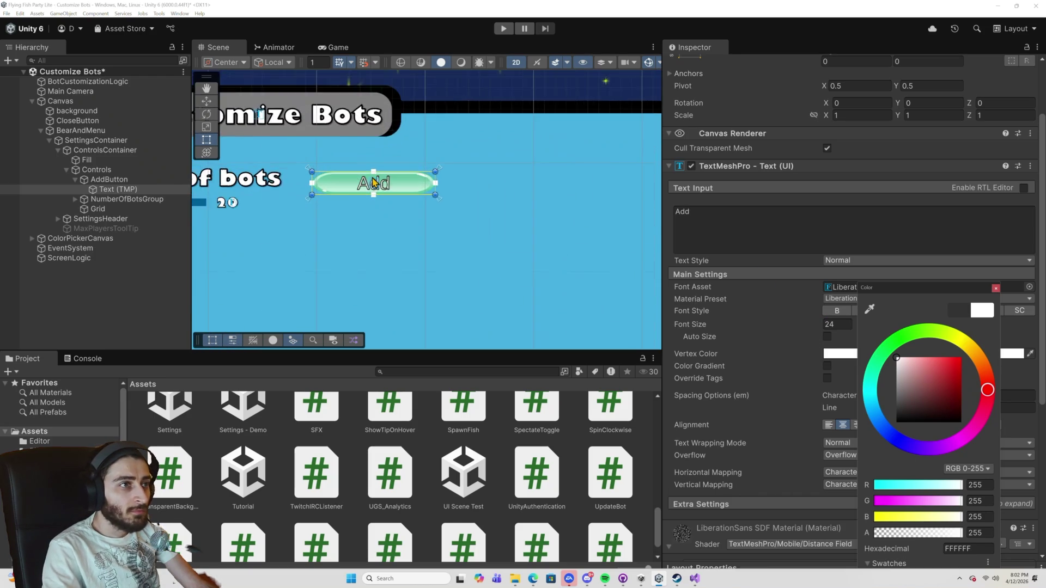
Change the label's Font Asset to Gill Sans Ultra Bold SDF.
{"action": "left_click", "coordinate": [847, 288]}
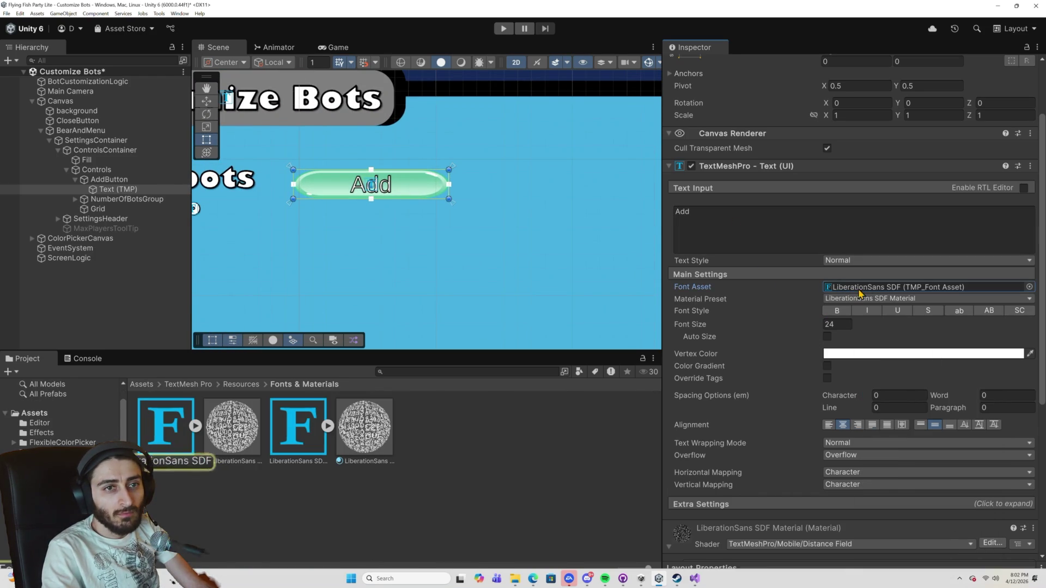
{"action": "left_click", "coordinate": [1029, 287]}
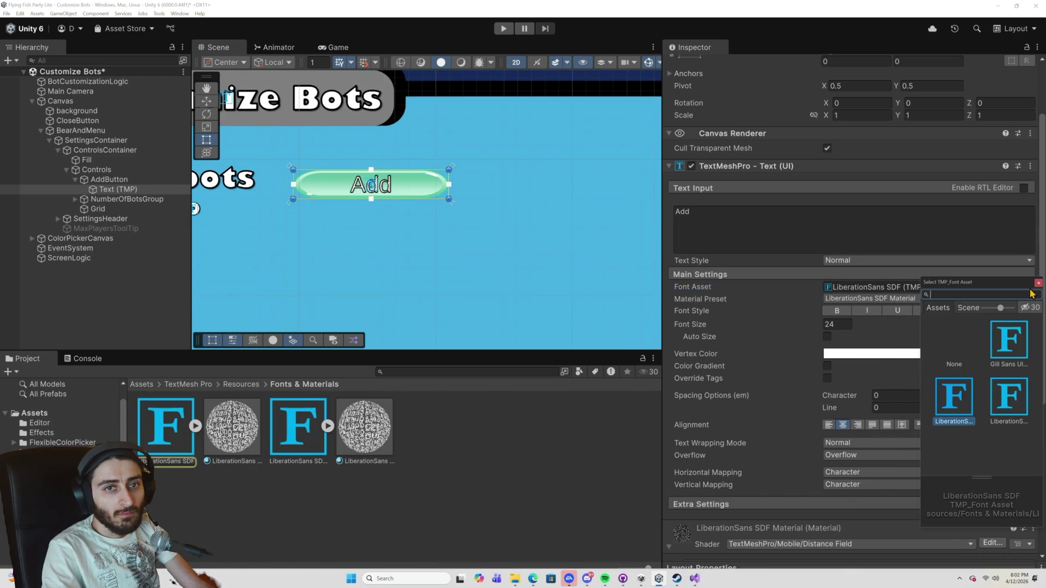
{"action": "left_click", "coordinate": [1002, 344]}
{"action": "left_click", "coordinate": [429, 191]}
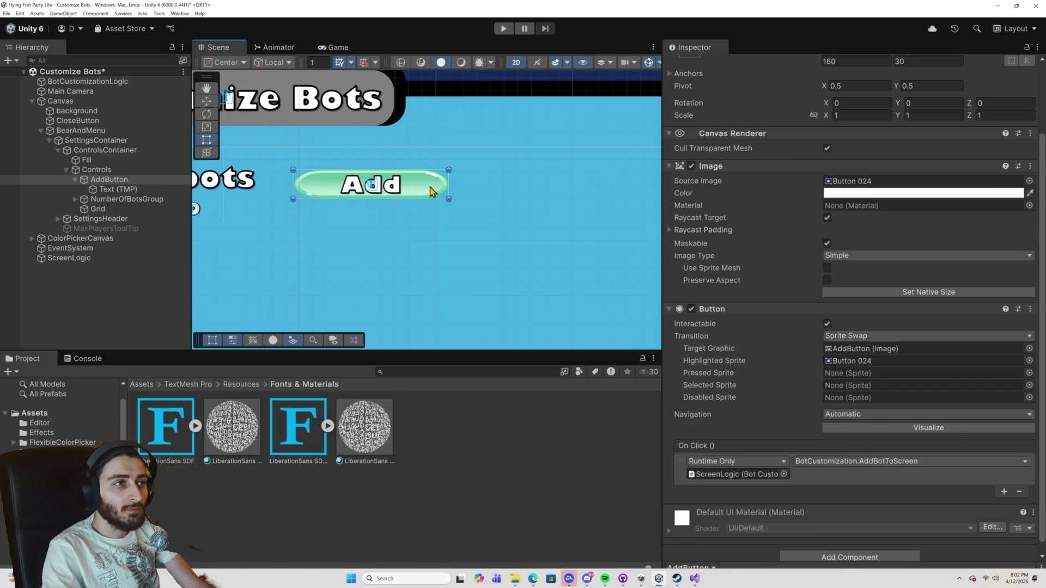
{"action": "left_click", "coordinate": [430, 191]}
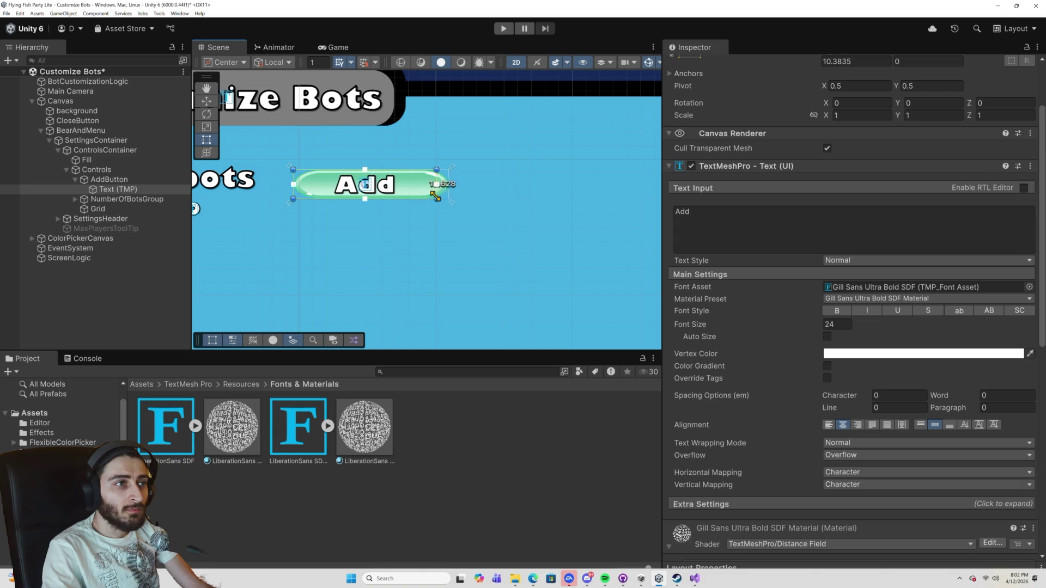
Shrink the AddButton to about 126 wide, nudge it up slightly, and run the game.
{"action": "left_click", "coordinate": [115, 180]}
{"action": "mouse_move", "coordinate": [447, 199]}
{"action": "left_mouse_down"}
{"action": "mouse_move", "coordinate": [405, 201]}
{"action": "mouse_move", "coordinate": [414, 200]}
{"action": "left_mouse_up"}
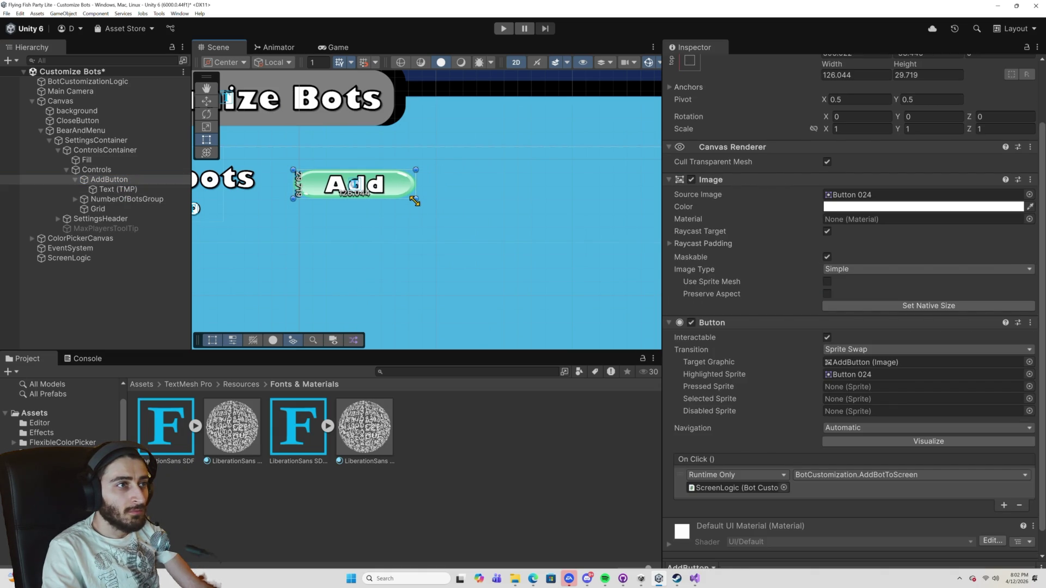
{"action": "scroll", "coordinate": [327, 208], "scroll_direction": "down", "scroll_amount": 5}
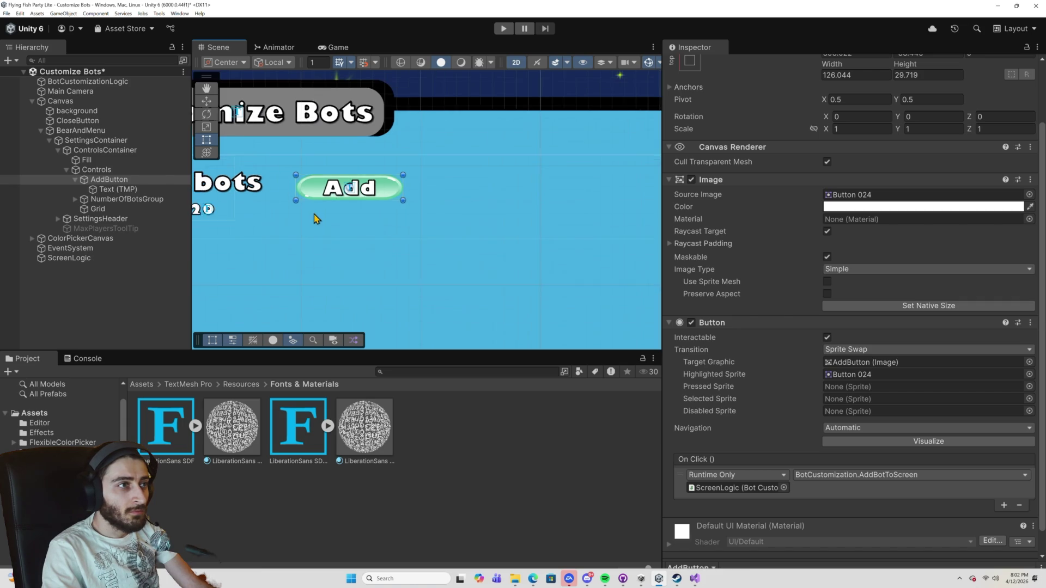
{"action": "left_click_drag", "start_coordinate": [317, 218], "coordinate": [408, 215]}
{"action": "scroll", "coordinate": [479, 212], "scroll_direction": "up", "scroll_amount": 4}
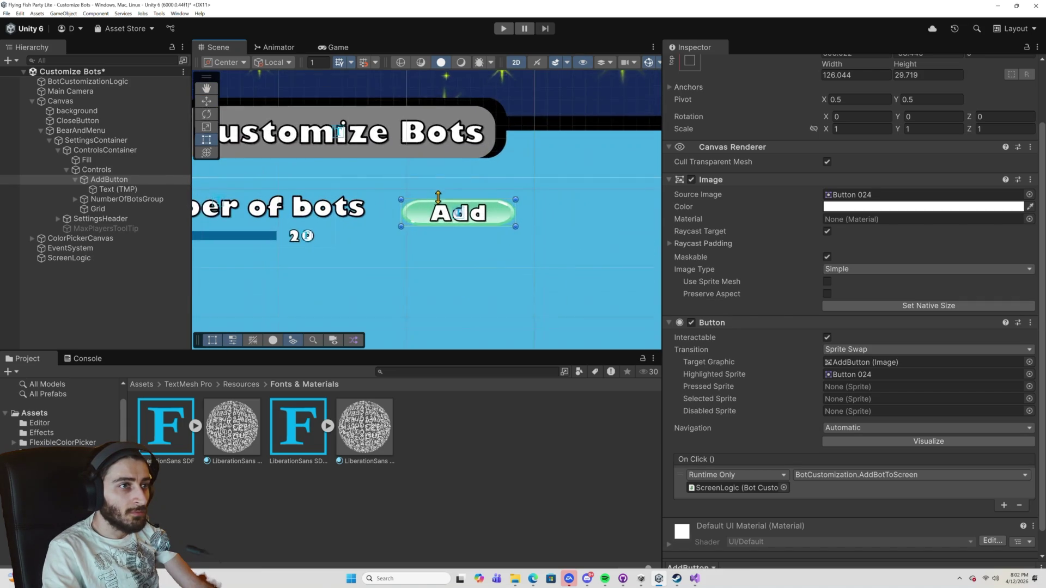
{"action": "left_click_drag", "start_coordinate": [495, 212], "coordinate": [496, 210]}
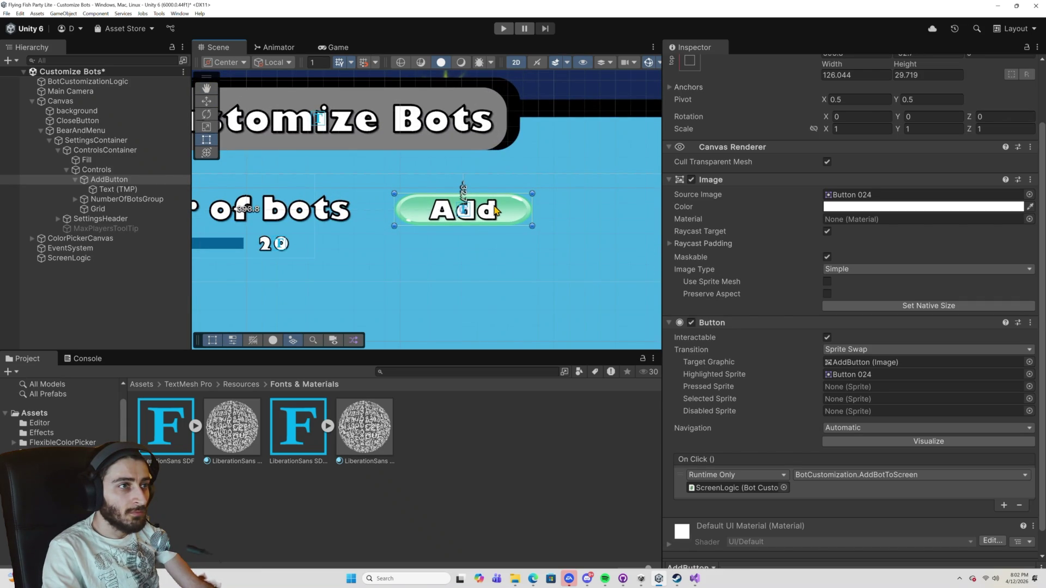
{"action": "left_click", "coordinate": [502, 30]}
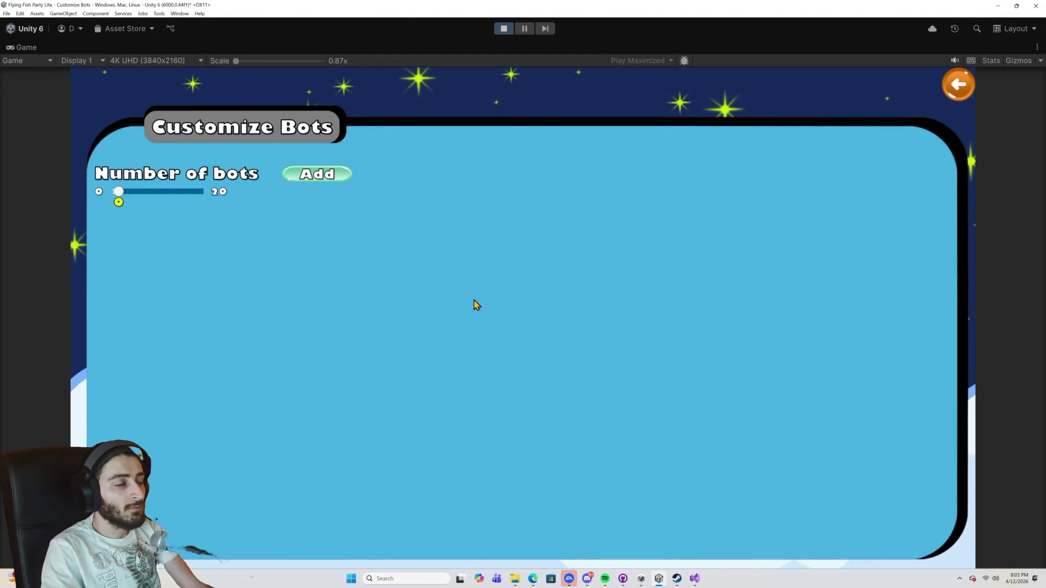
Tick Auto Size (18–72) on the Add label and stretch its rect to fill the button.
{"action": "left_click", "coordinate": [502, 28]}
{"action": "left_click", "coordinate": [127, 189]}
{"action": "left_click_drag", "start_coordinate": [395, 195], "coordinate": [401, 196]}
{"action": "left_click_drag", "start_coordinate": [525, 224], "coordinate": [521, 223]}
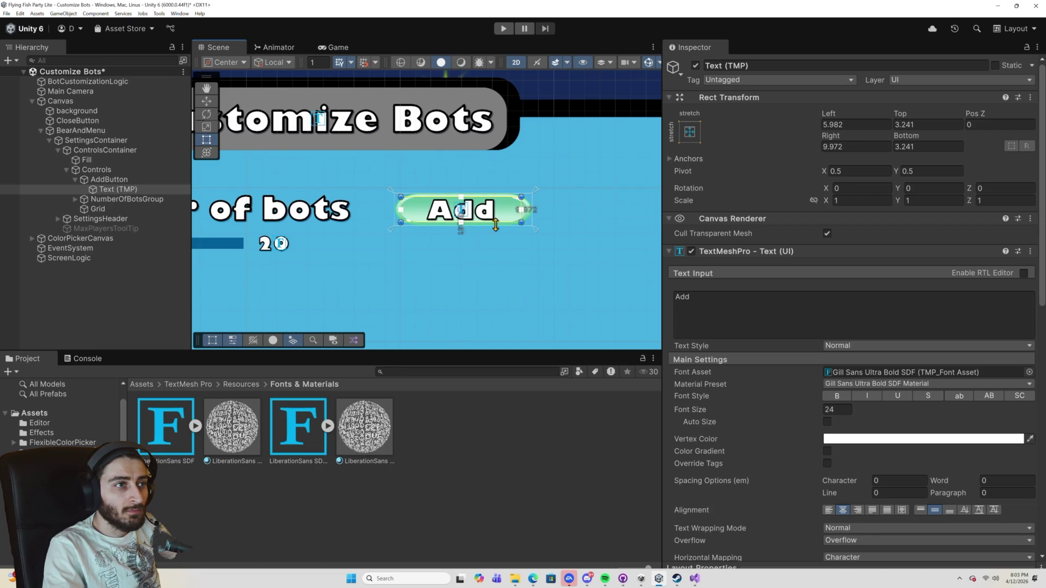
{"action": "left_click", "coordinate": [827, 422]}
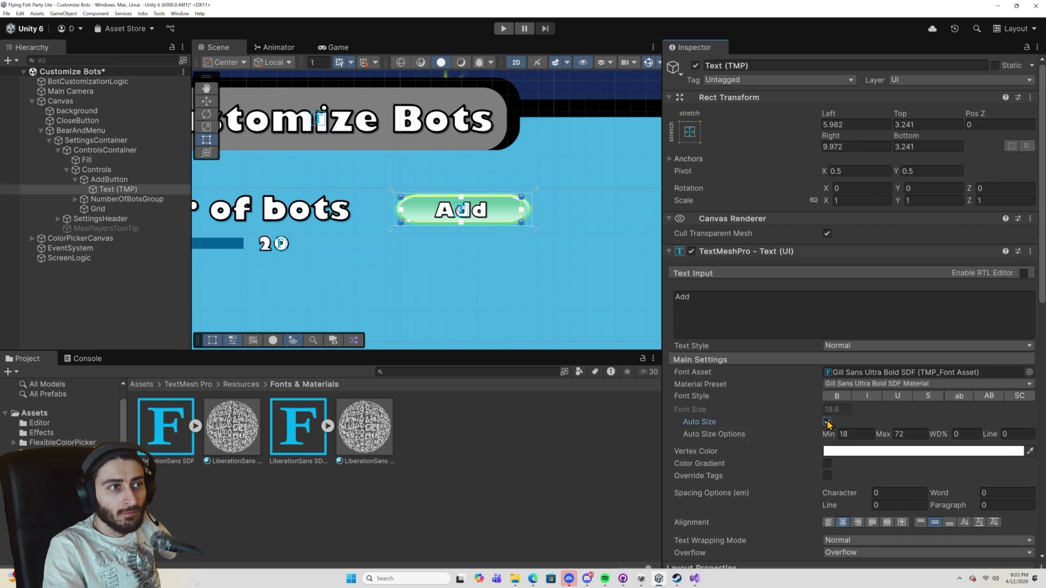
{"action": "left_click_drag", "start_coordinate": [519, 221], "coordinate": [532, 226]}
{"action": "left_click_drag", "start_coordinate": [401, 197], "coordinate": [394, 193]}
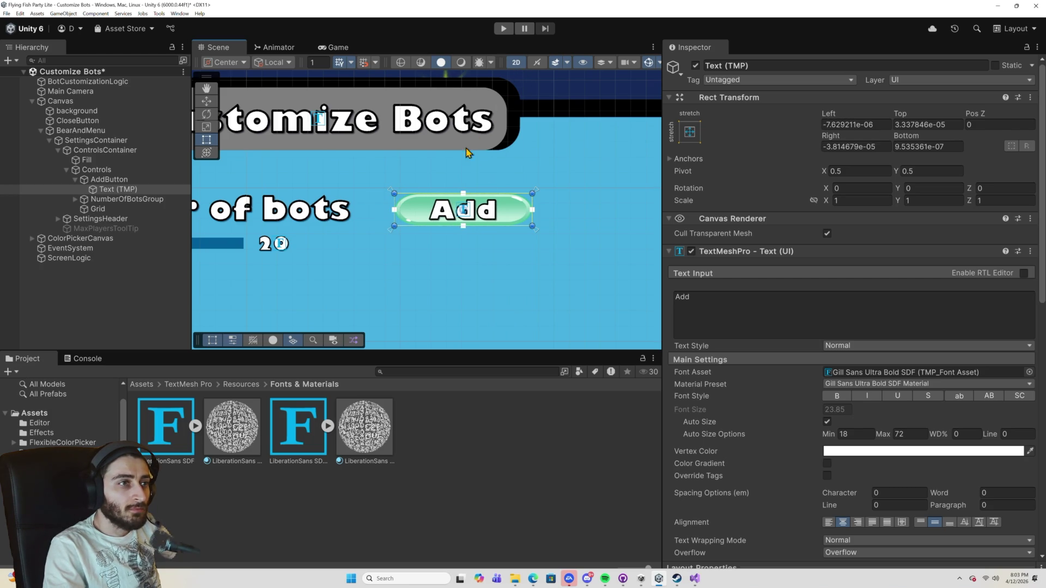
{"action": "left_click", "coordinate": [131, 181]}
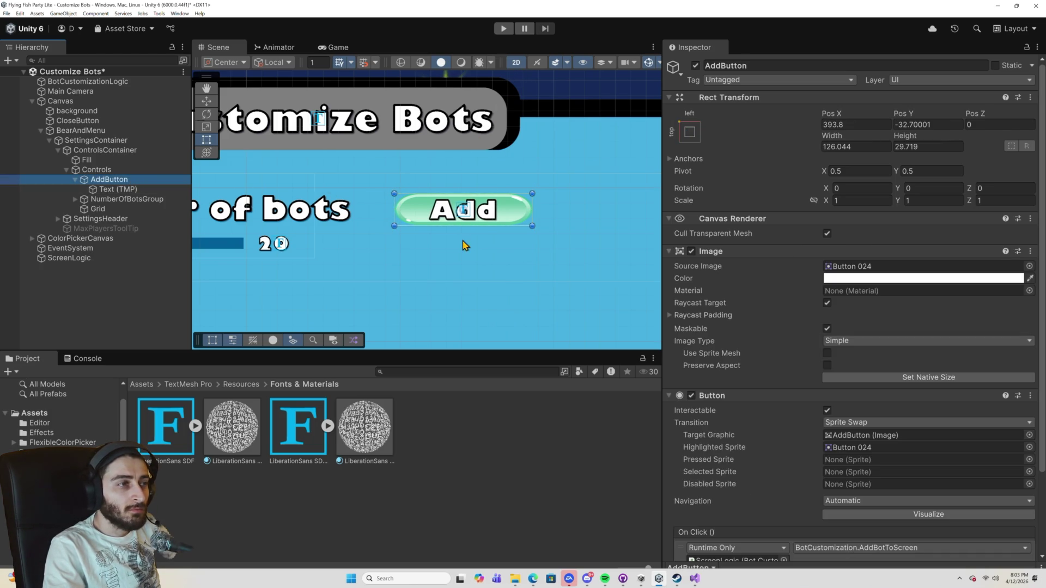
Set the Highlighted Sprite to the teal Button sprite and test the Add button in Play mode.
{"action": "left_click", "coordinate": [1029, 449]}
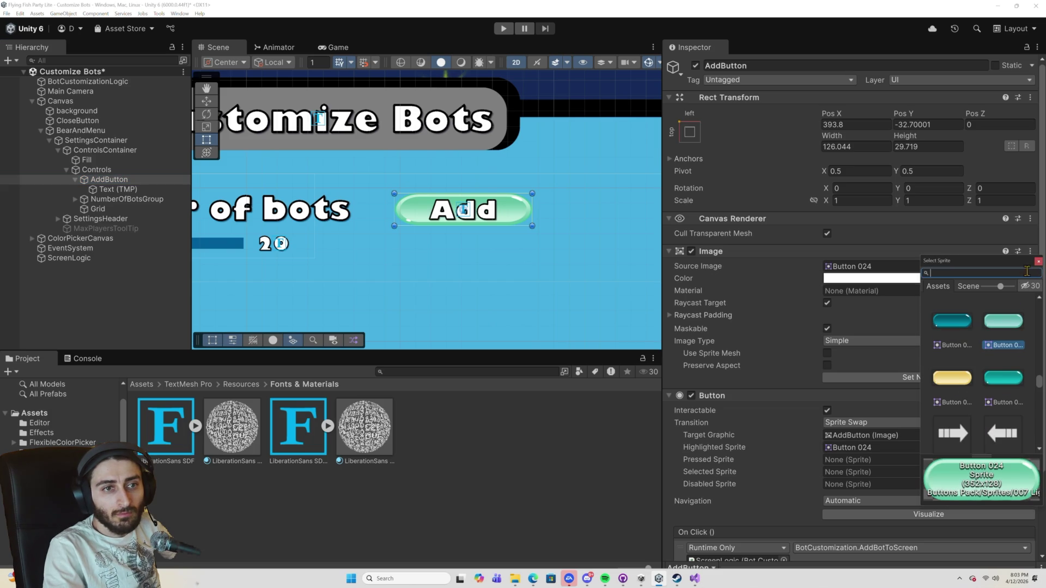
{"action": "left_click", "coordinate": [1005, 381]}
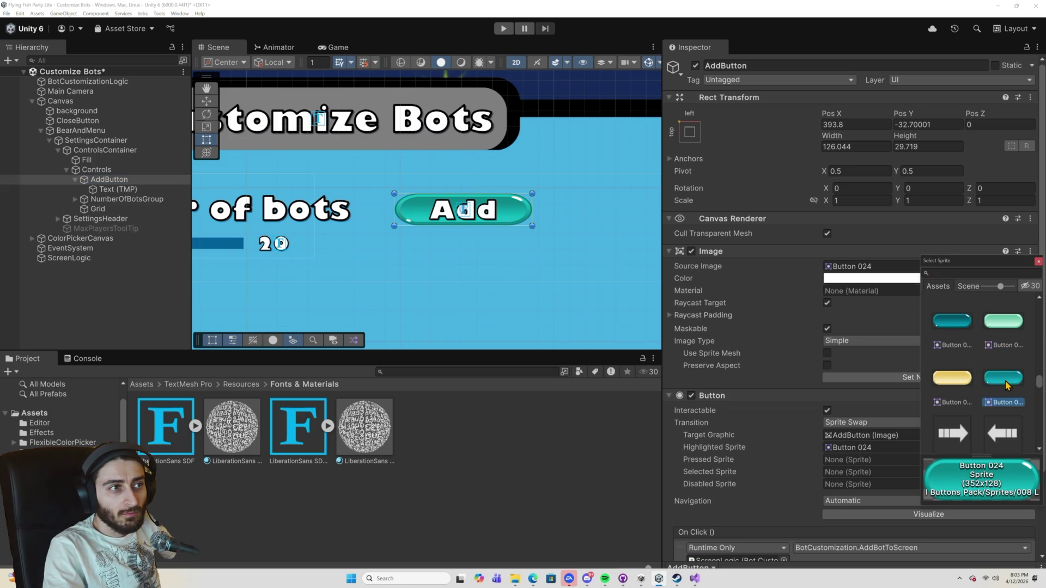
{"action": "left_click", "coordinate": [499, 26]}
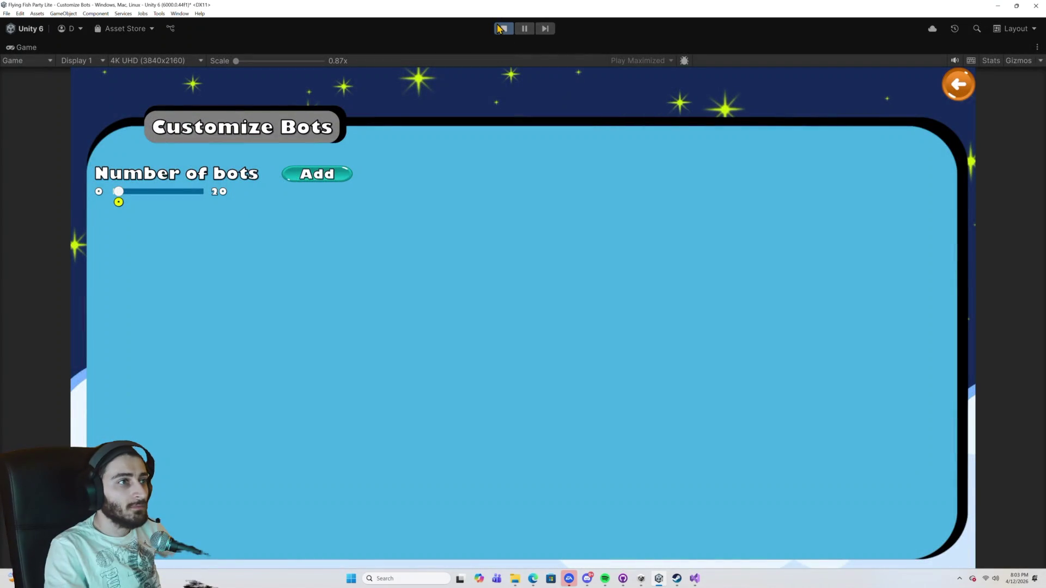
{"action": "left_click", "coordinate": [317, 174]}
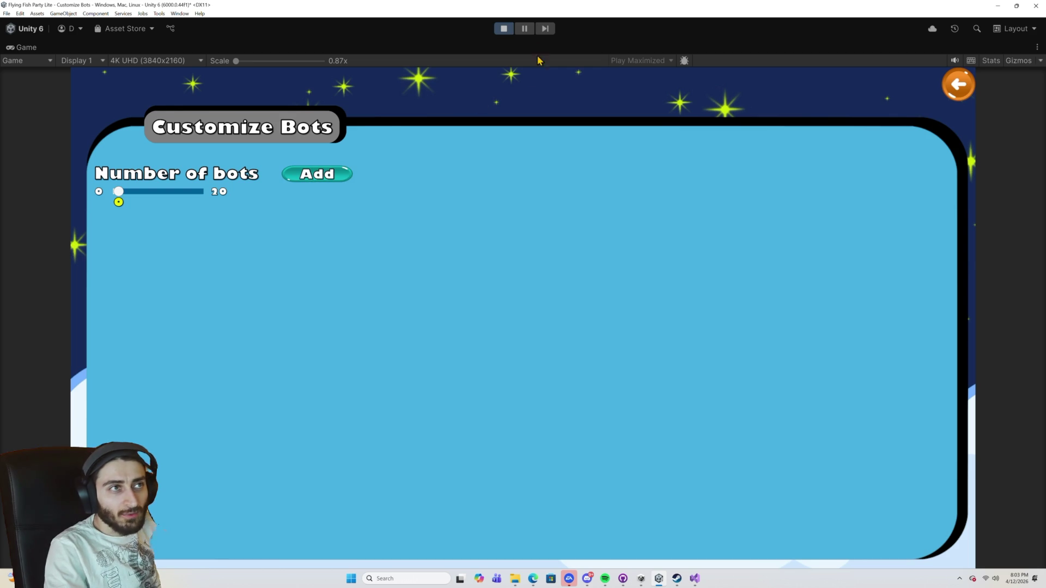
{"action": "left_click", "coordinate": [505, 30]}
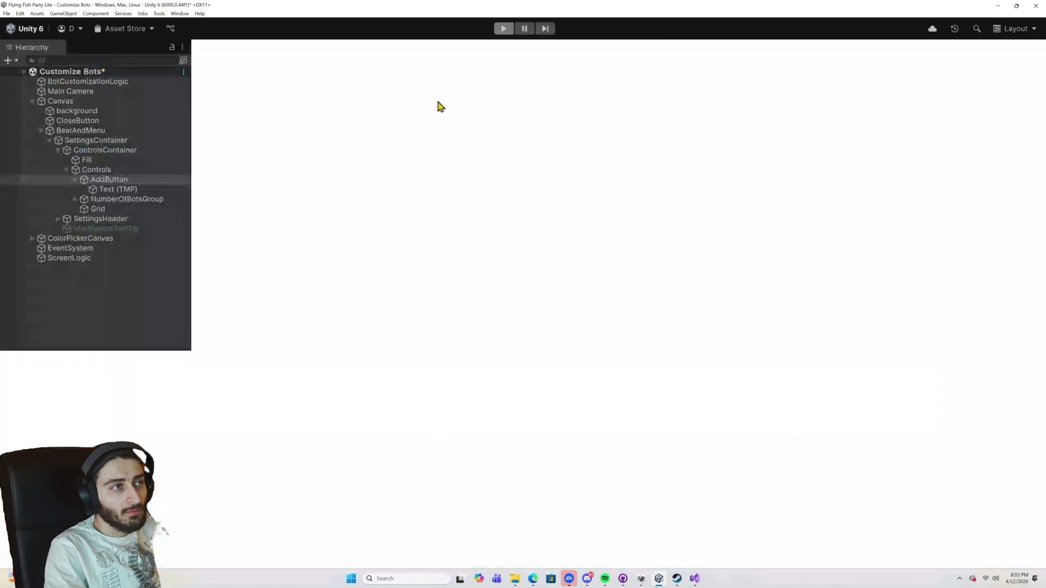
Change the label text to '+', untick Auto Size, and set Font Size to 36.
{"action": "left_click", "coordinate": [685, 303]}
{"action": "key", "text": "ctrl+a"}
{"action": "key", "text": "BackSpace"}
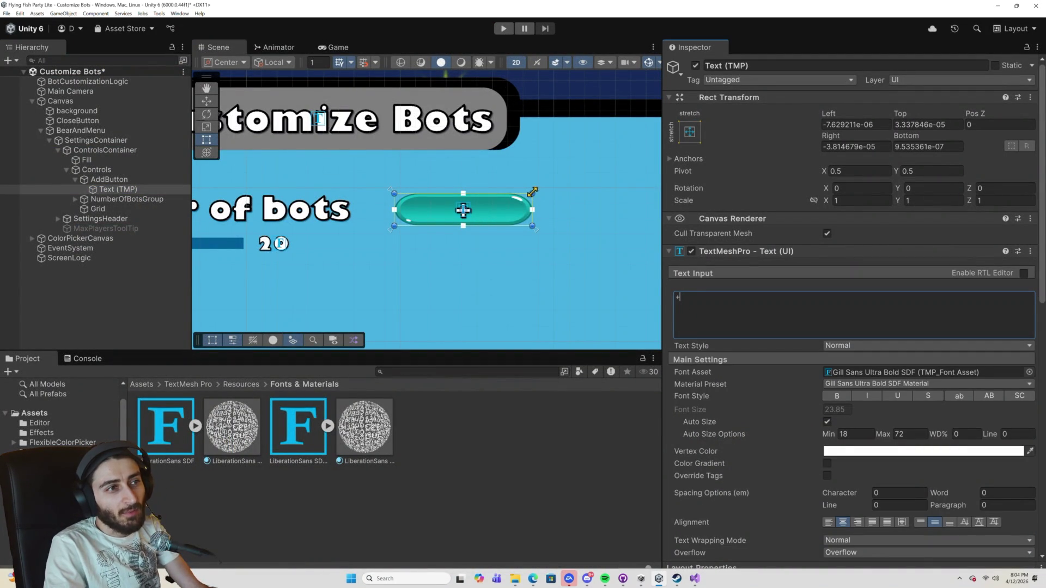
{"action": "left_click", "coordinate": [827, 422]}
{"action": "double_click", "coordinate": [833, 409]}
{"action": "type", "text": "36"}
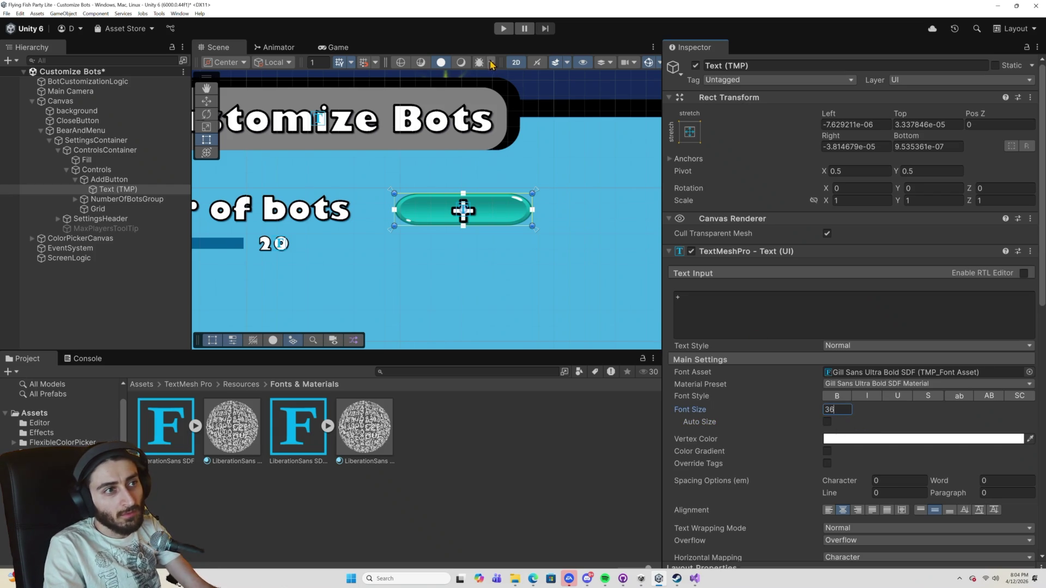
Shrink the AddButton's width to fit the + sign and run the game to preview it.
{"action": "left_click", "coordinate": [132, 179]}
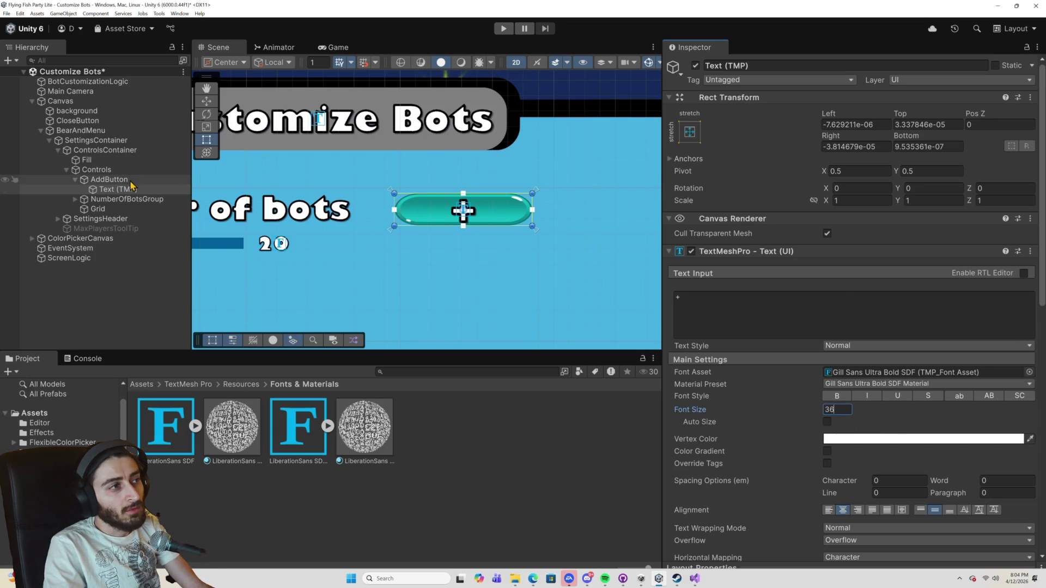
{"action": "left_click_drag", "start_coordinate": [532, 226], "coordinate": [456, 228]}
{"action": "left_click", "coordinate": [504, 28]}
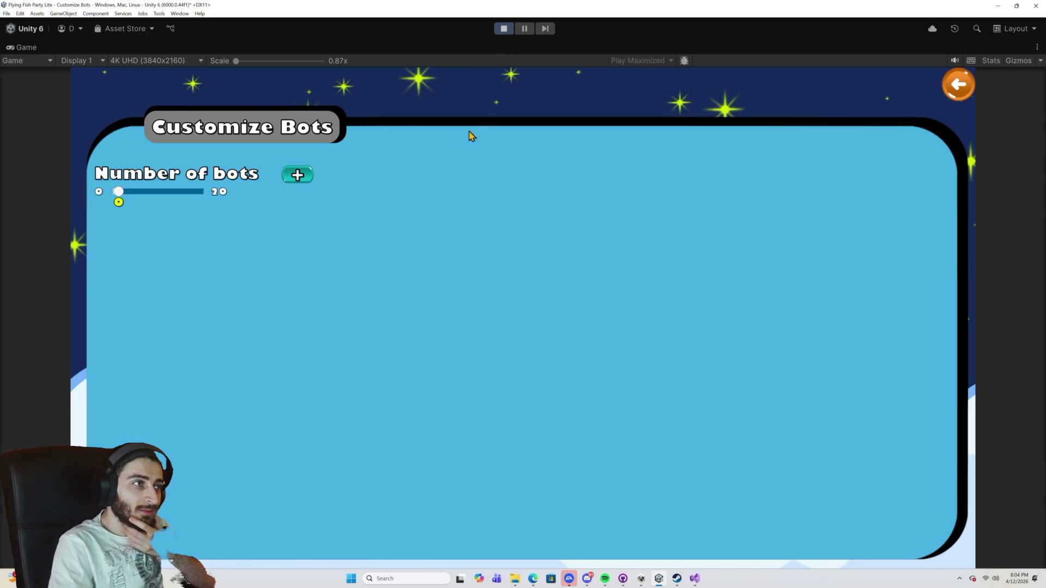
Move the + button slightly left toward the Number of bots label and check it in Play mode.
{"action": "left_click", "coordinate": [505, 29]}
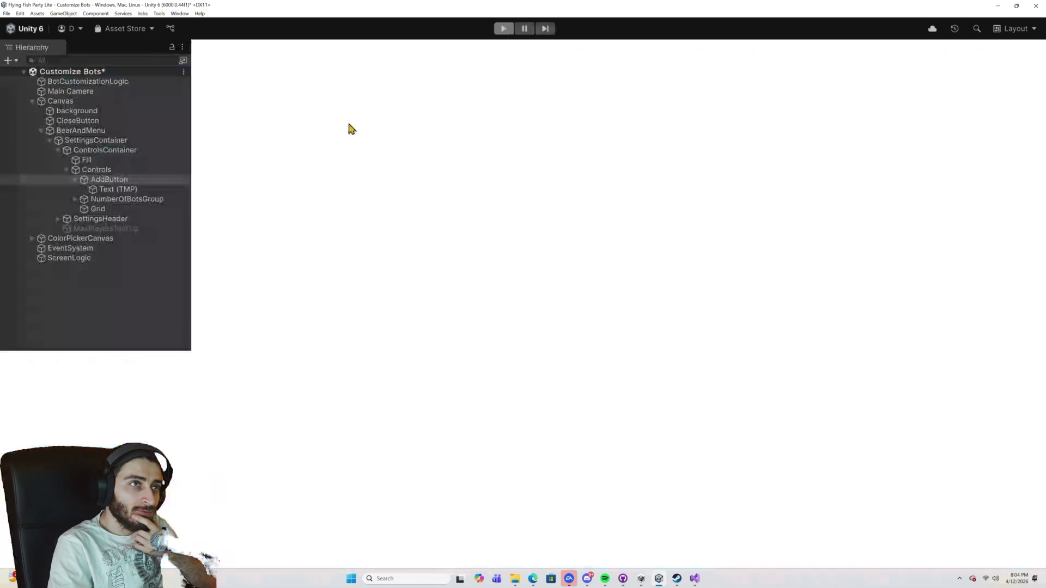
{"action": "left_click_drag", "start_coordinate": [446, 225], "coordinate": [431, 221]}
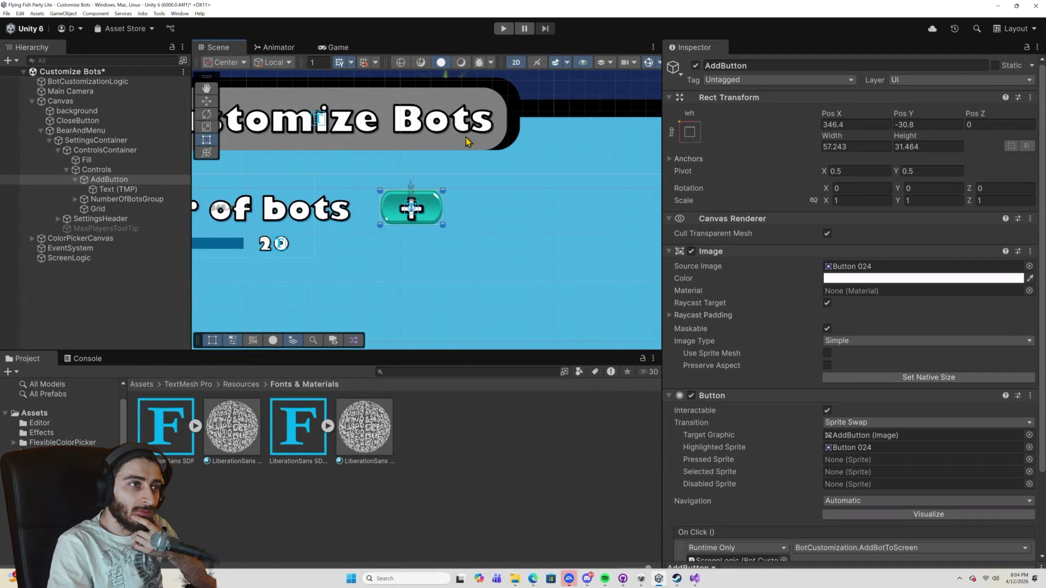
{"action": "left_click", "coordinate": [503, 30]}
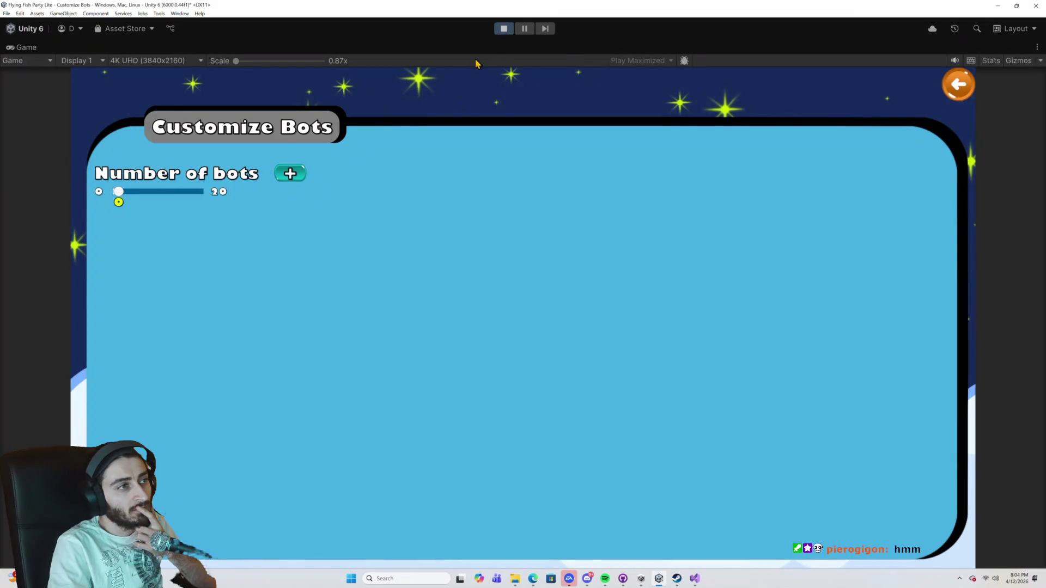
{"action": "left_click", "coordinate": [511, 31]}
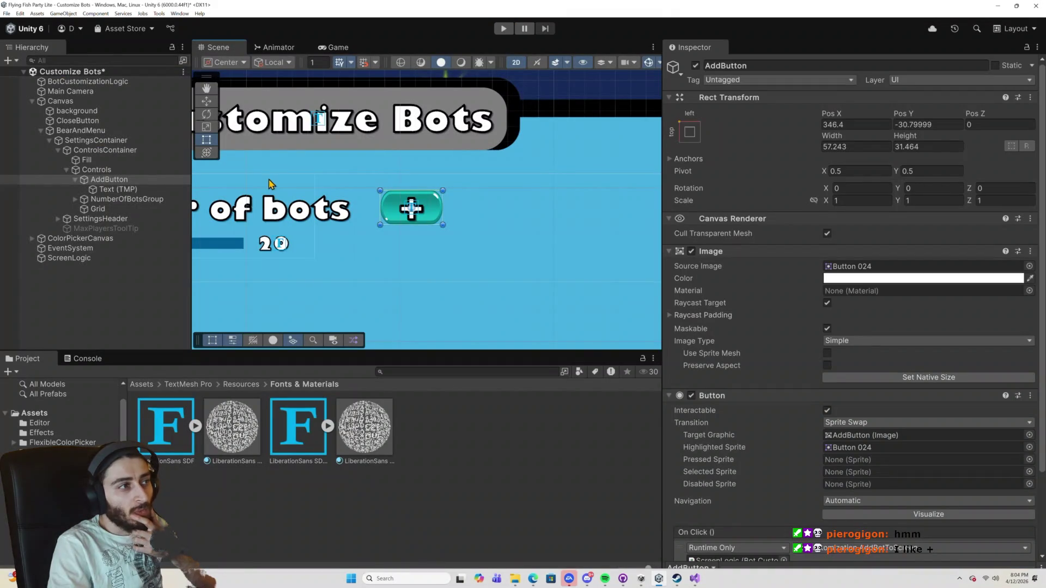
Lift the + label to a 2.4925 bottom offset to recenter it, then run the game.
{"action": "left_click", "coordinate": [154, 190]}
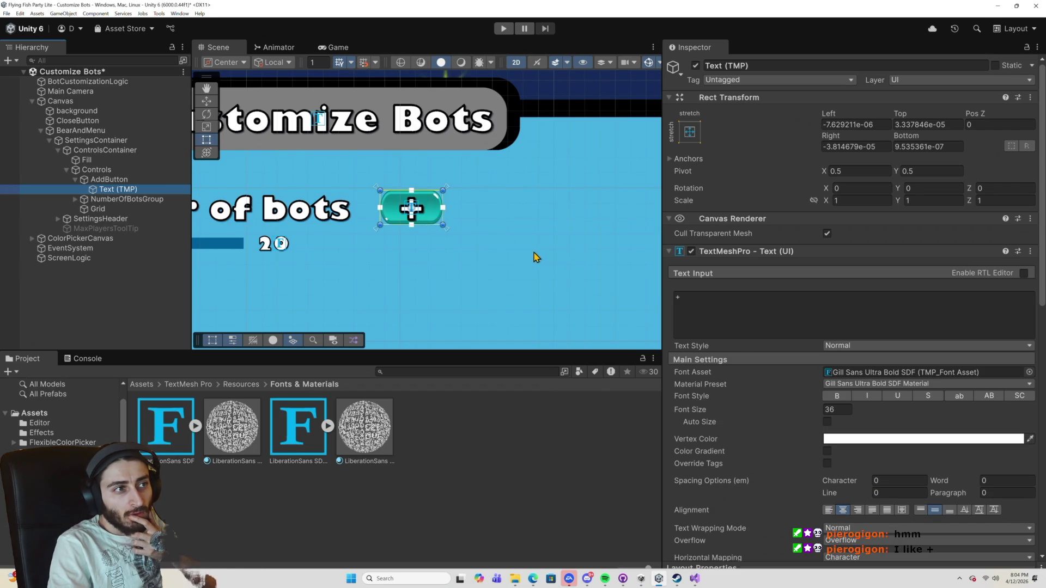
{"action": "left_click_drag", "start_coordinate": [444, 224], "coordinate": [444, 223]}
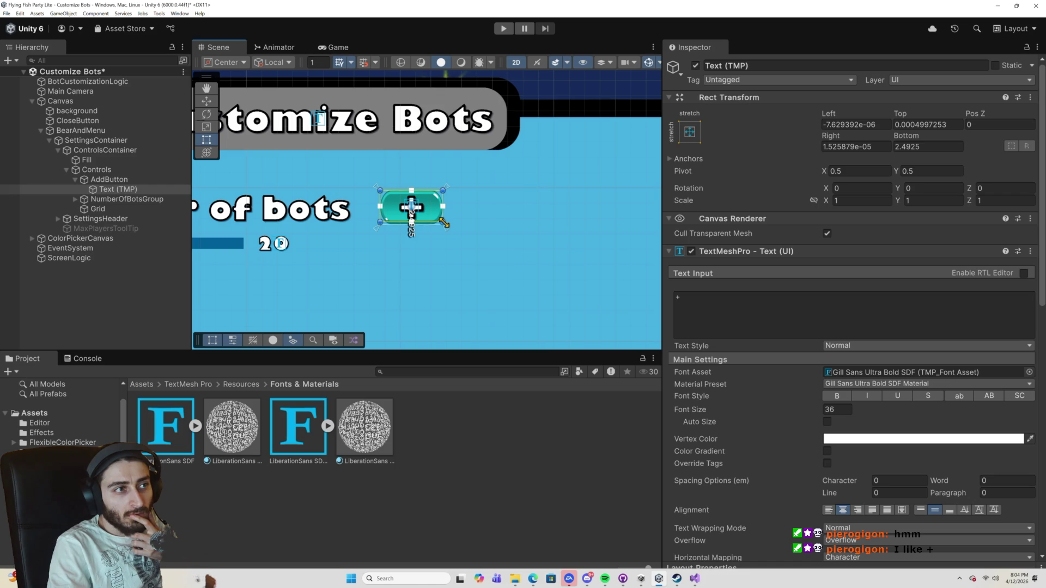
{"action": "left_click", "coordinate": [495, 30]}
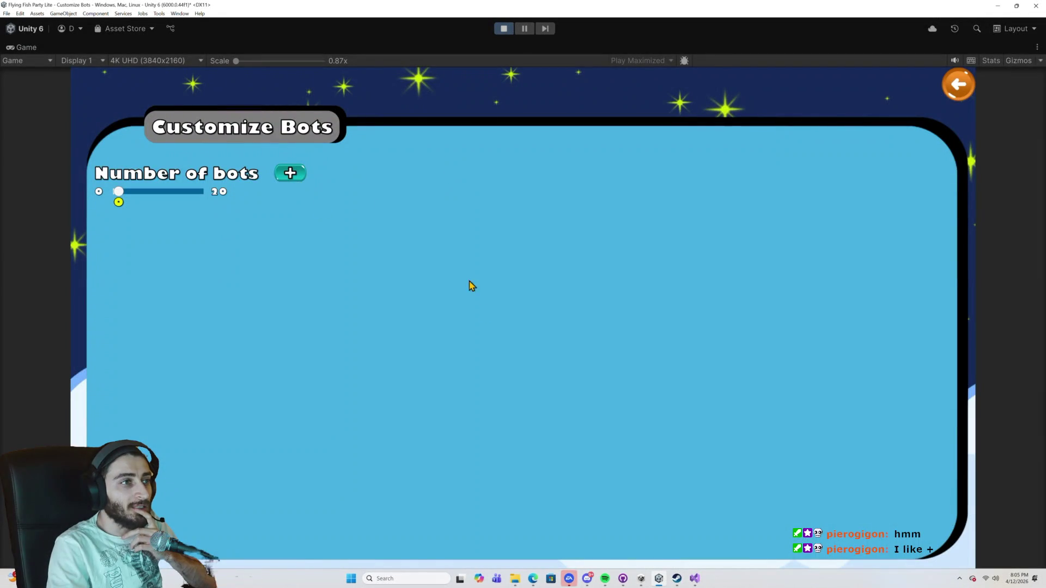
Add six bot cards with the + button, checking the slider advances, then stop.
{"action": "left_click", "coordinate": [300, 175]}
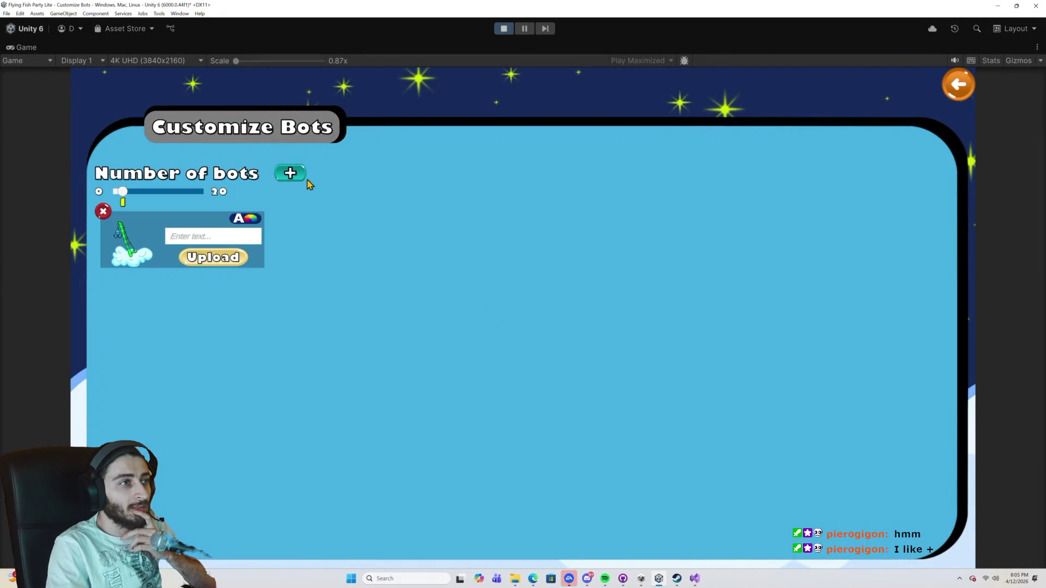
{"action": "left_click", "coordinate": [289, 173]}
{"action": "left_click", "coordinate": [289, 175]}
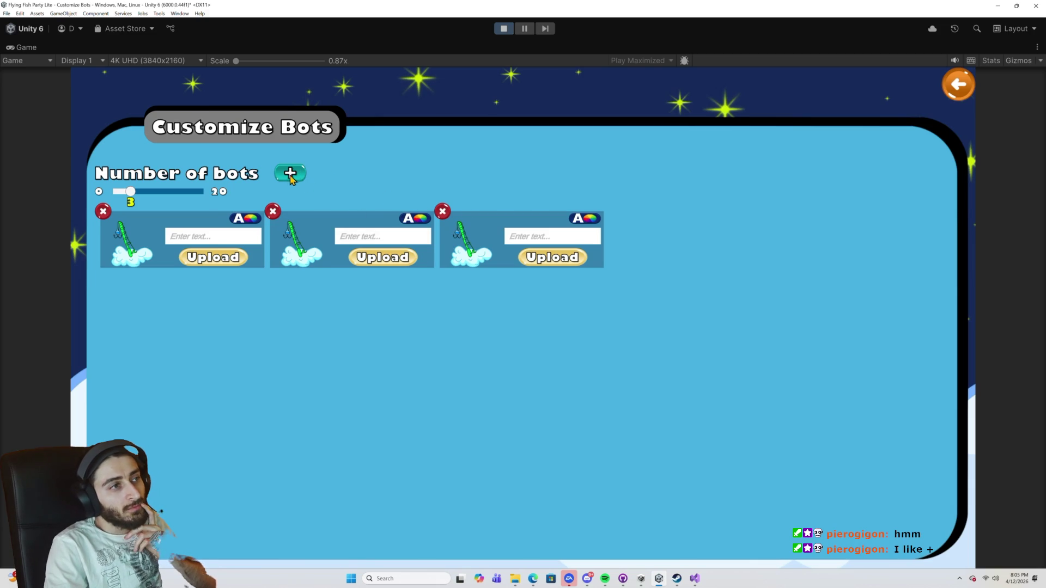
{"action": "left_click", "coordinate": [293, 176]}
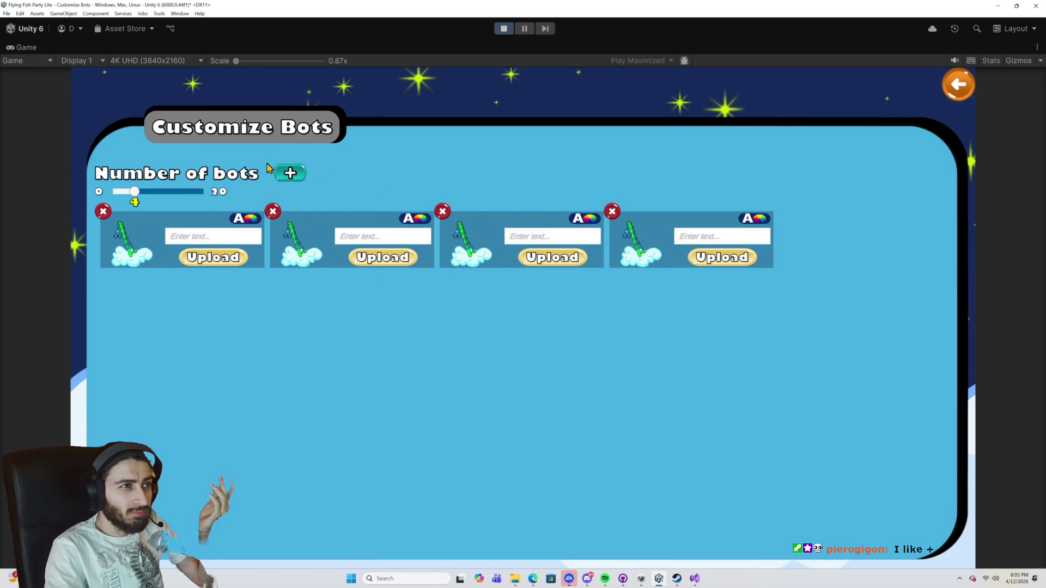
{"action": "left_click", "coordinate": [293, 178]}
{"action": "left_click", "coordinate": [306, 180]}
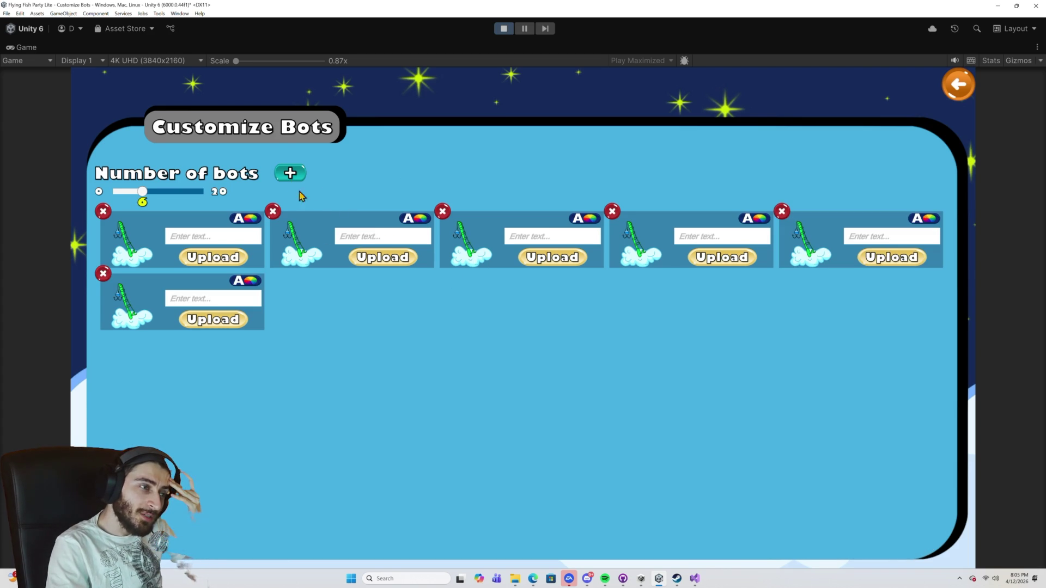
{"action": "left_click", "coordinate": [502, 30]}
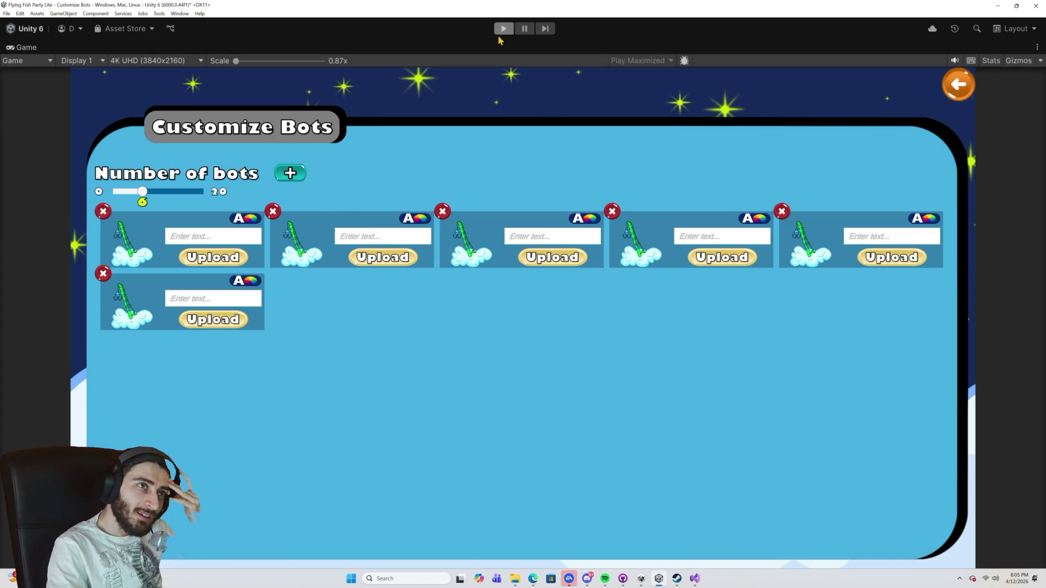
Restart the game, add one bot card to check the button's state, then stop and switch to the AI assistant.
{"action": "left_click", "coordinate": [503, 32]}
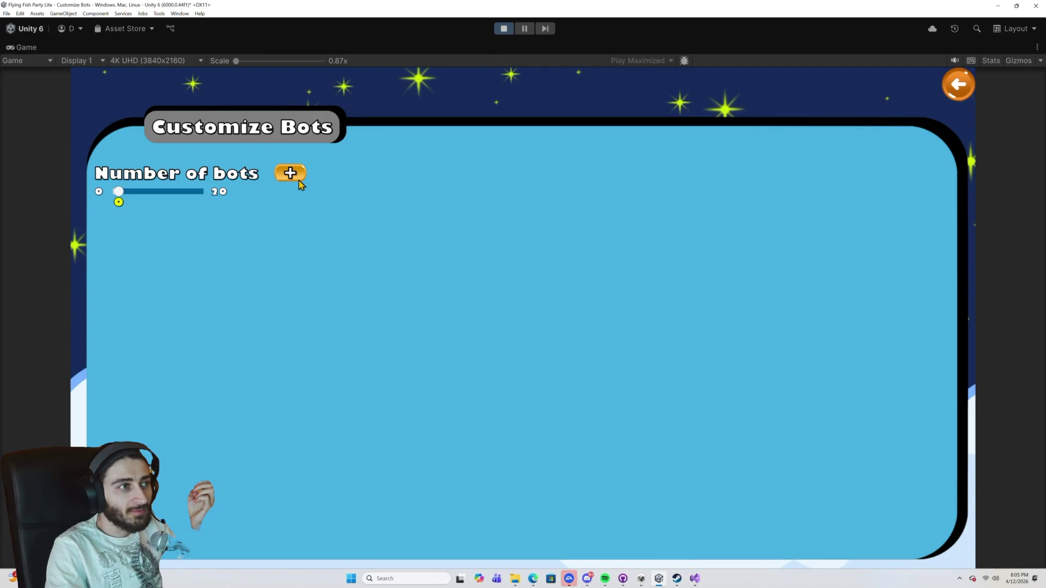
{"action": "left_click", "coordinate": [300, 184]}
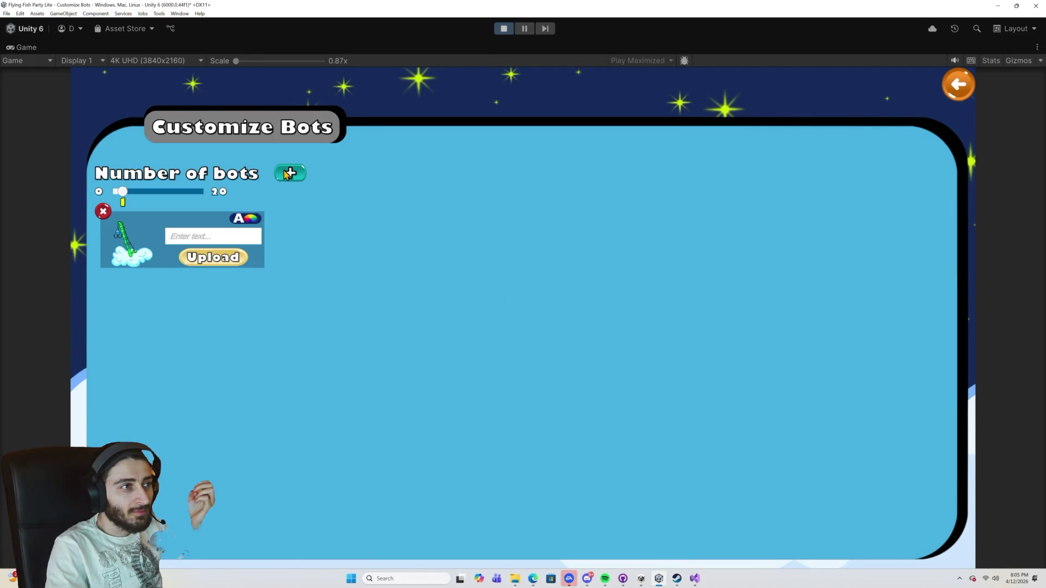
{"action": "left_click", "coordinate": [504, 30]}
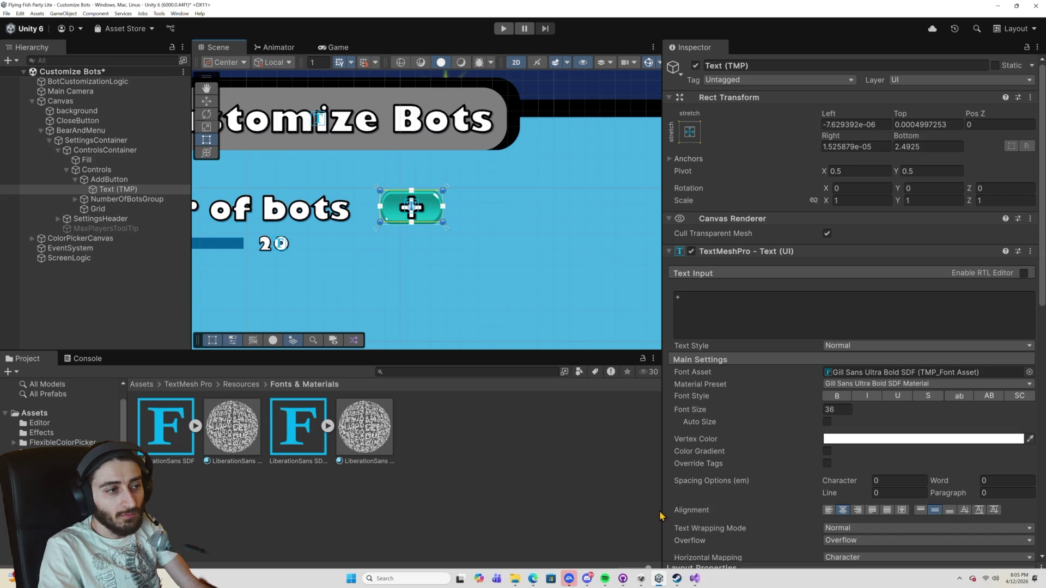
{"action": "left_click", "coordinate": [480, 577]}
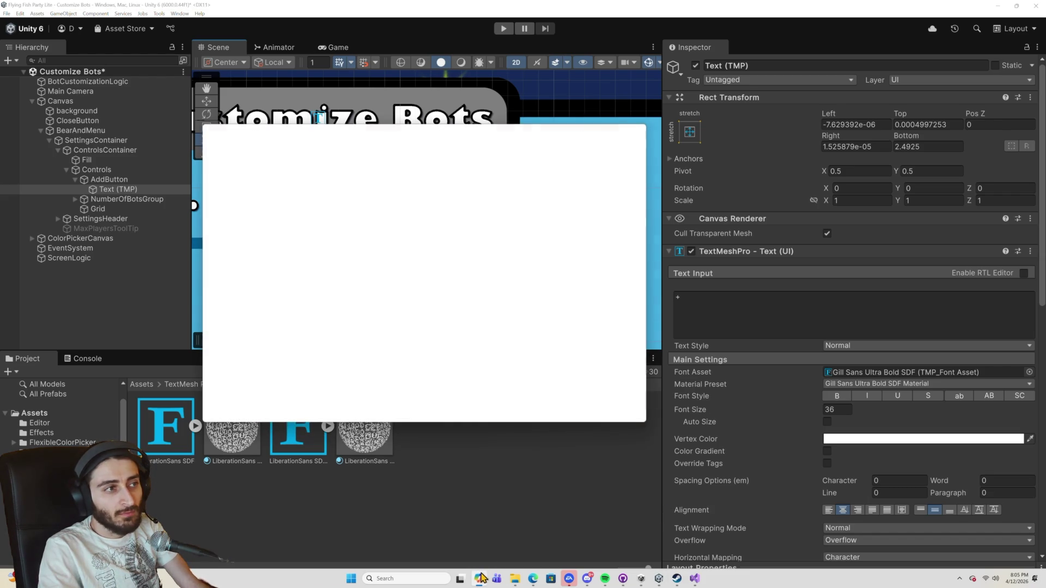
Ask Copilot how to cancel a UI element's selection from a Unity script.
{"action": "type", "text": "how to"}
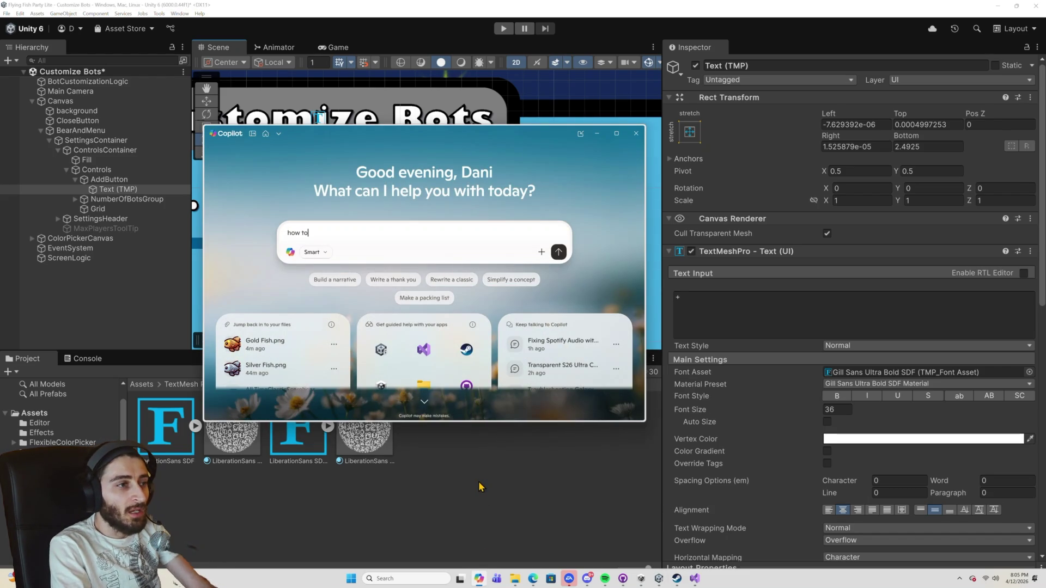
{"action": "type", "text": " cancel"}
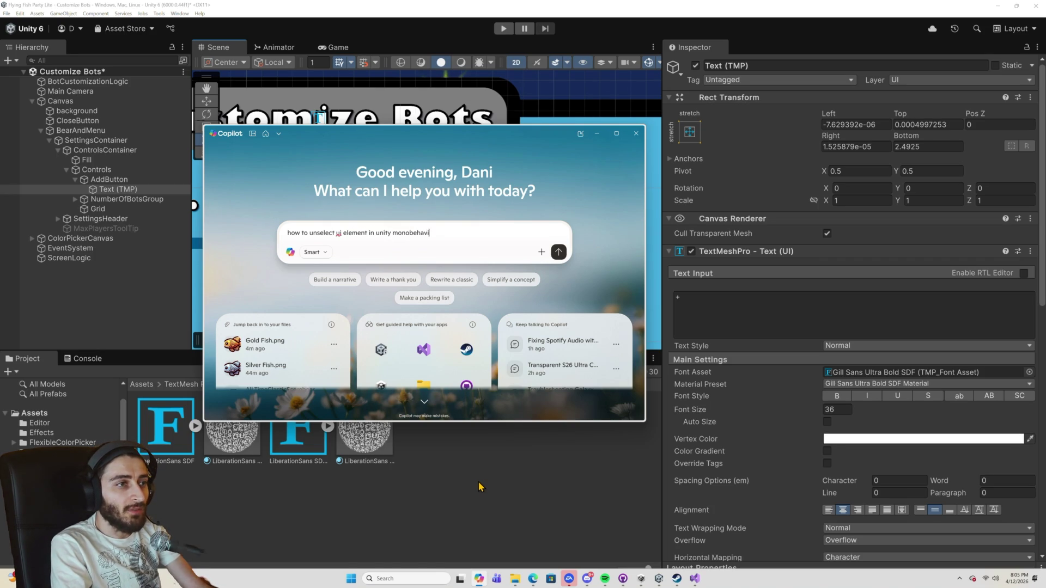
{"action": "type", "text": "scrip"}
{"action": "key", "text": "Return"}
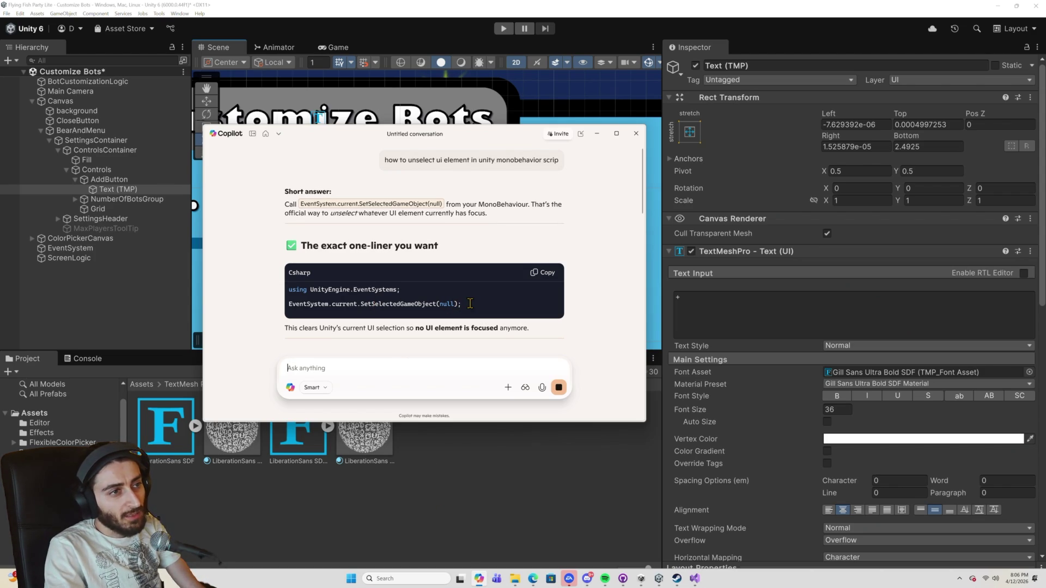
Select the EventSystem.current.SetSelectedGameObject(null) line in the answer, then return to Visual Studio.
{"action": "double_click", "coordinate": [321, 303]}
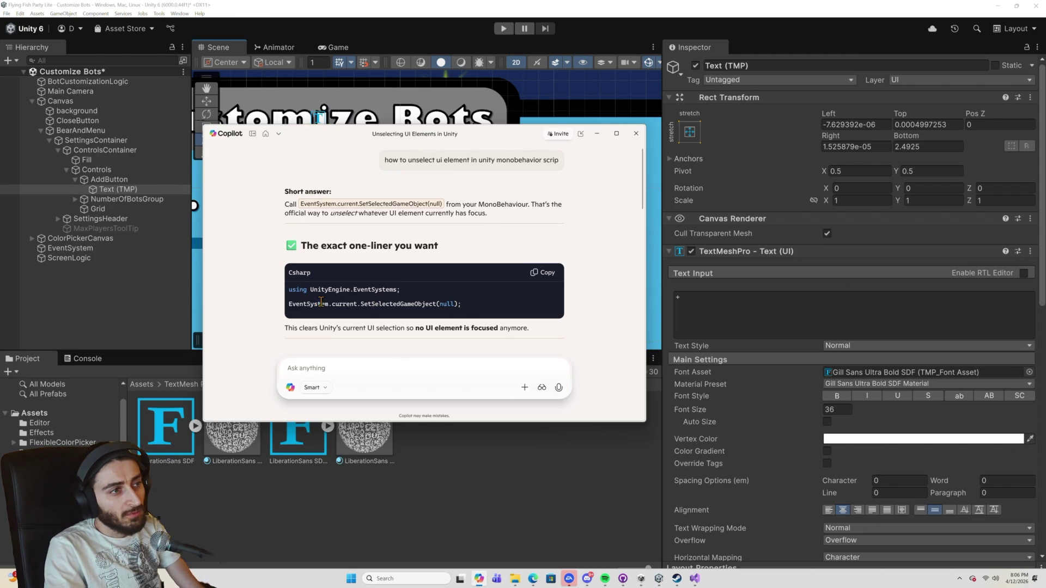
{"action": "left_click_drag", "start_coordinate": [462, 303], "coordinate": [291, 301]}
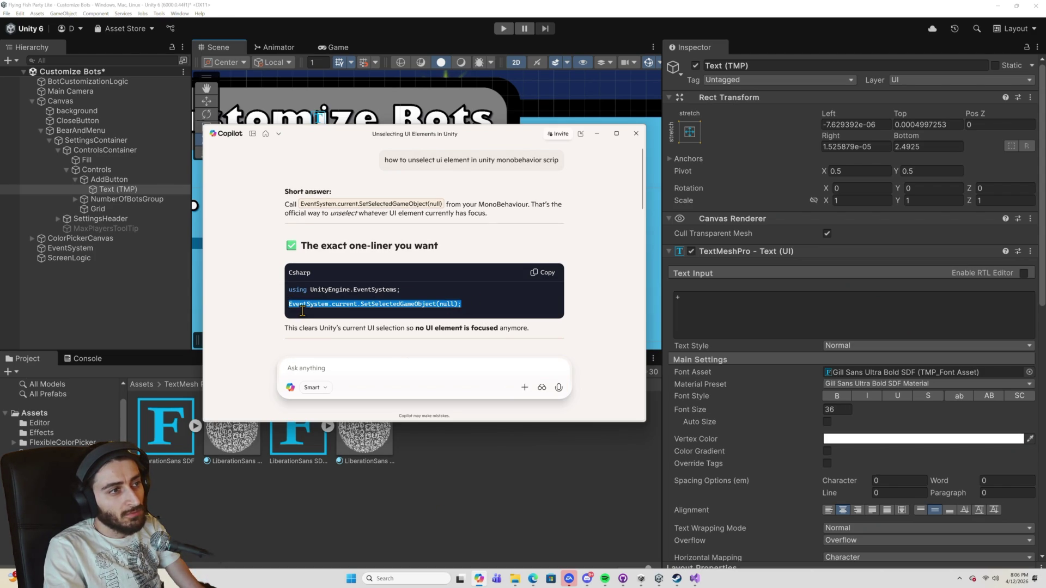
{"action": "left_click", "coordinate": [600, 524]}
{"action": "left_click", "coordinate": [695, 579]}
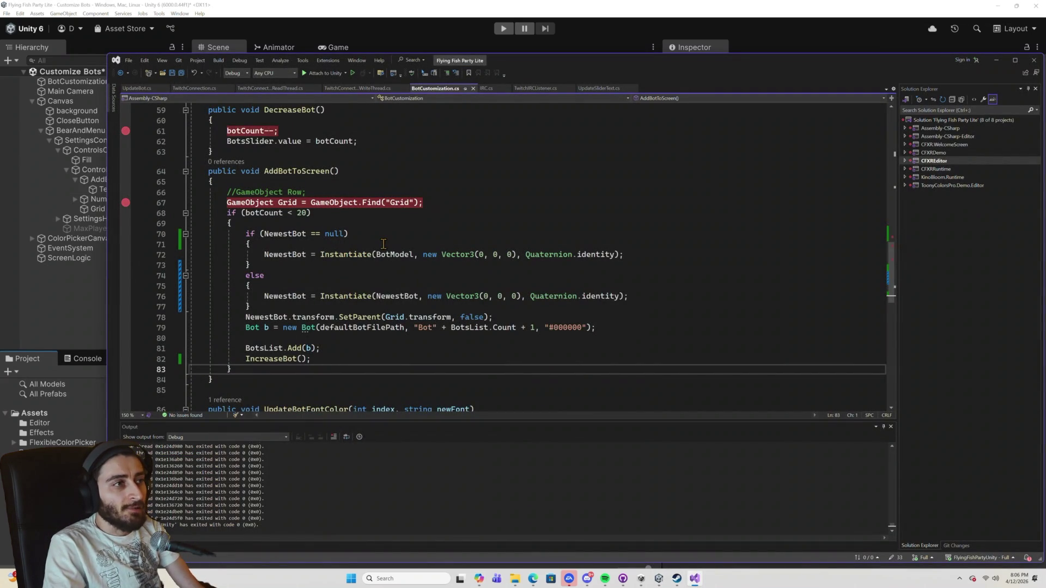
Paste EventSystem.current.SetSelectedGameObject(null); after the botCount check in AddBotToScreen and run the game.
{"action": "scroll", "coordinate": [370, 252], "scroll_direction": "down", "scroll_amount": 2}
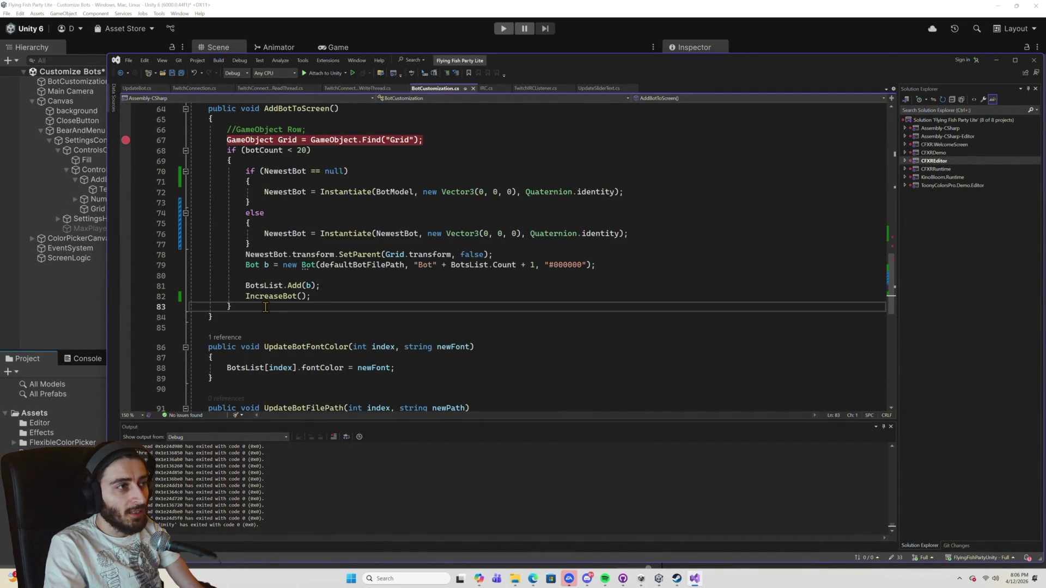
{"action": "left_click", "coordinate": [268, 306]}
{"action": "key", "text": "Return"}
{"action": "type", "text": "EventSystem.current.SetSelectedGameObject(null);"}
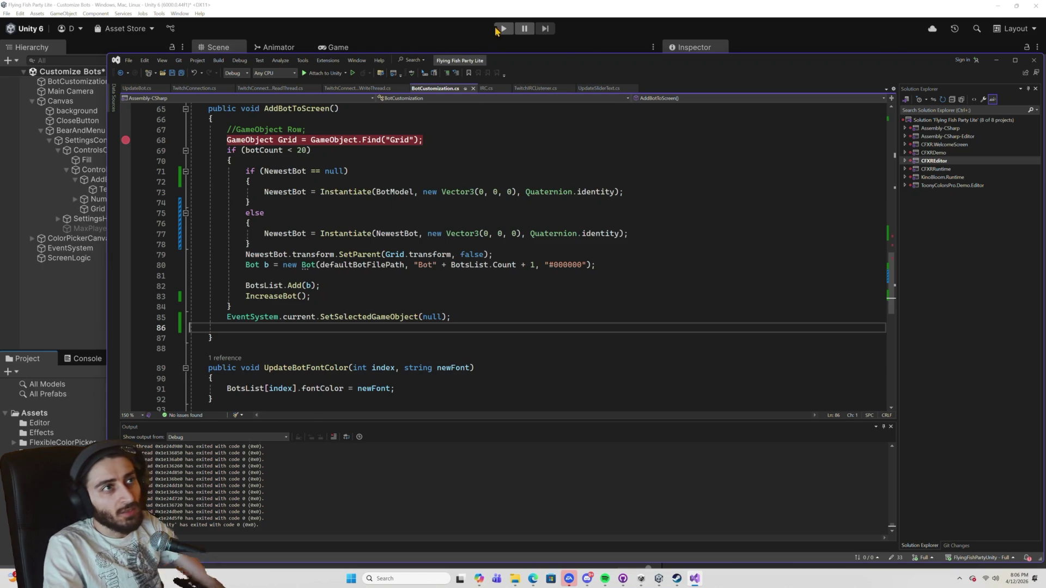
{"action": "left_click", "coordinate": [493, 30]}
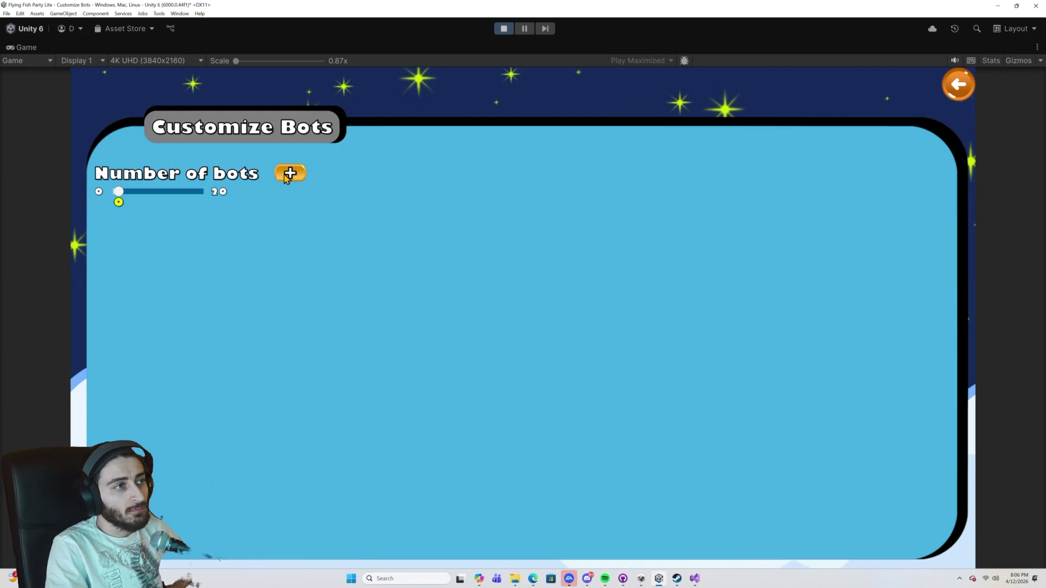
{"action": "left_click", "coordinate": [284, 177]}
{"action": "left_click", "coordinate": [288, 174]}
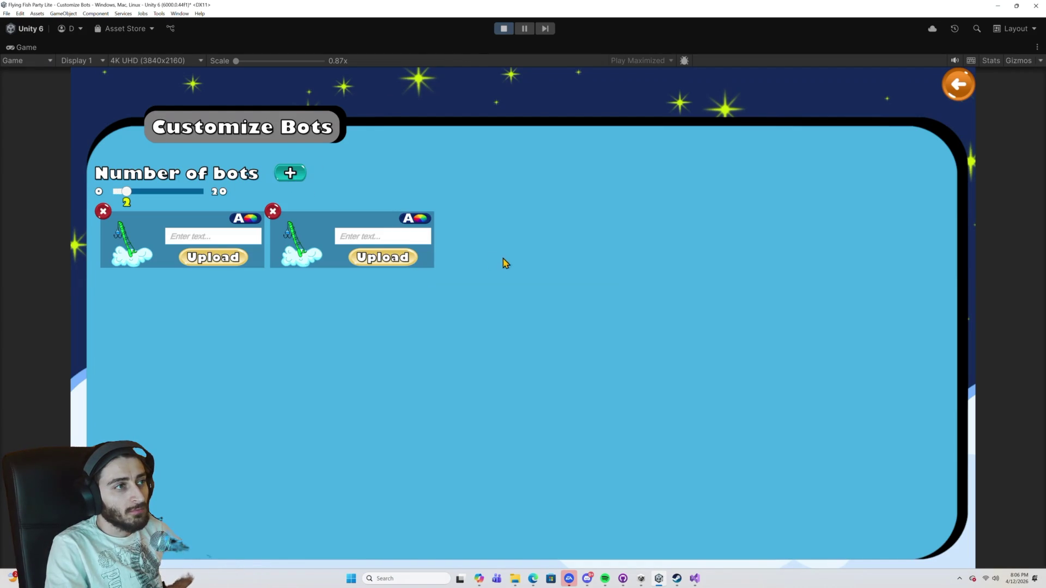
{"action": "left_click", "coordinate": [278, 174]}
{"action": "left_click", "coordinate": [290, 175]}
{"action": "left_click", "coordinate": [291, 174]}
{"action": "left_click", "coordinate": [611, 211]}
{"action": "left_click", "coordinate": [443, 212]}
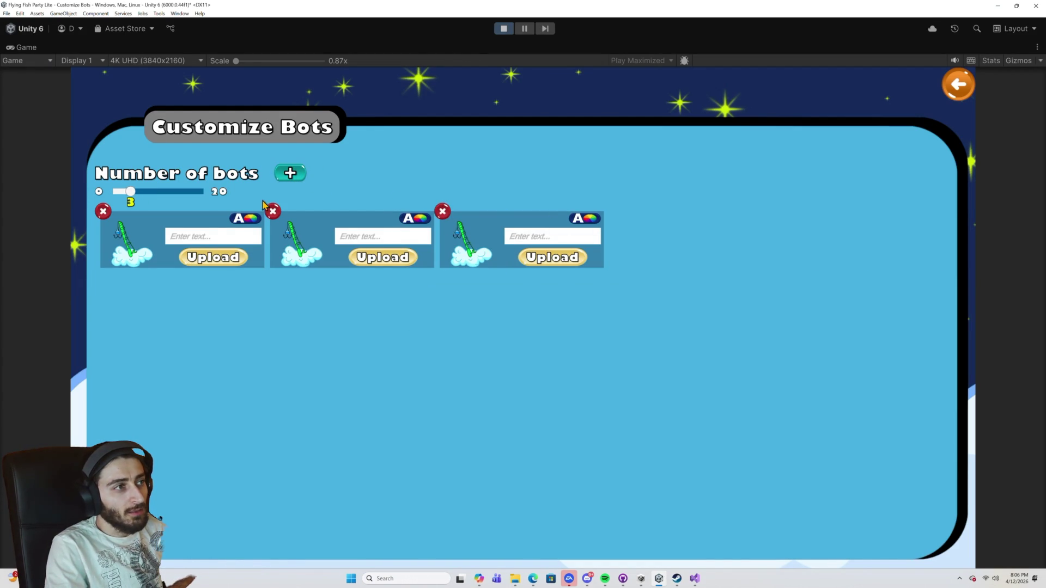
{"action": "left_click", "coordinate": [273, 211]}
{"action": "left_click", "coordinate": [104, 212]}
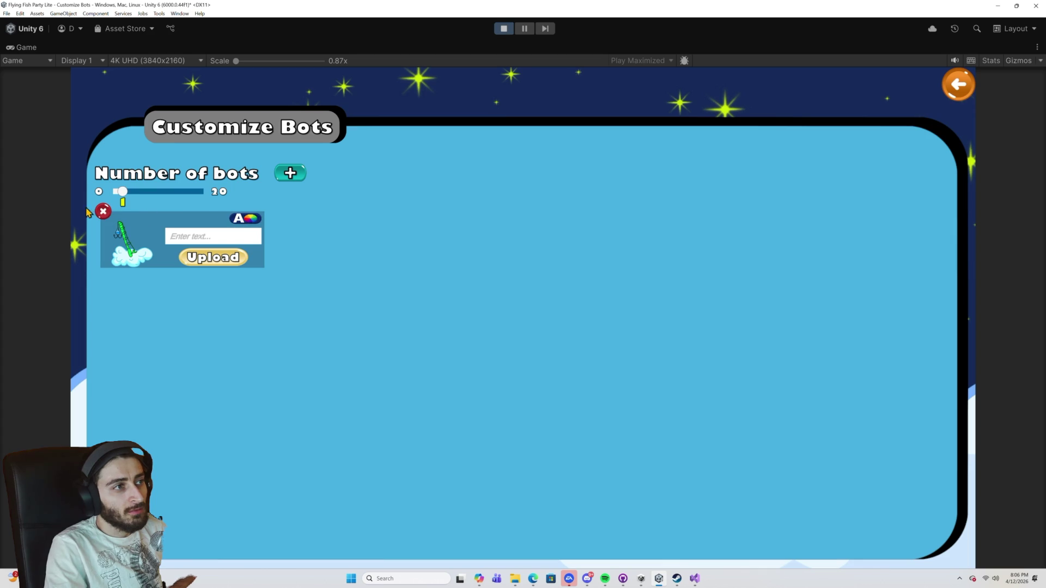
{"action": "left_click", "coordinate": [104, 211]}
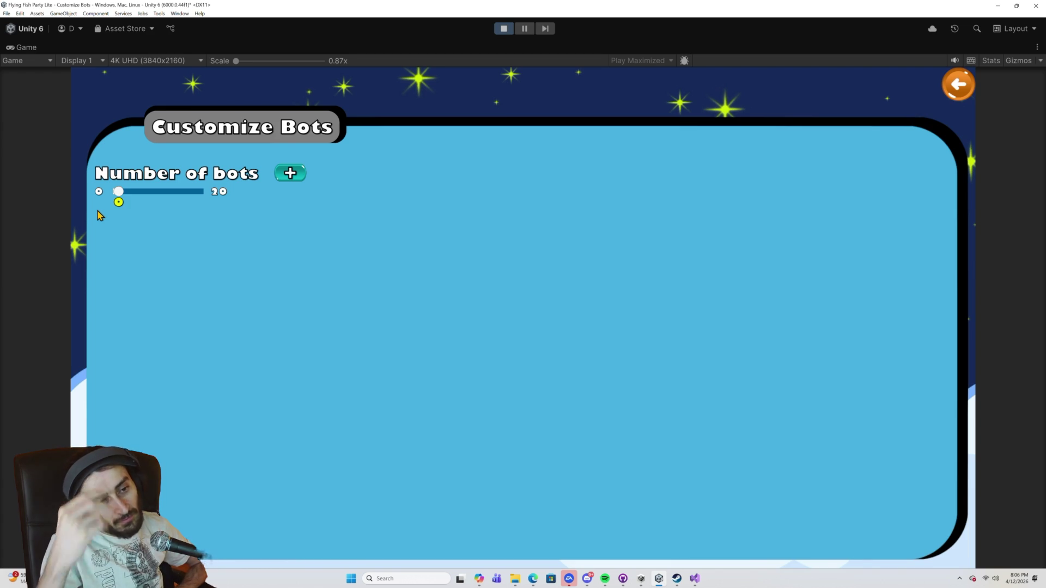
{"action": "left_click", "coordinate": [698, 580]}
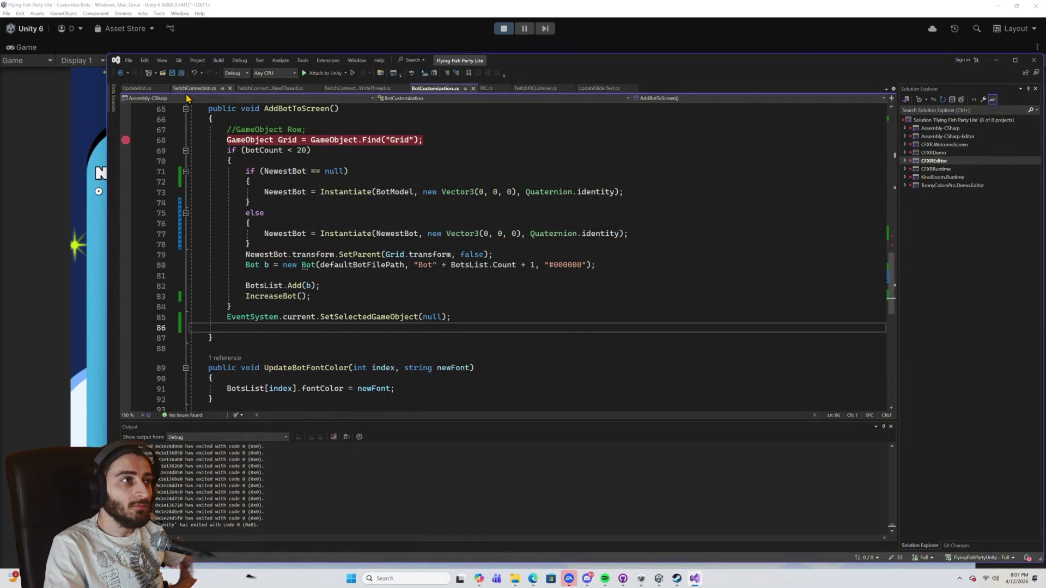
Close the TwitchConnection.cs, read-thread and write-thread script tabs.
{"action": "left_click", "coordinate": [230, 89]}
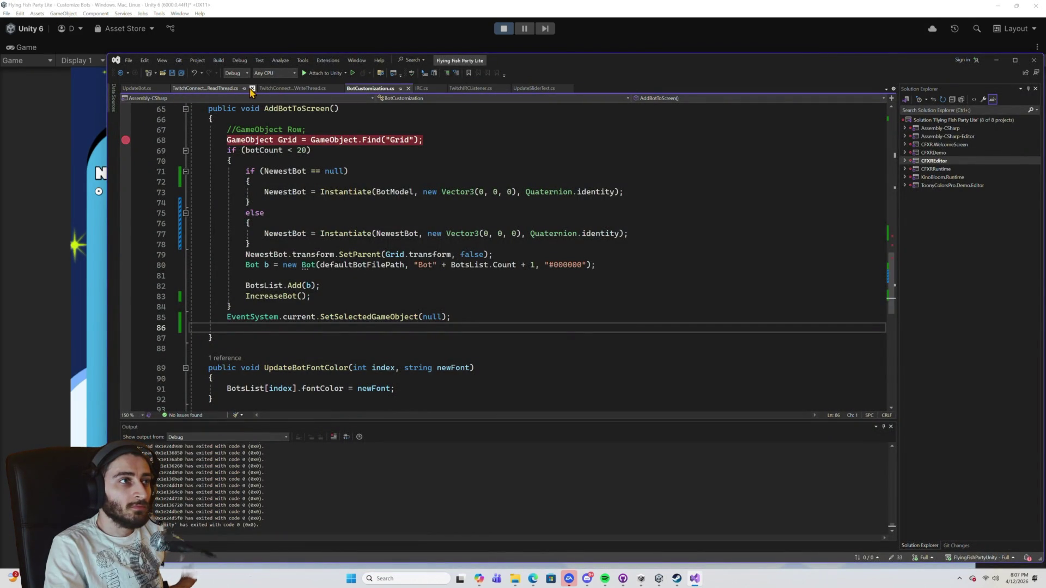
{"action": "left_click", "coordinate": [252, 89]}
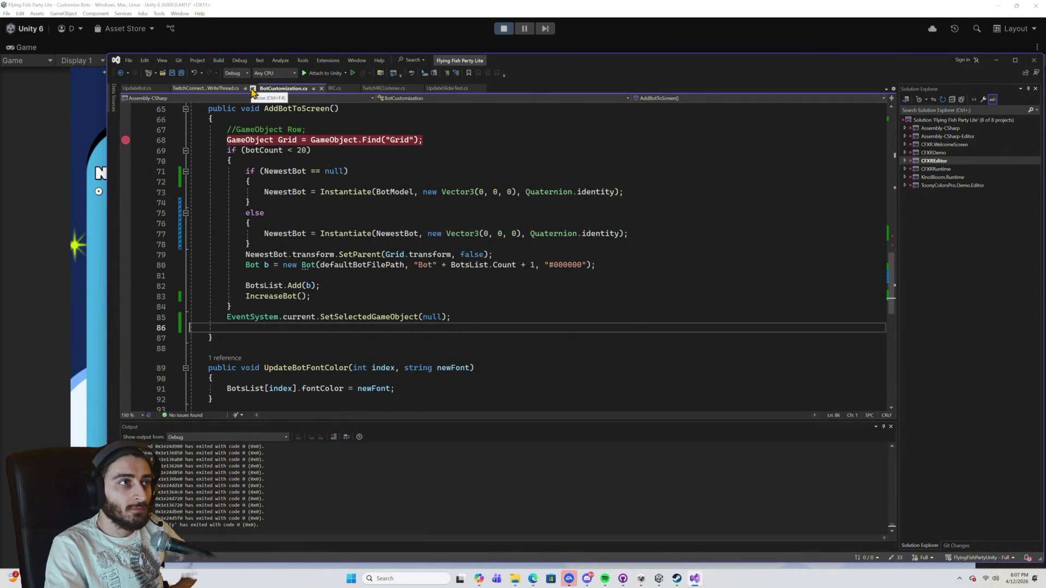
{"action": "left_click", "coordinate": [253, 89]}
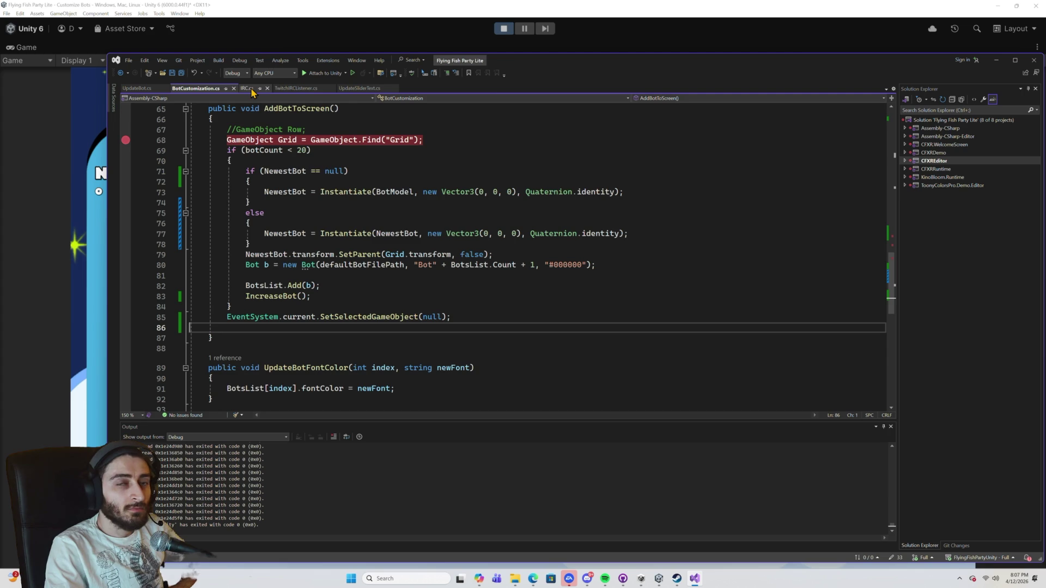
Open the solution's Flying Fish Party Lite project folder in File Explorer.
{"action": "left_click", "coordinate": [885, 89]}
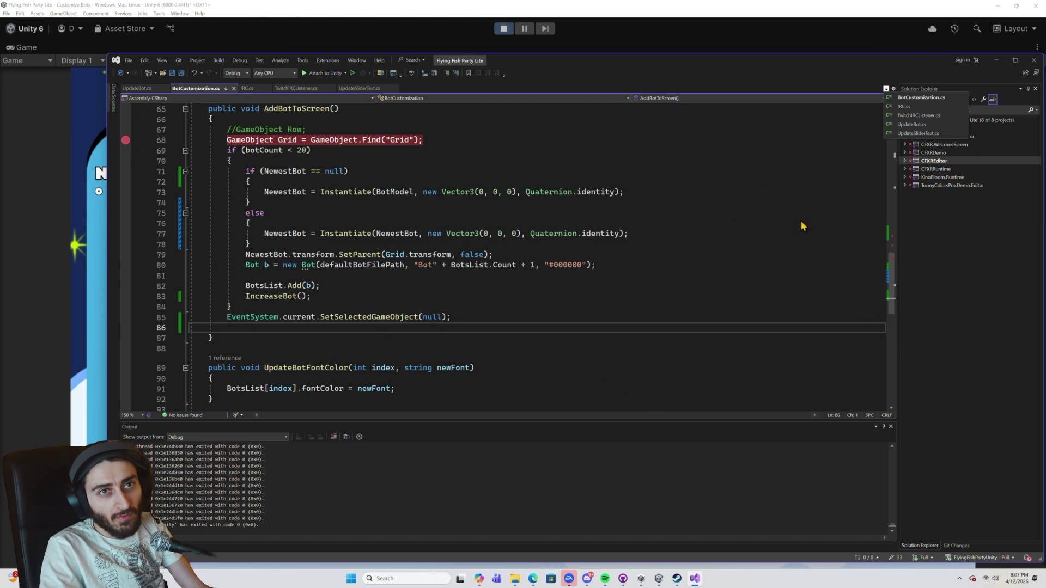
{"action": "left_click", "coordinate": [910, 97]}
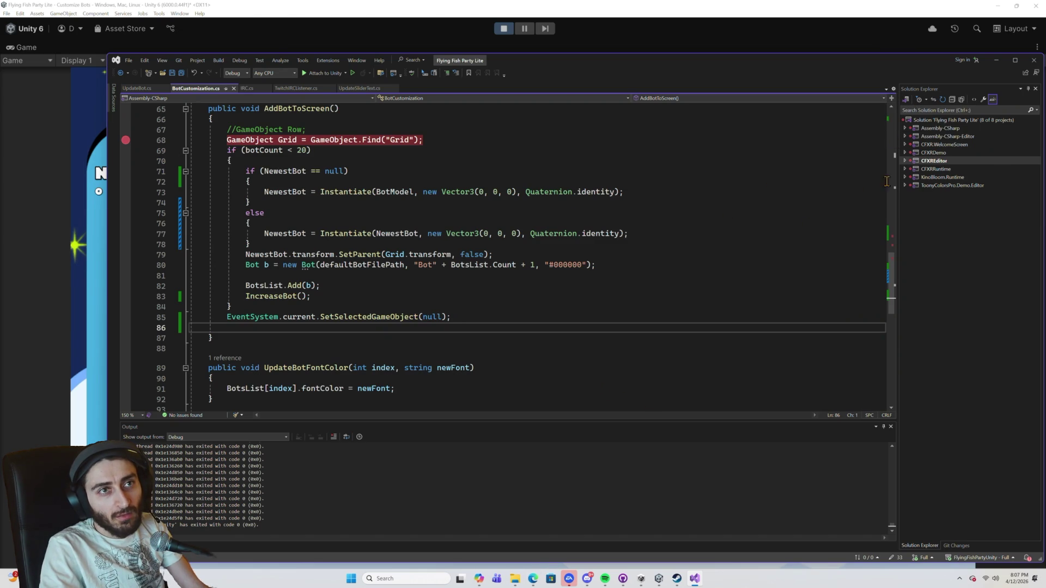
{"action": "right_click", "coordinate": [928, 120]}
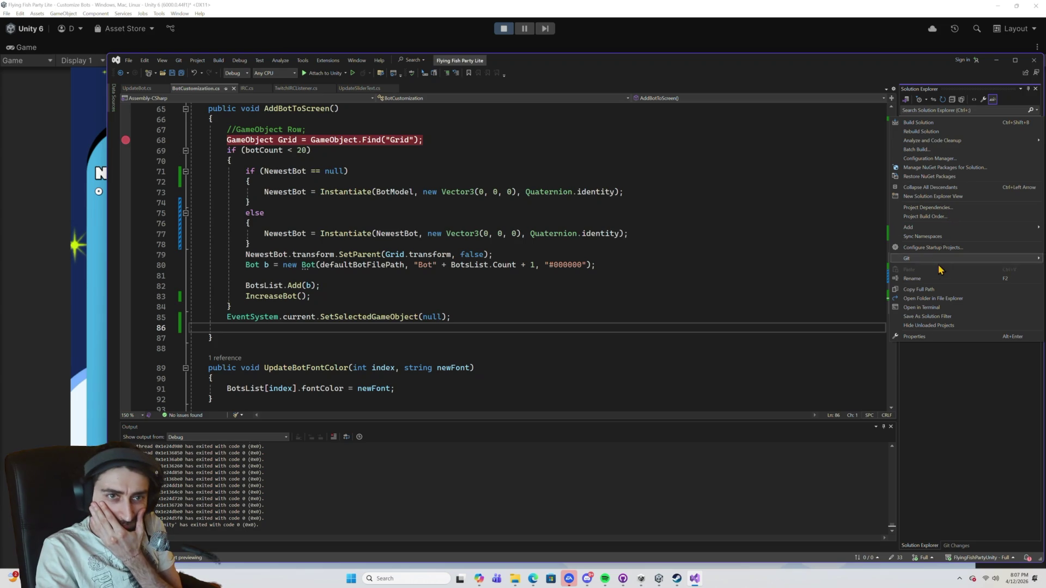
{"action": "left_click", "coordinate": [937, 298]}
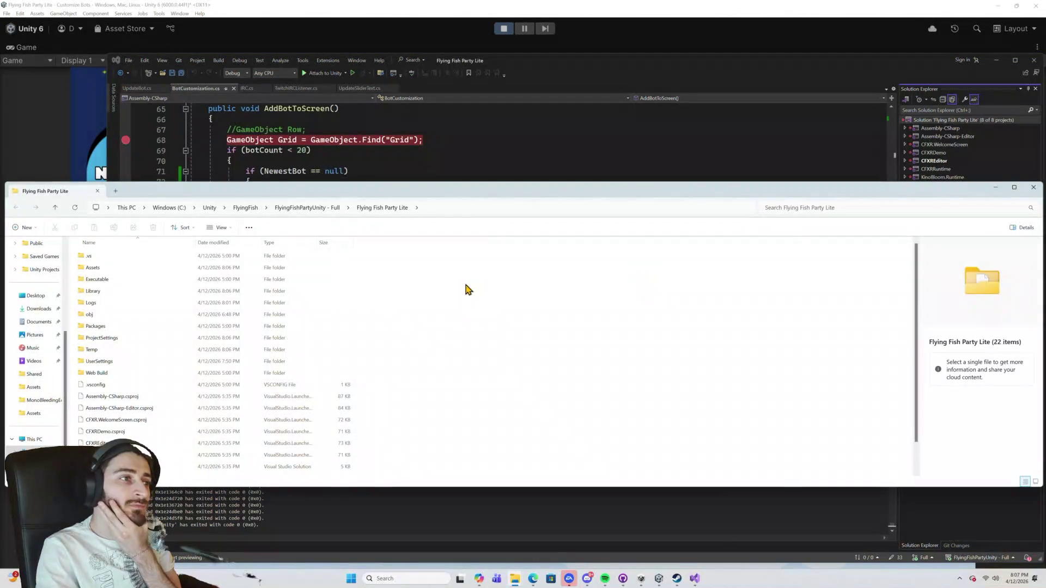
Open the Assets folder and sort its files by date modified.
{"action": "scroll", "coordinate": [198, 336], "scroll_direction": "down", "scroll_amount": 1}
{"action": "scroll", "coordinate": [198, 338], "scroll_direction": "up", "scroll_amount": 2}
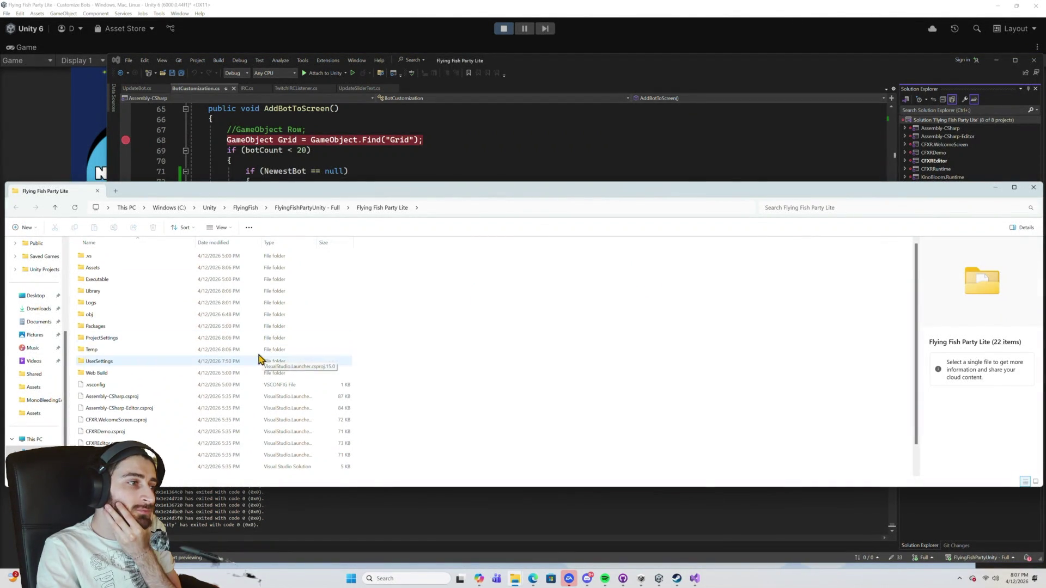
{"action": "double_click", "coordinate": [115, 276]}
{"action": "right_click", "coordinate": [453, 325]}
{"action": "mouse_move", "coordinate": [532, 346]}
{"action": "left_click", "coordinate": [595, 352]}
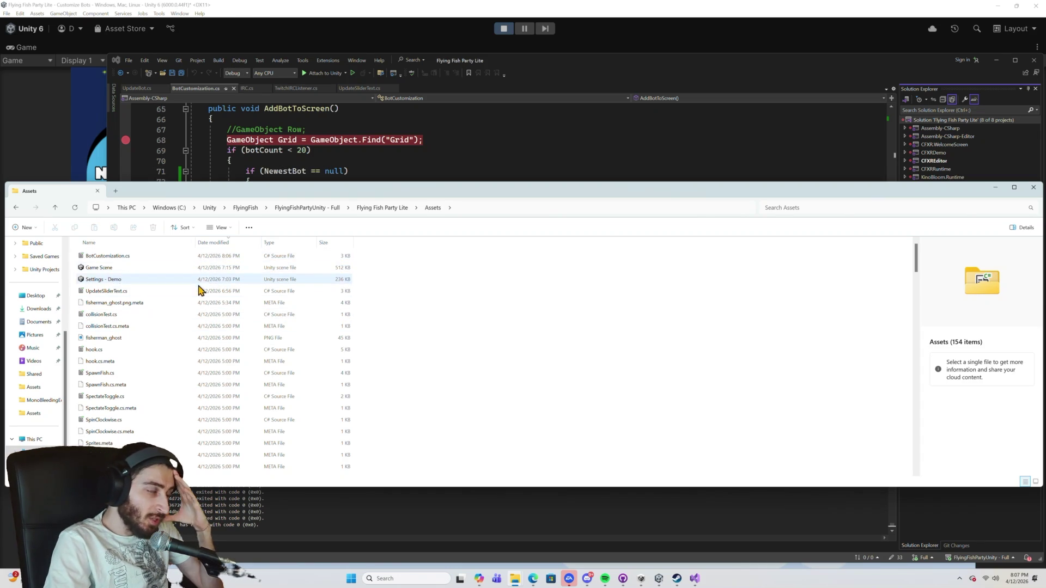
Open BotDataStorage.cs from the Assets list in Visual Studio.
{"action": "scroll", "coordinate": [196, 305], "scroll_direction": "down", "scroll_amount": 2}
{"action": "scroll", "coordinate": [198, 322], "scroll_direction": "down", "scroll_amount": 10}
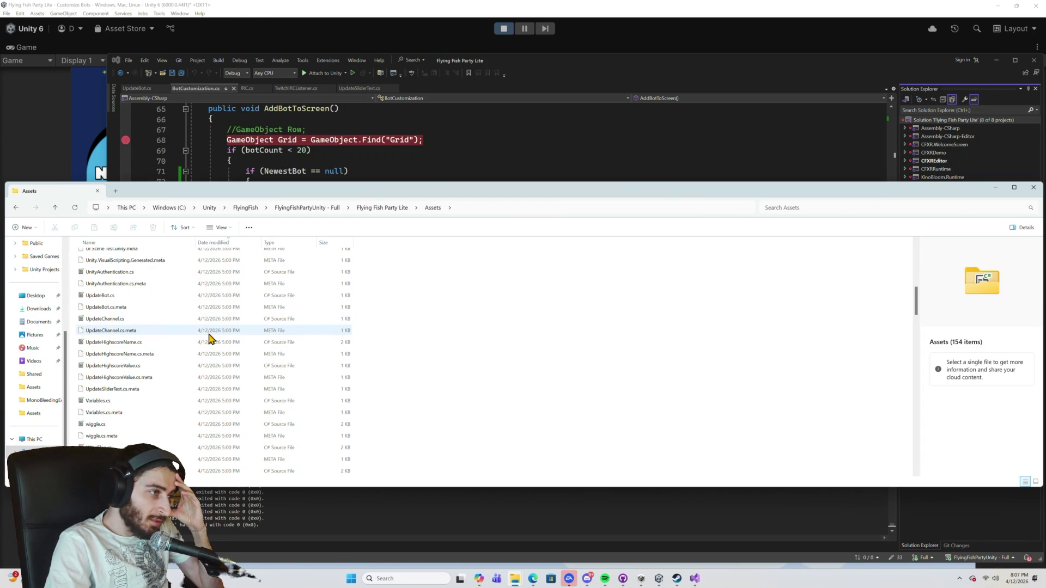
{"action": "scroll", "coordinate": [211, 338], "scroll_direction": "down", "scroll_amount": 20}
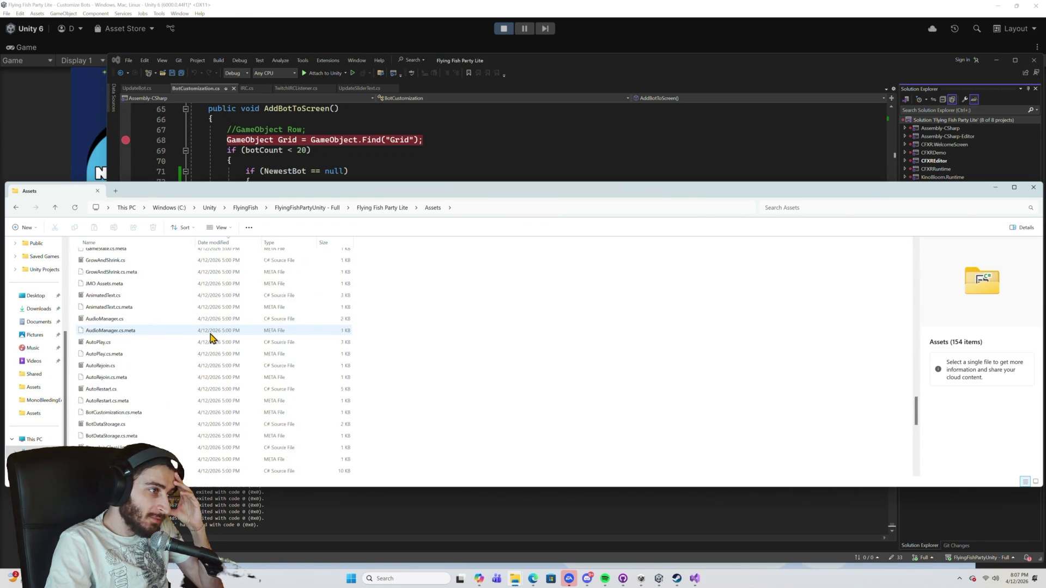
{"action": "scroll", "coordinate": [211, 337], "scroll_direction": "up", "scroll_amount": 1}
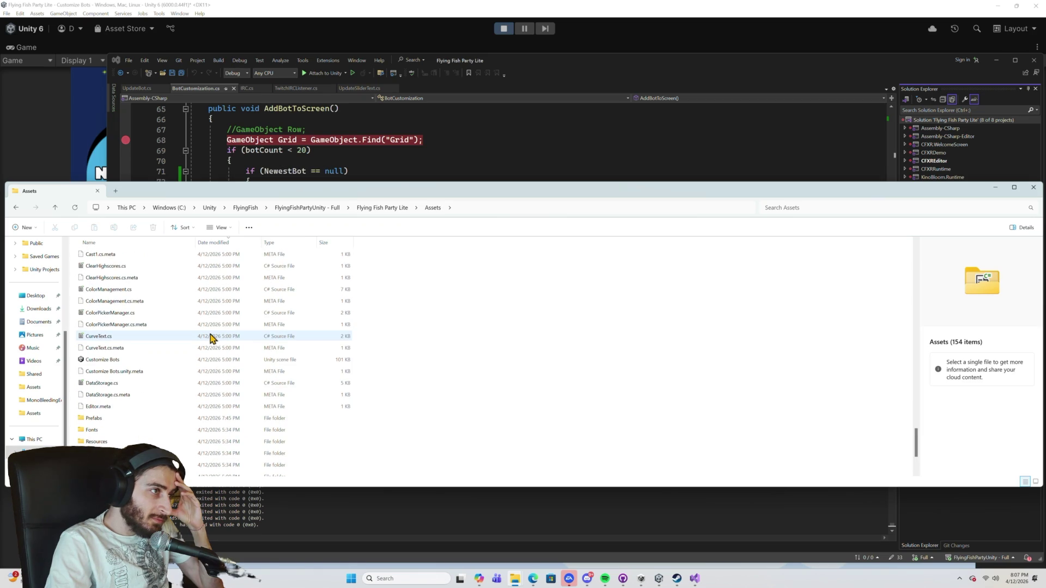
{"action": "scroll", "coordinate": [211, 338], "scroll_direction": "up", "scroll_amount": 5}
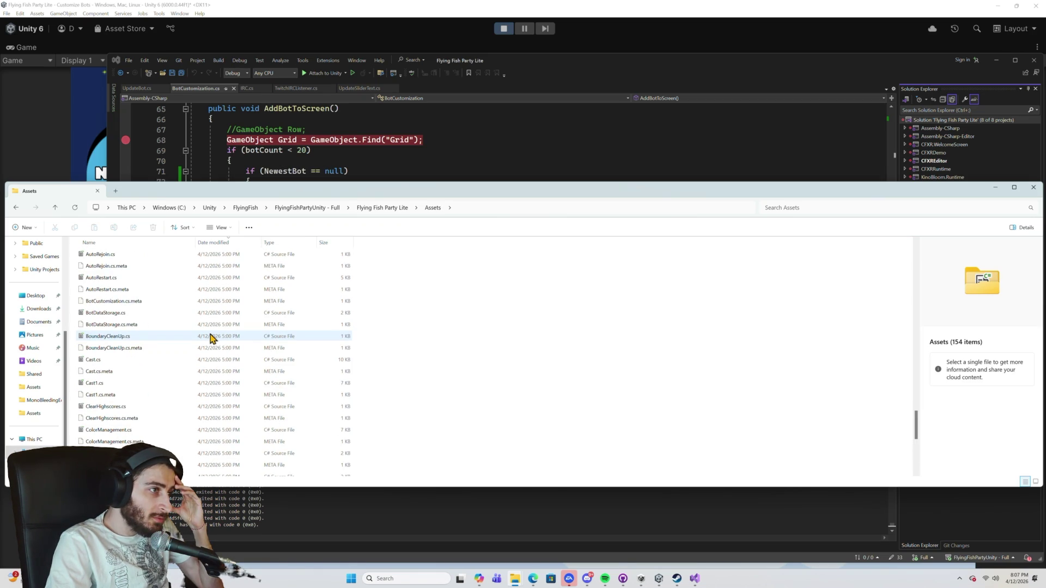
{"action": "double_click", "coordinate": [136, 313]}
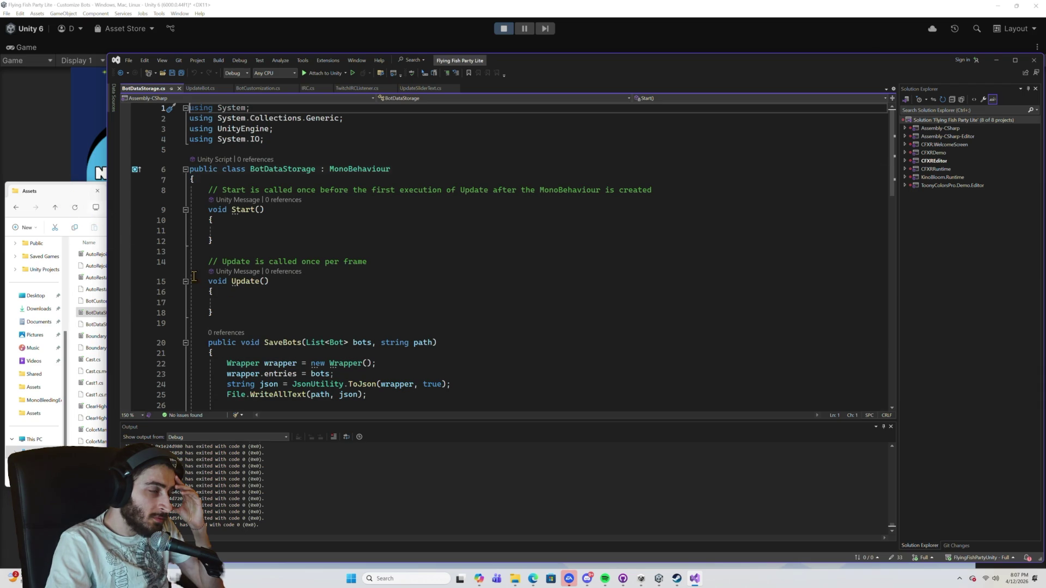
{"action": "scroll", "coordinate": [374, 323], "scroll_direction": "down", "scroll_amount": 4}
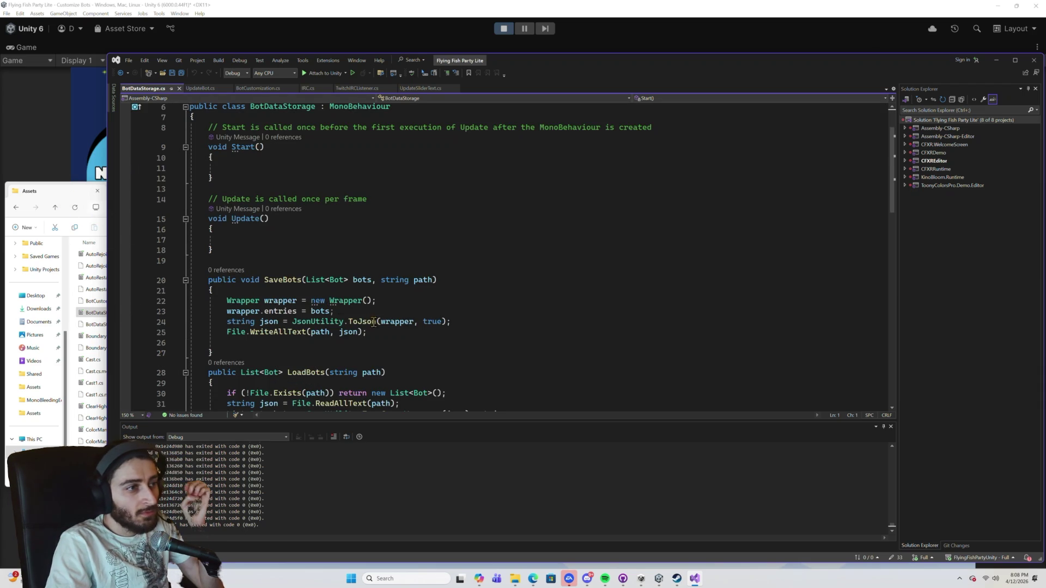
{"action": "scroll", "coordinate": [397, 297], "scroll_direction": "down", "scroll_amount": 2}
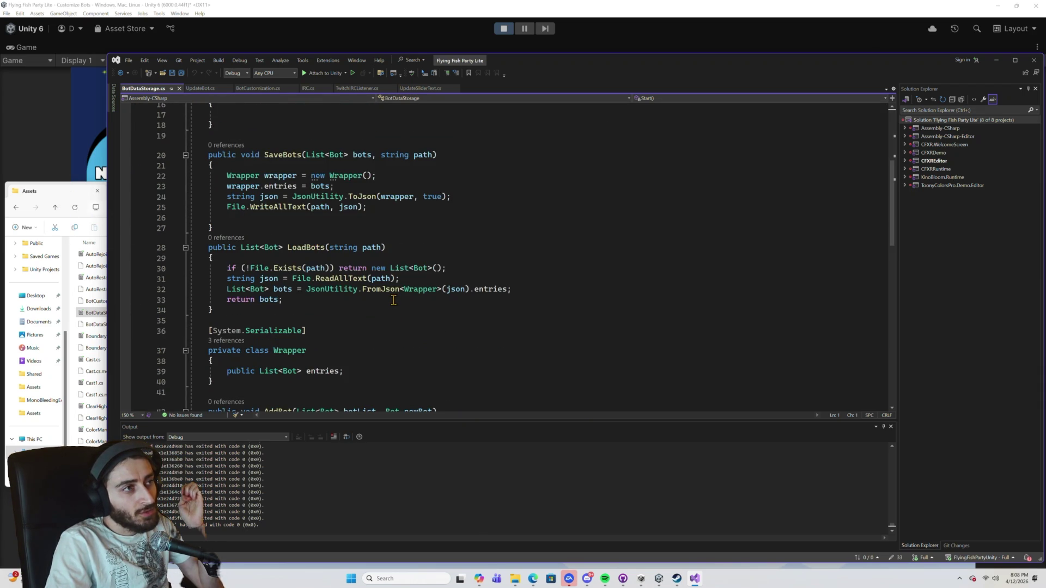
{"action": "scroll", "coordinate": [338, 282], "scroll_direction": "down", "scroll_amount": 7}
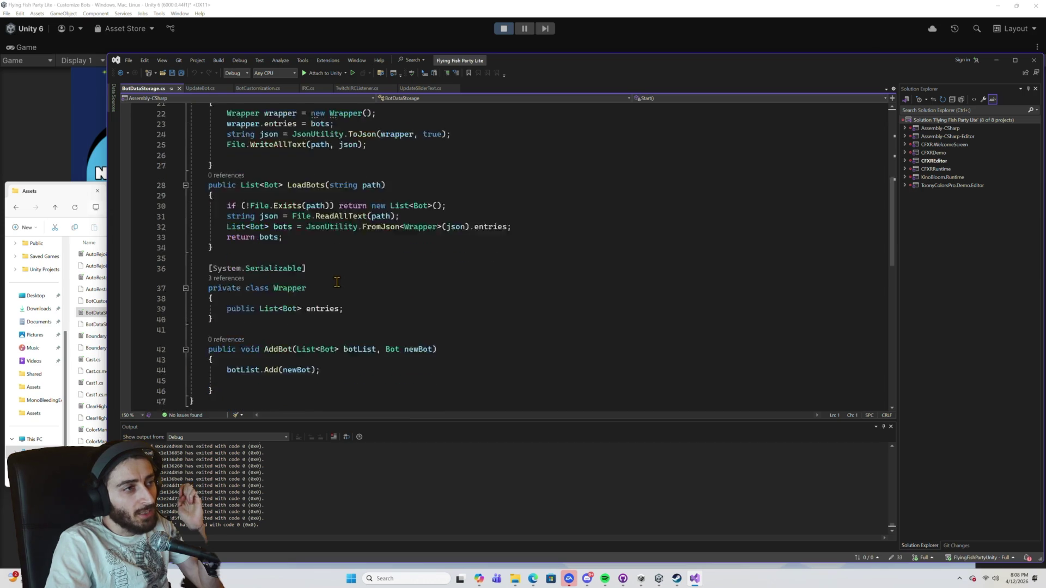
{"action": "scroll", "coordinate": [338, 284], "scroll_direction": "up", "scroll_amount": 7}
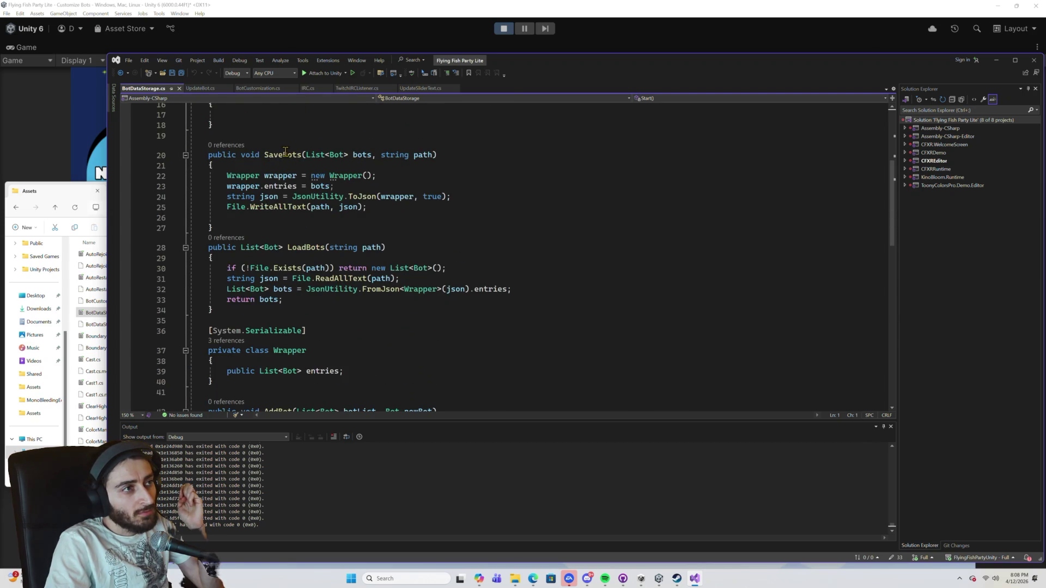
{"action": "right_click", "coordinate": [279, 149]}
{"action": "key", "text": "Escape"}
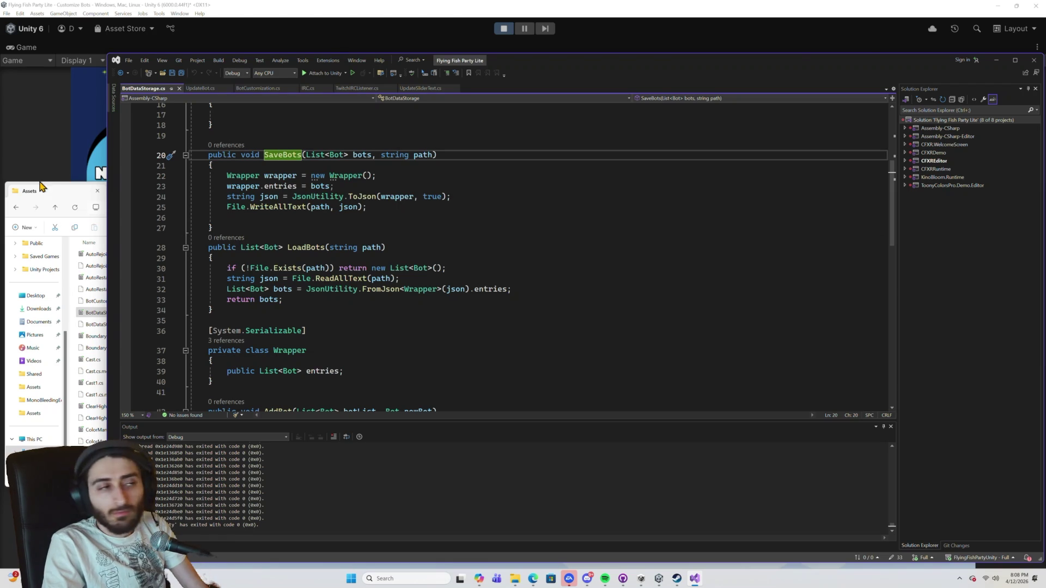
{"action": "left_click", "coordinate": [90, 301]}
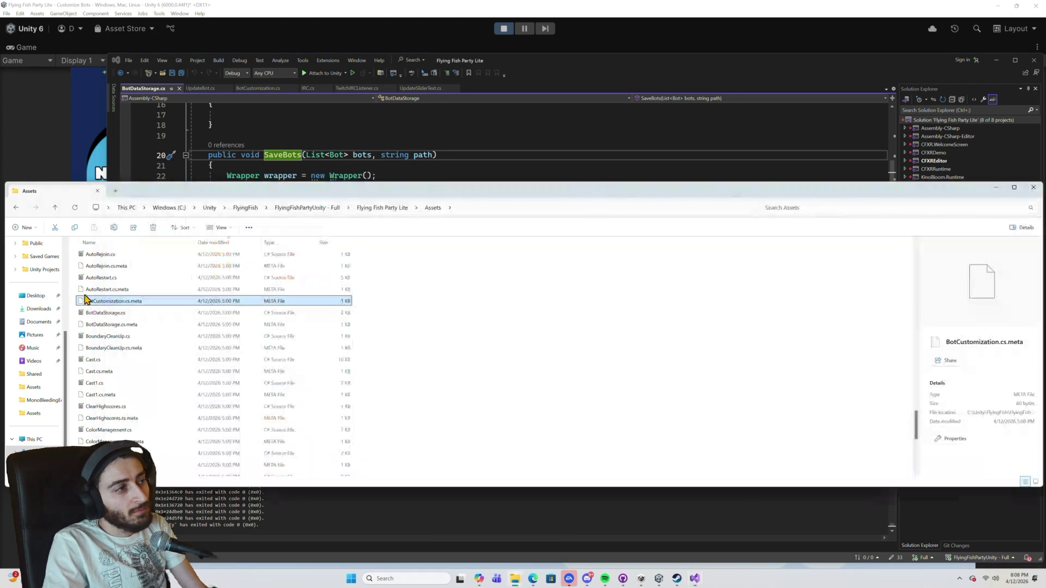
Scroll through the Assets folder's file list in File Explorer.
{"action": "scroll", "coordinate": [127, 307], "scroll_direction": "up", "scroll_amount": 1}
{"action": "scroll", "coordinate": [151, 314], "scroll_direction": "up", "scroll_amount": 3}
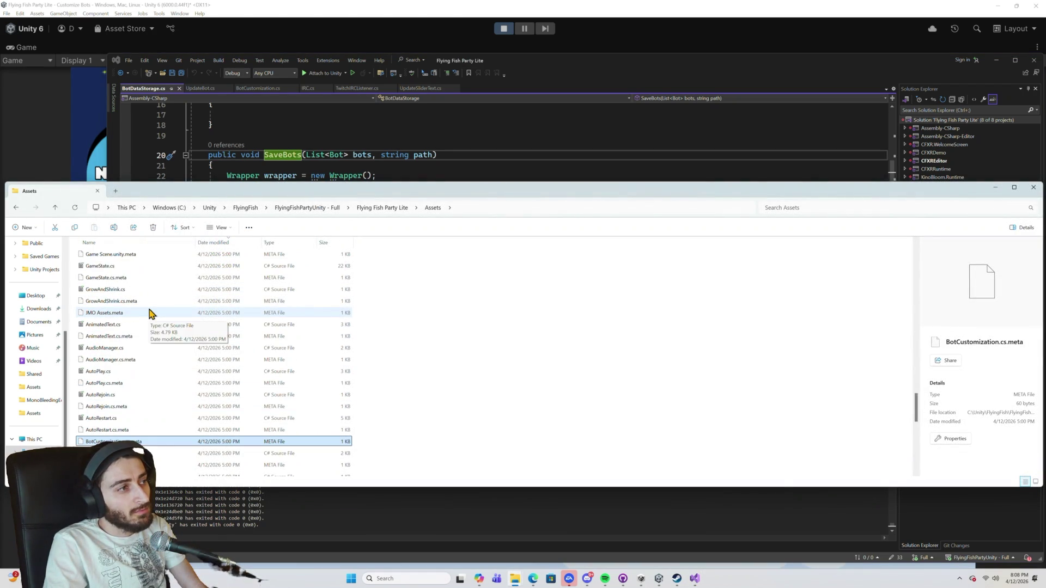
{"action": "scroll", "coordinate": [151, 314], "scroll_direction": "up", "scroll_amount": 2}
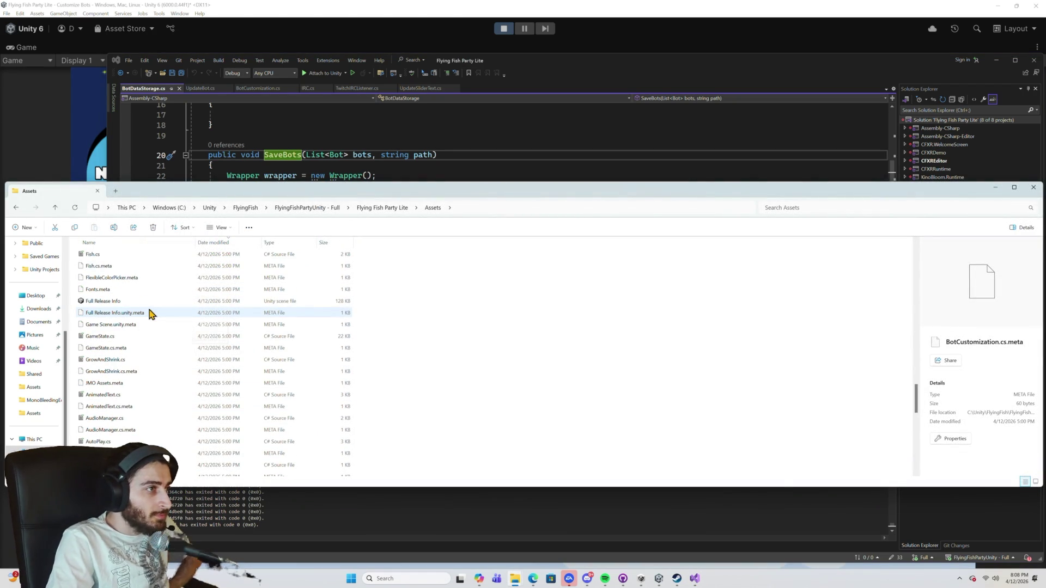
{"action": "scroll", "coordinate": [144, 294], "scroll_direction": "up", "scroll_amount": 1}
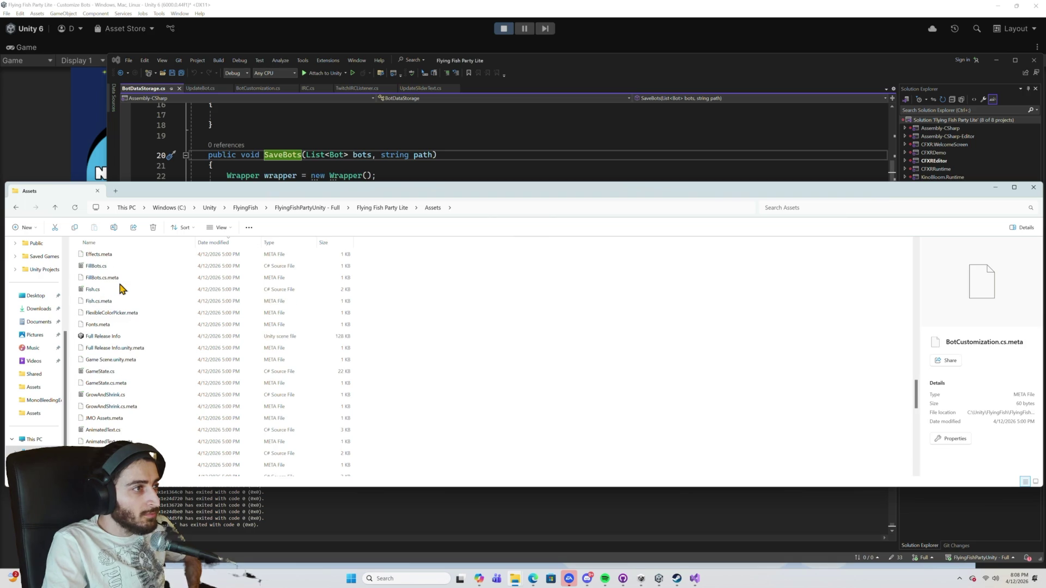
{"action": "scroll", "coordinate": [144, 295], "scroll_direction": "down", "scroll_amount": 10}
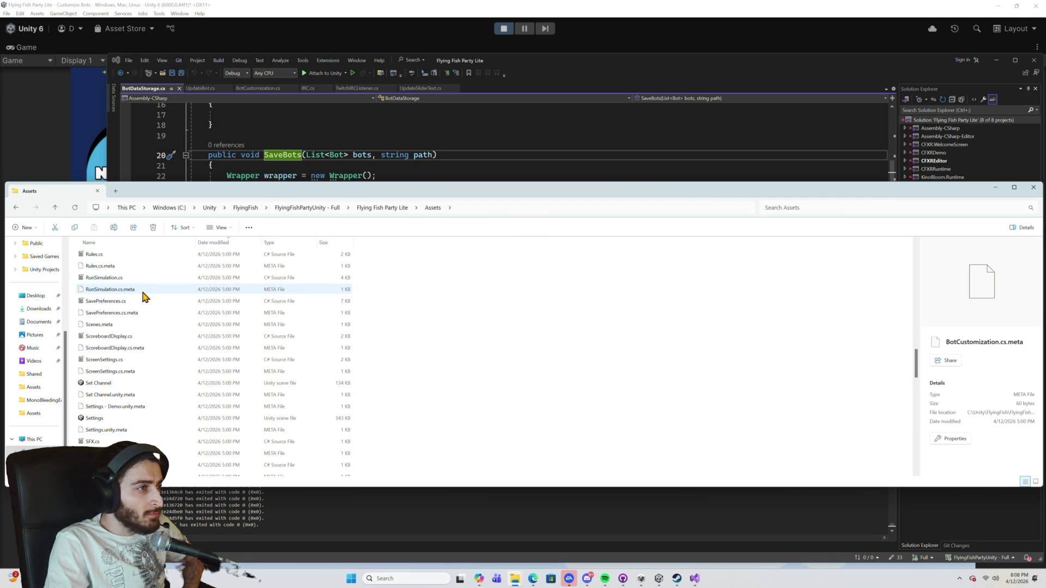
{"action": "scroll", "coordinate": [145, 295], "scroll_direction": "up", "scroll_amount": 7}
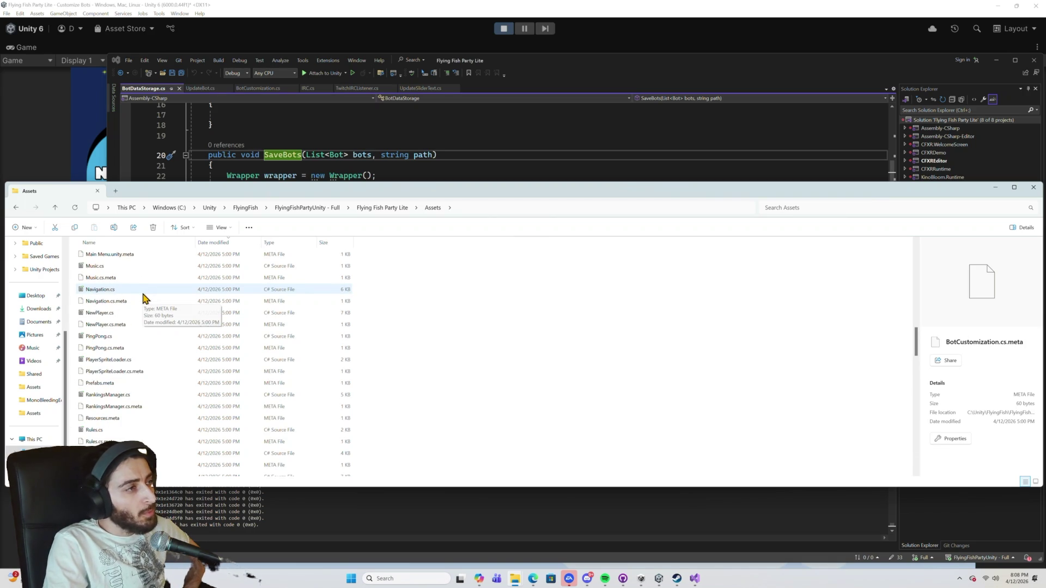
{"action": "scroll", "coordinate": [145, 296], "scroll_direction": "up", "scroll_amount": 2}
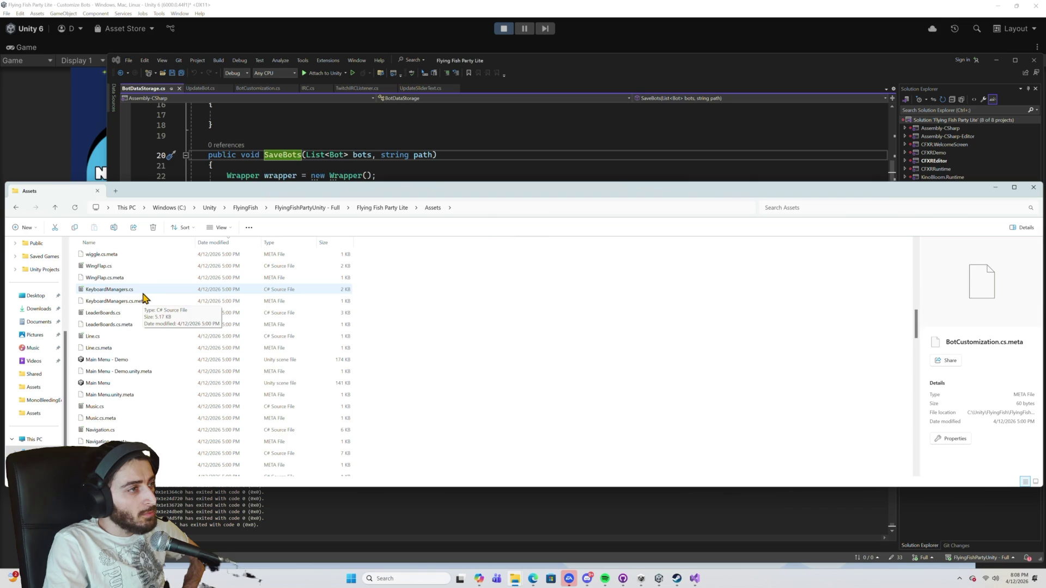
{"action": "scroll", "coordinate": [144, 296], "scroll_direction": "up", "scroll_amount": 3}
{"action": "scroll", "coordinate": [144, 297], "scroll_direction": "up", "scroll_amount": 3}
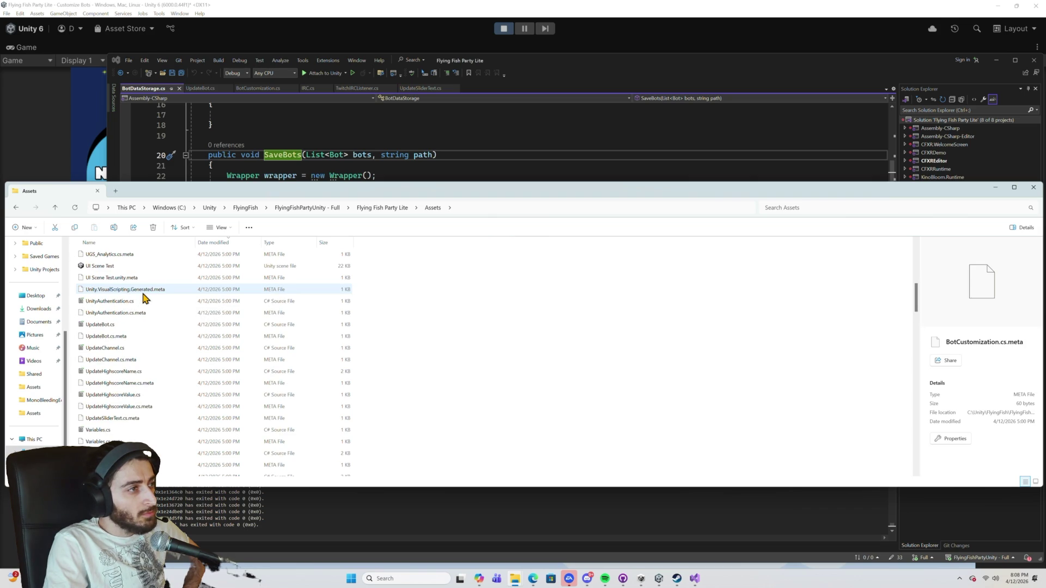
{"action": "scroll", "coordinate": [144, 297], "scroll_direction": "up", "scroll_amount": 3}
{"action": "scroll", "coordinate": [144, 296], "scroll_direction": "up", "scroll_amount": 3}
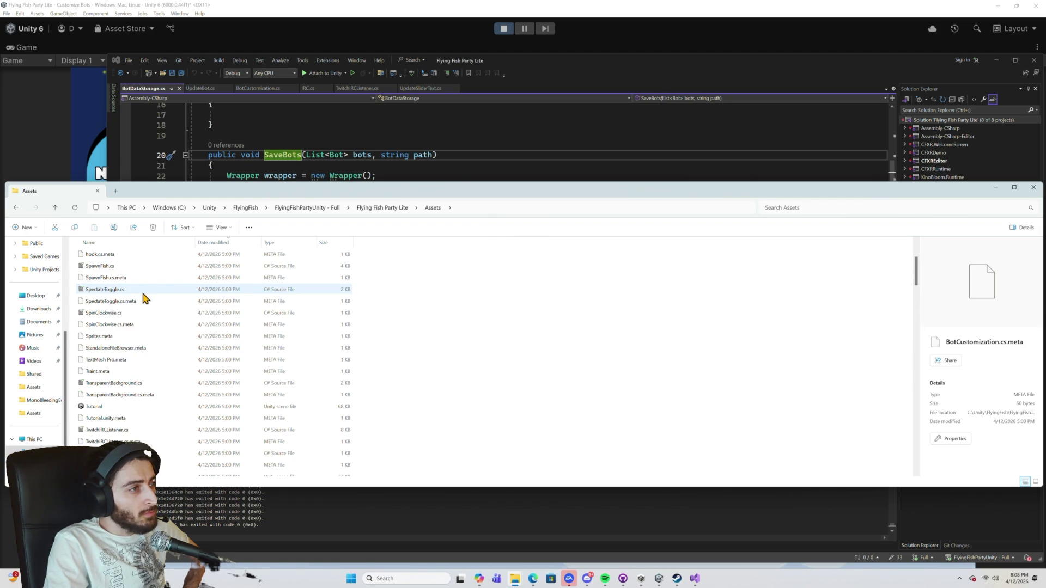
{"action": "scroll", "coordinate": [145, 297], "scroll_direction": "up", "scroll_amount": 3}
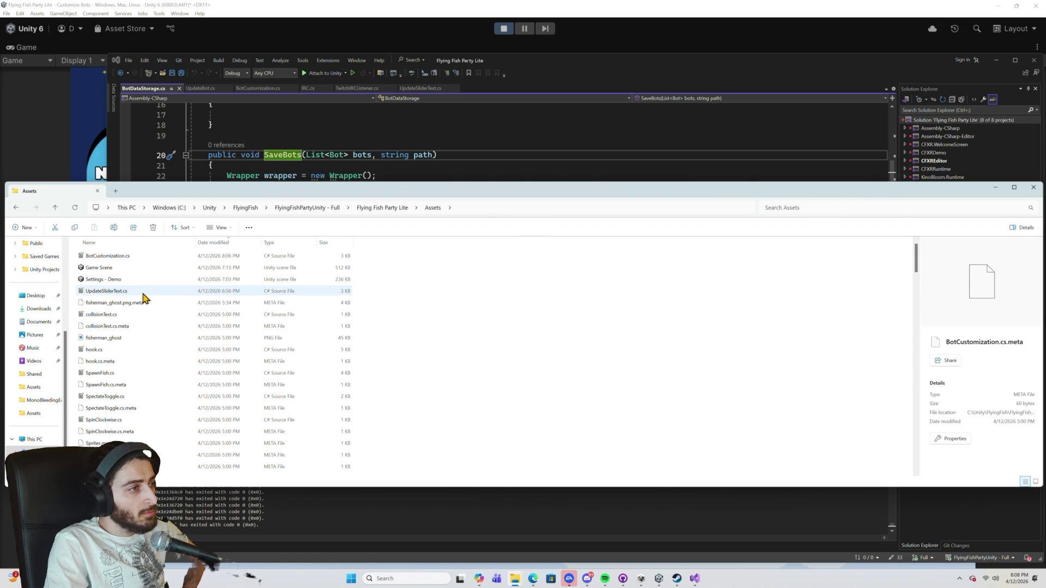
Return to Visual Studio on the BotCustomization.cs script.
{"action": "scroll", "coordinate": [145, 297], "scroll_direction": "down", "scroll_amount": 4}
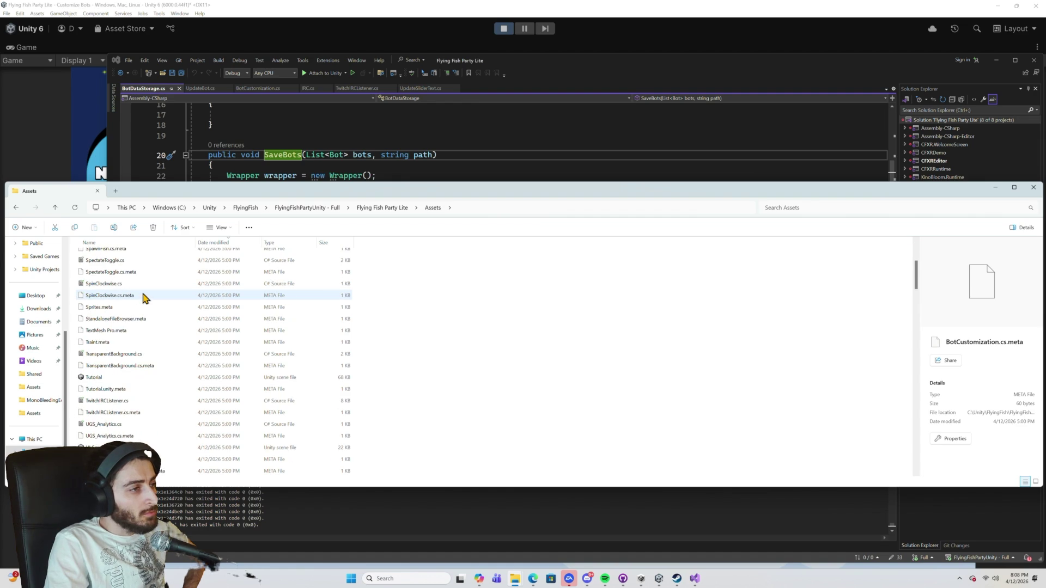
{"action": "scroll", "coordinate": [145, 297], "scroll_direction": "down", "scroll_amount": 2}
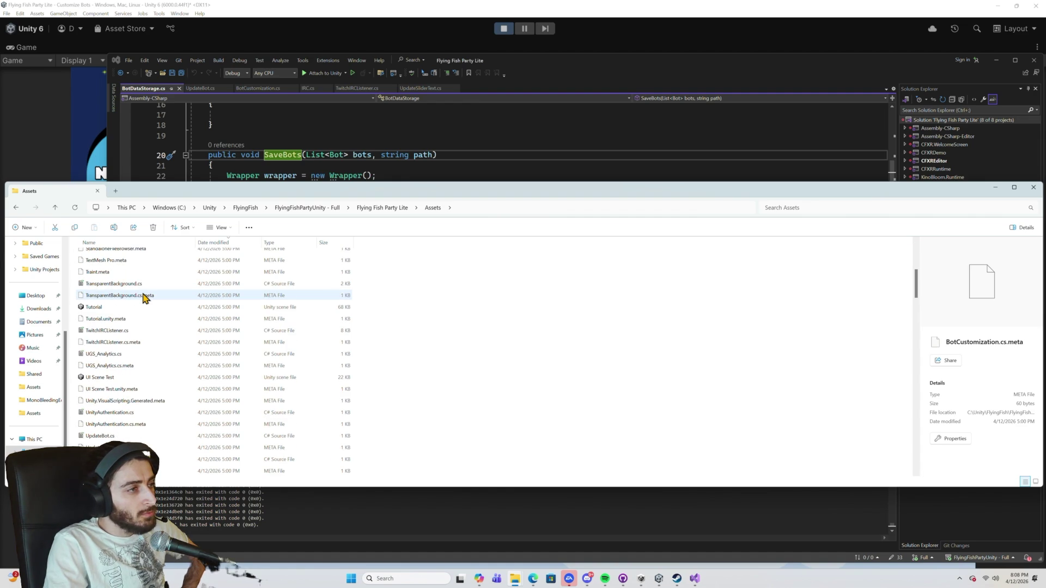
{"action": "left_click", "coordinate": [283, 165]}
{"action": "left_click", "coordinate": [261, 89]}
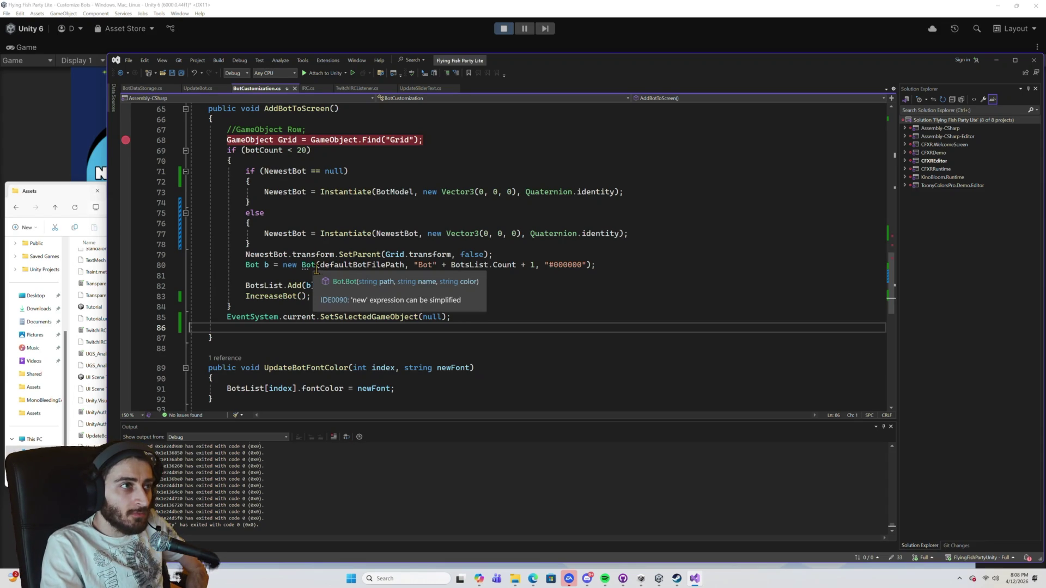
Delete the blank line after SetSelectedGameObject(null) and the commented-out '//GameObject Row;' line.
{"action": "scroll", "coordinate": [321, 270], "scroll_direction": "down", "scroll_amount": 5}
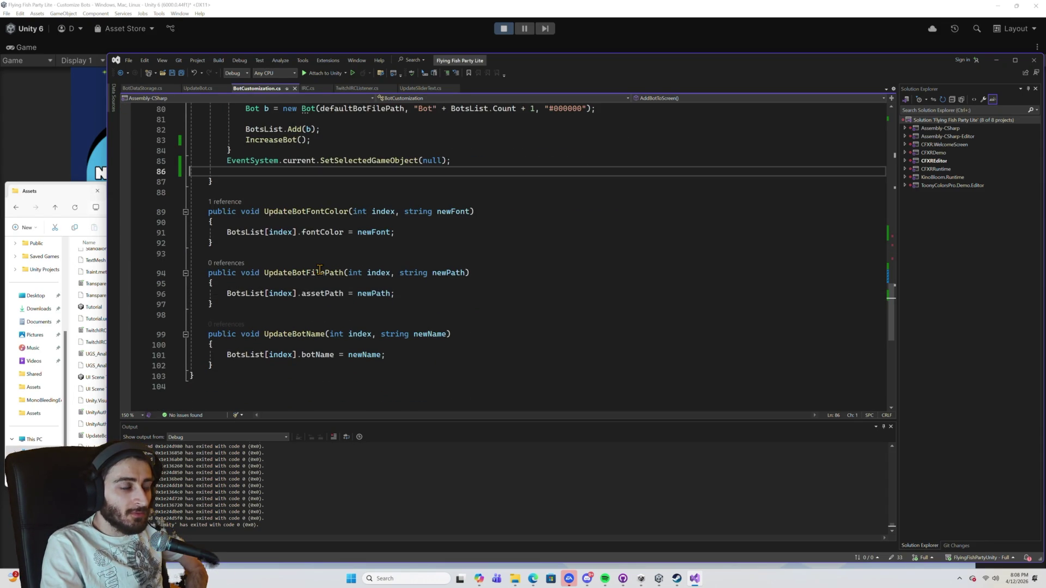
{"action": "scroll", "coordinate": [320, 270], "scroll_direction": "up", "scroll_amount": 7}
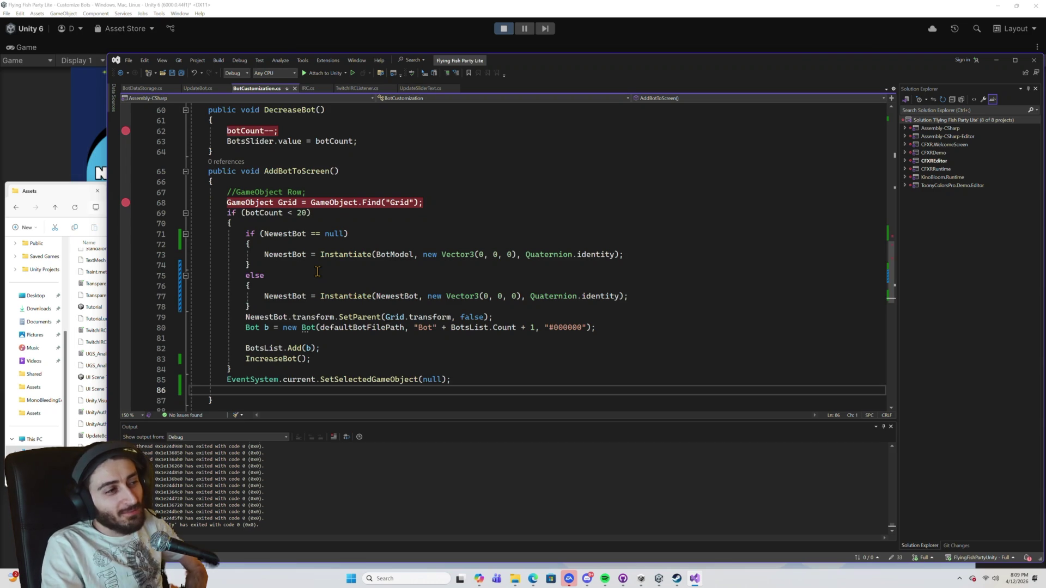
{"action": "key", "text": "BackSpace"}
{"action": "scroll", "coordinate": [240, 213], "scroll_direction": "up", "scroll_amount": 2}
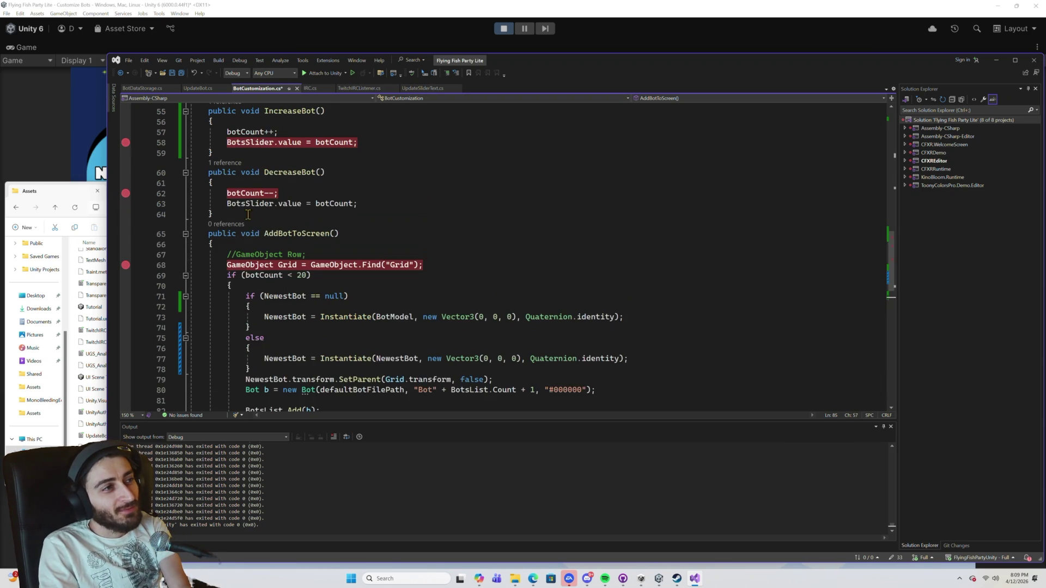
{"action": "triple_click", "coordinate": [256, 254]}
{"action": "key", "text": "Delete"}
{"action": "scroll", "coordinate": [279, 269], "scroll_direction": "up", "scroll_amount": 3}
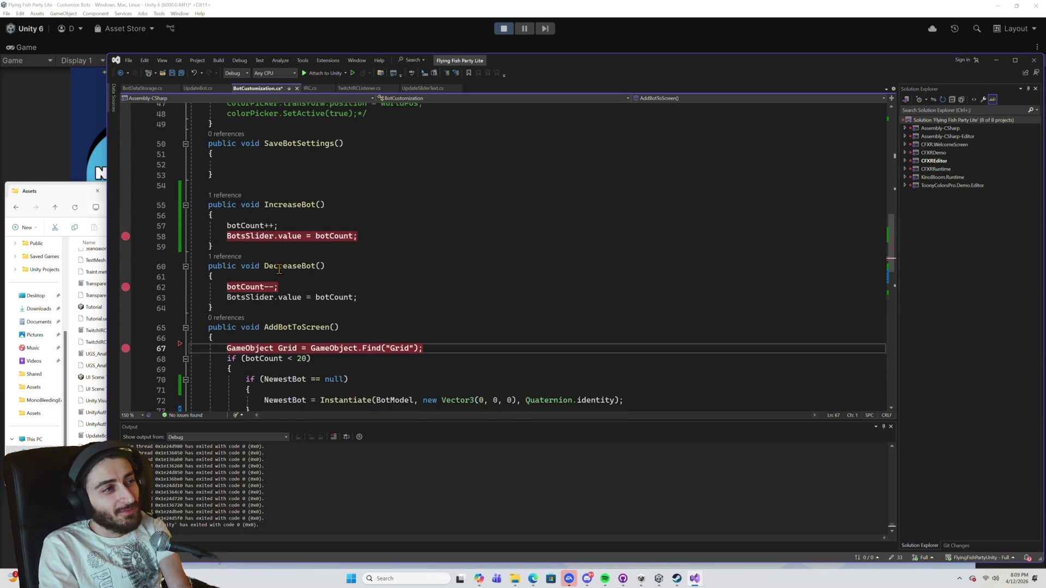
{"action": "scroll", "coordinate": [279, 269], "scroll_direction": "down", "scroll_amount": 4}
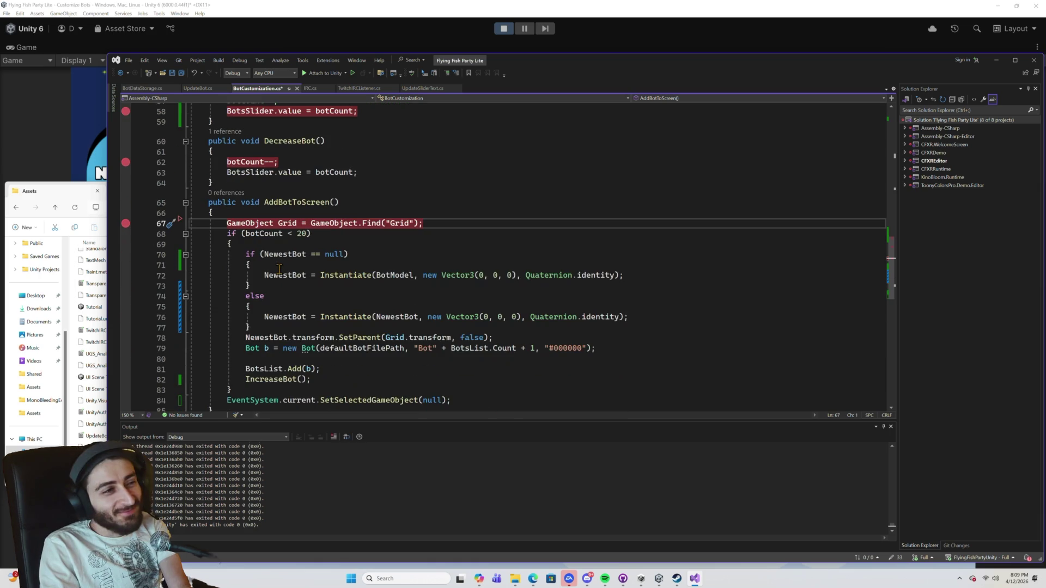
{"action": "scroll", "coordinate": [278, 269], "scroll_direction": "down", "scroll_amount": 6}
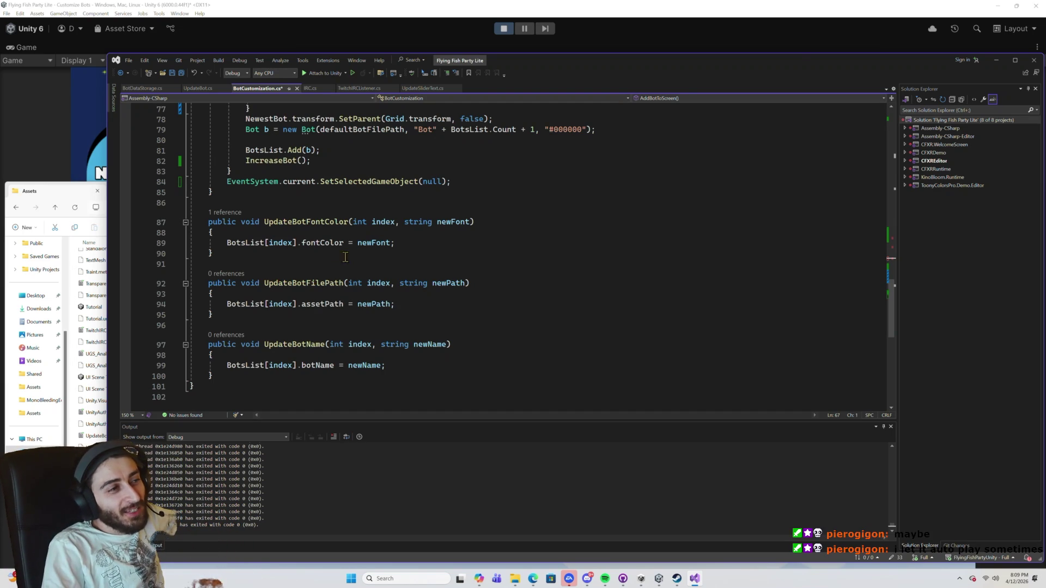
{"action": "scroll", "coordinate": [354, 253], "scroll_direction": "up", "scroll_amount": 5}
{"action": "scroll", "coordinate": [357, 253], "scroll_direction": "up", "scroll_amount": 14}
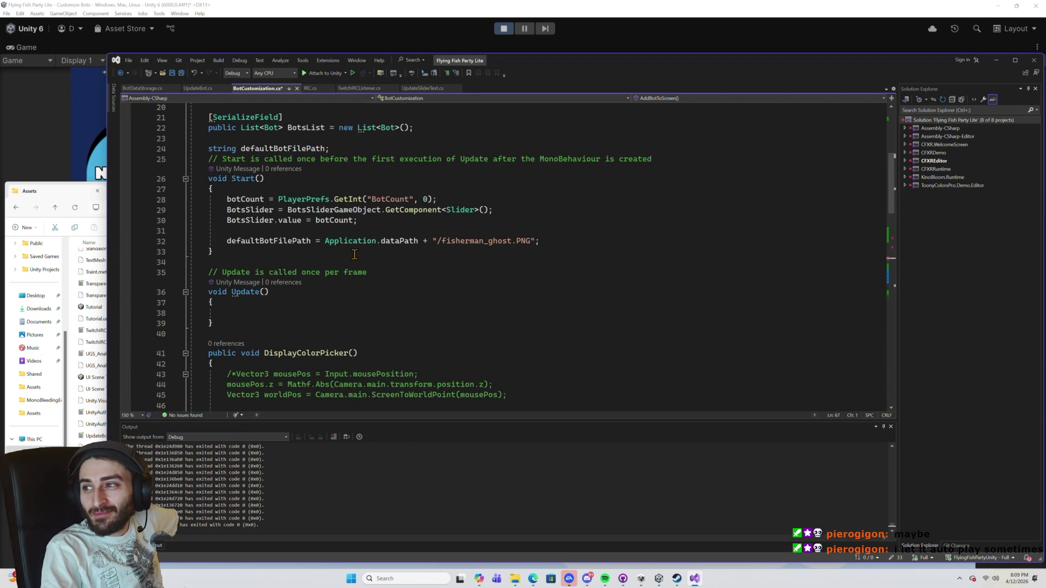
{"action": "scroll", "coordinate": [349, 256], "scroll_direction": "down", "scroll_amount": 2}
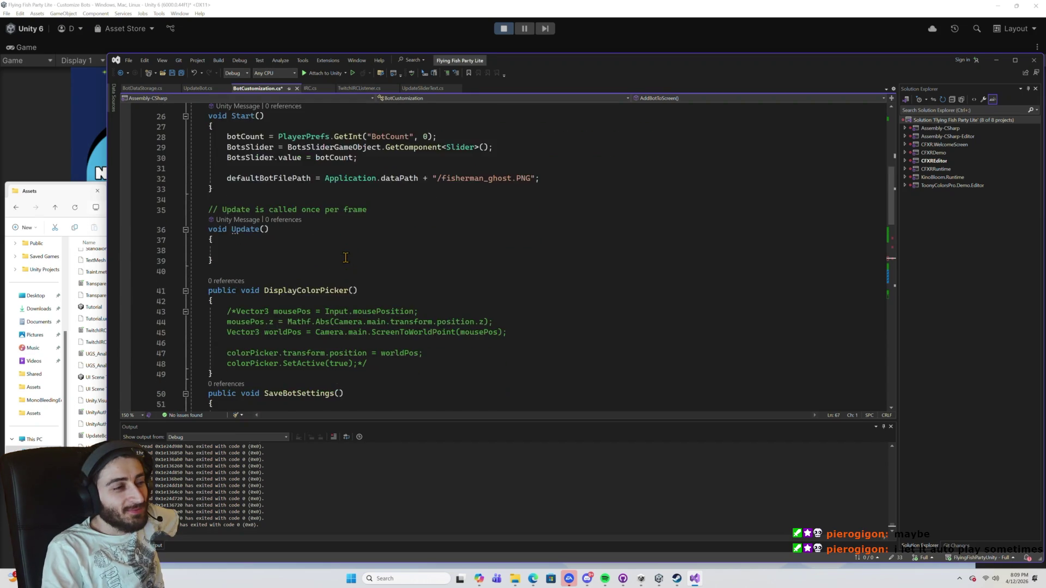
{"action": "scroll", "coordinate": [346, 258], "scroll_direction": "up", "scroll_amount": 5}
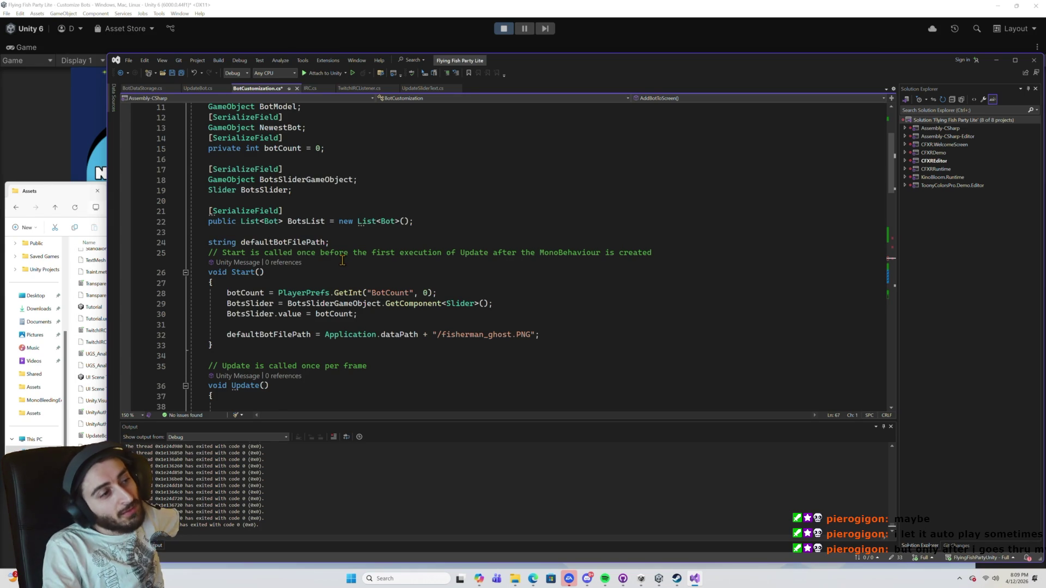
{"action": "scroll", "coordinate": [342, 260], "scroll_direction": "down", "scroll_amount": 5}
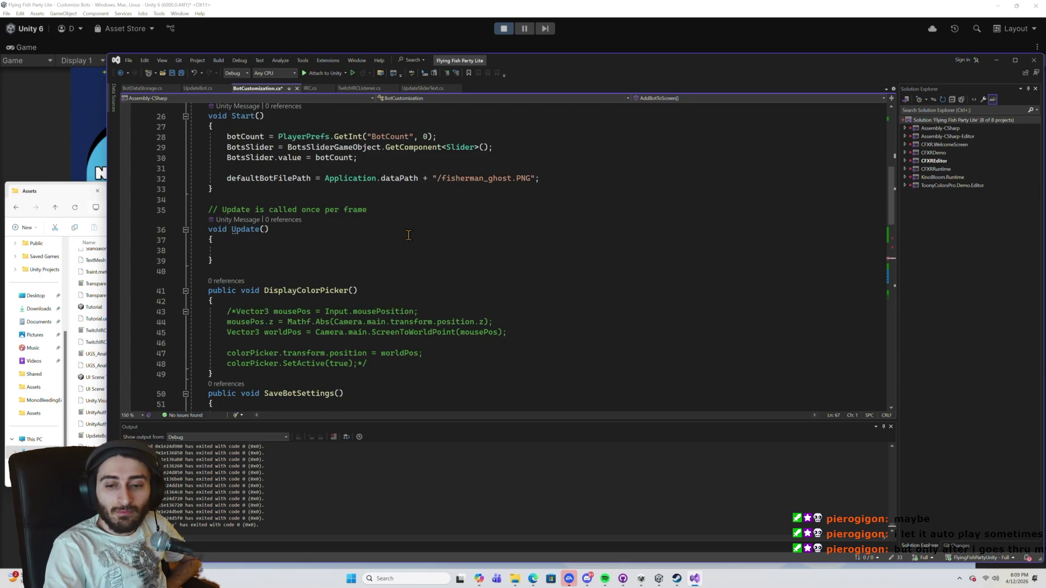
{"action": "scroll", "coordinate": [409, 236], "scroll_direction": "down", "scroll_amount": 5}
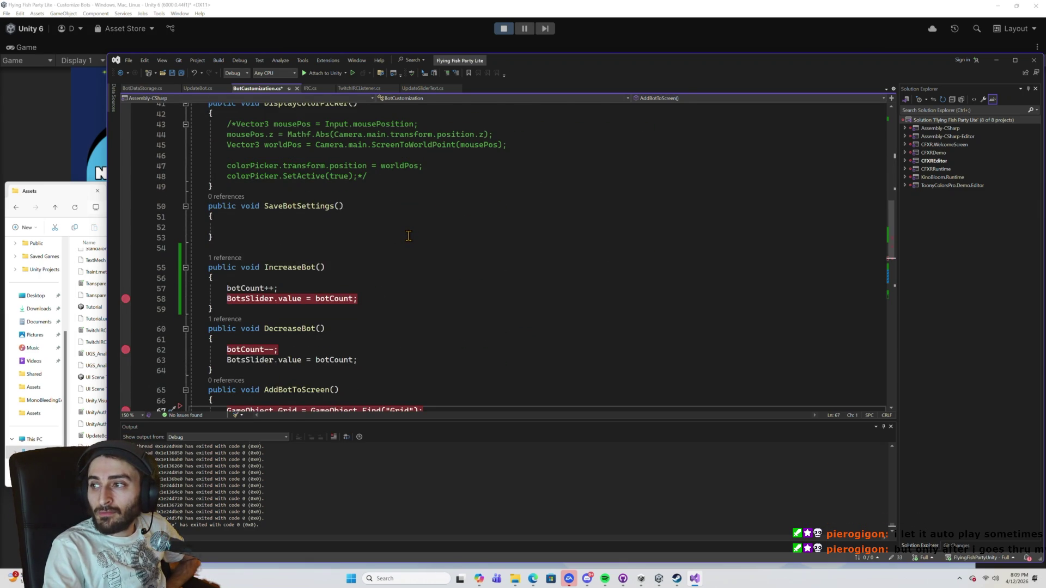
{"action": "scroll", "coordinate": [408, 235], "scroll_direction": "down", "scroll_amount": 2}
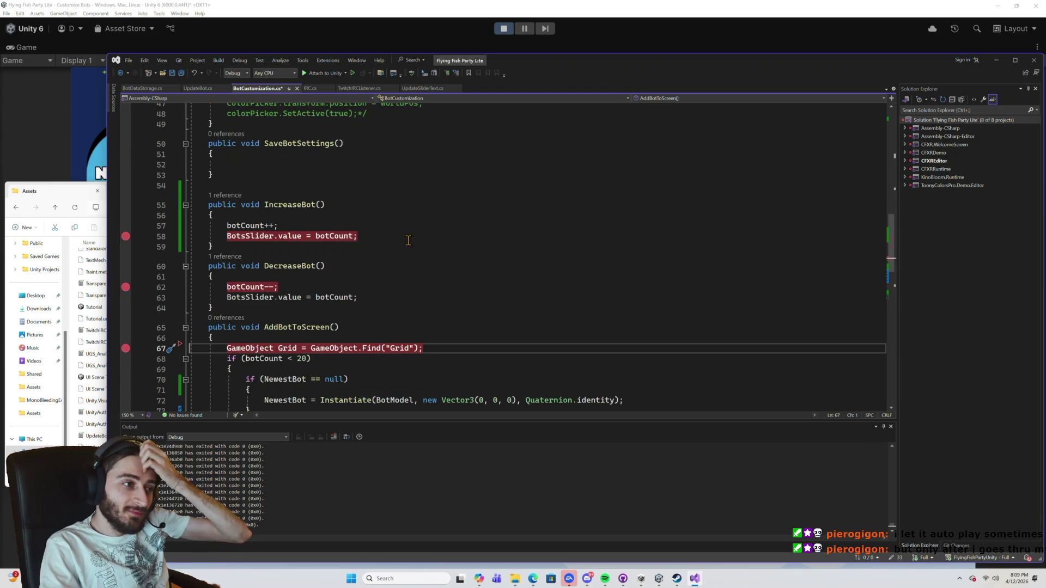
{"action": "scroll", "coordinate": [409, 240], "scroll_direction": "down", "scroll_amount": 3}
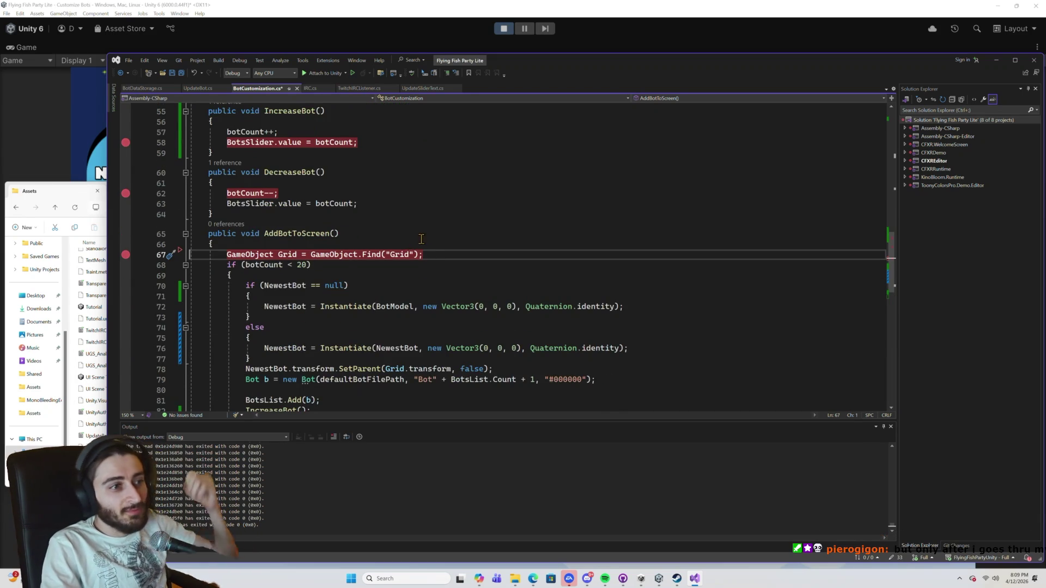
{"action": "scroll", "coordinate": [431, 257], "scroll_direction": "down", "scroll_amount": 10}
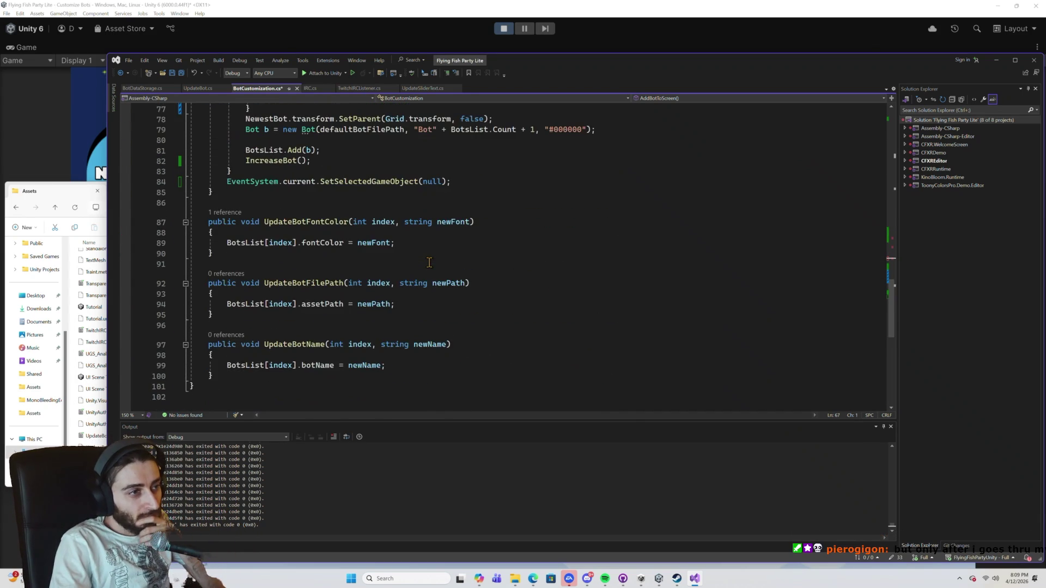
{"action": "scroll", "coordinate": [430, 262], "scroll_direction": "up", "scroll_amount": 7}
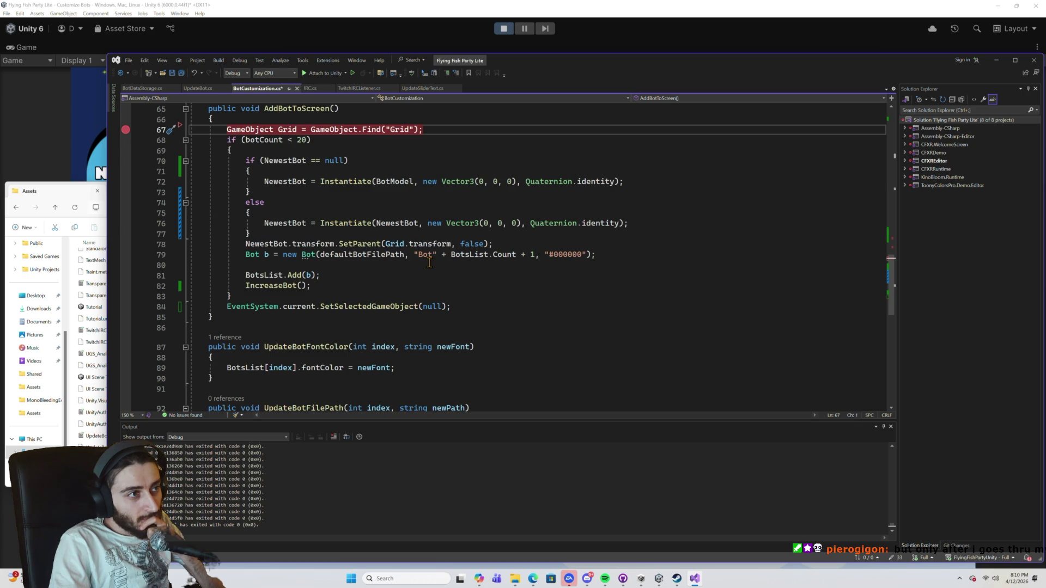
{"action": "triple_click", "coordinate": [380, 256]}
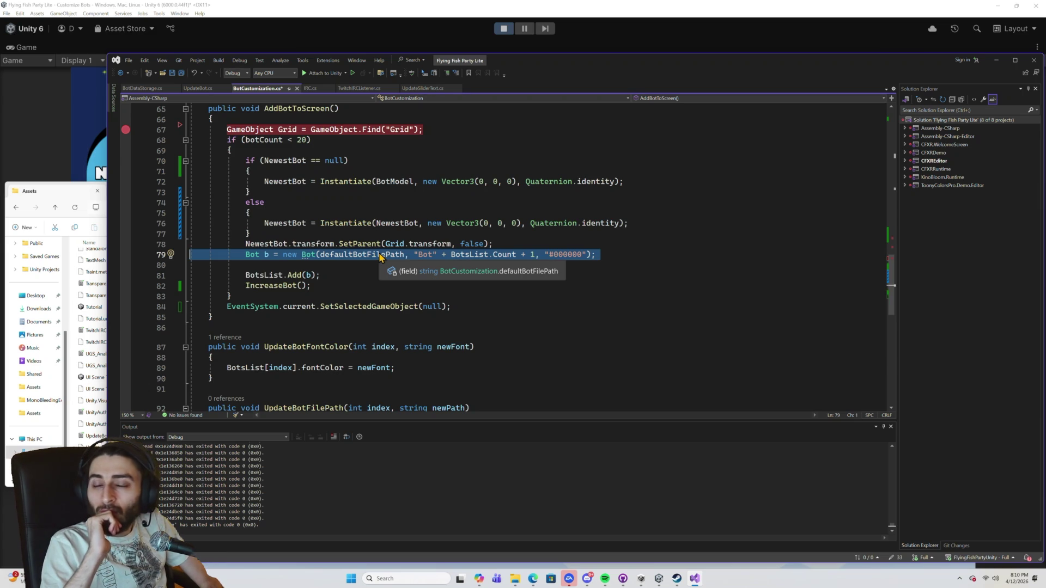
{"action": "double_click", "coordinate": [352, 257]}
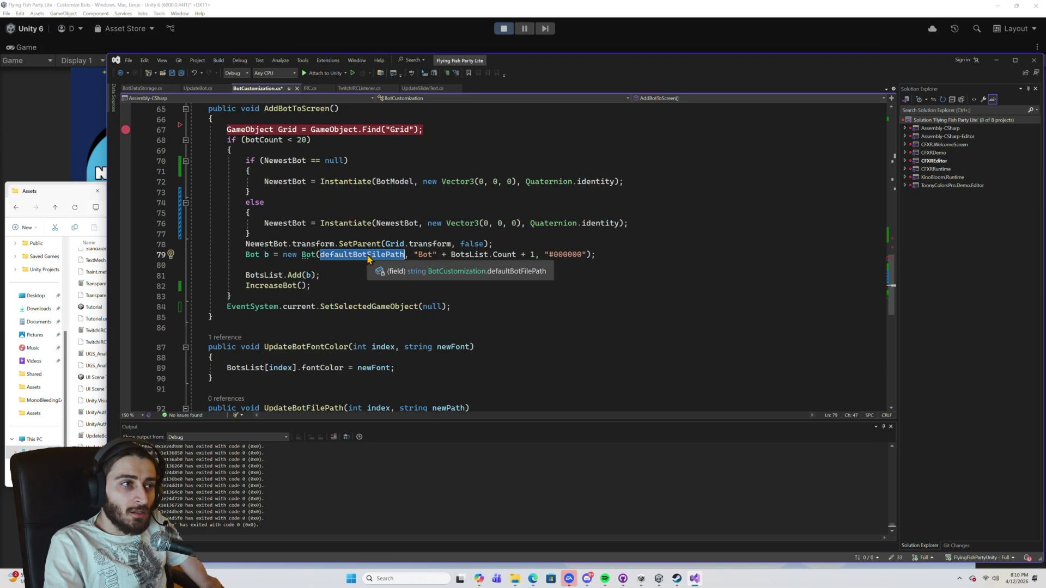
{"action": "double_click", "coordinate": [428, 257]}
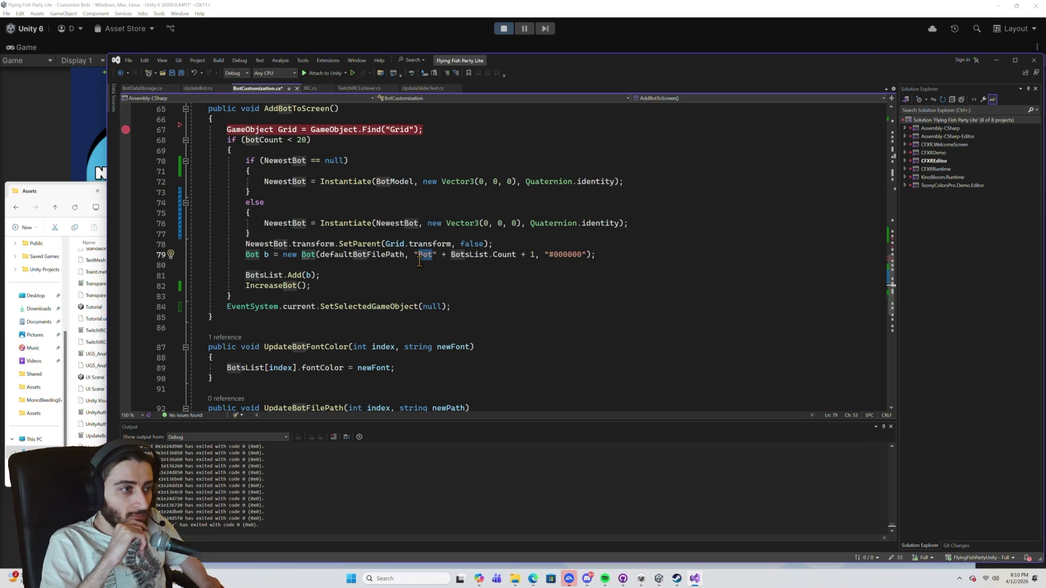
{"action": "scroll", "coordinate": [414, 263], "scroll_direction": "down", "scroll_amount": 5}
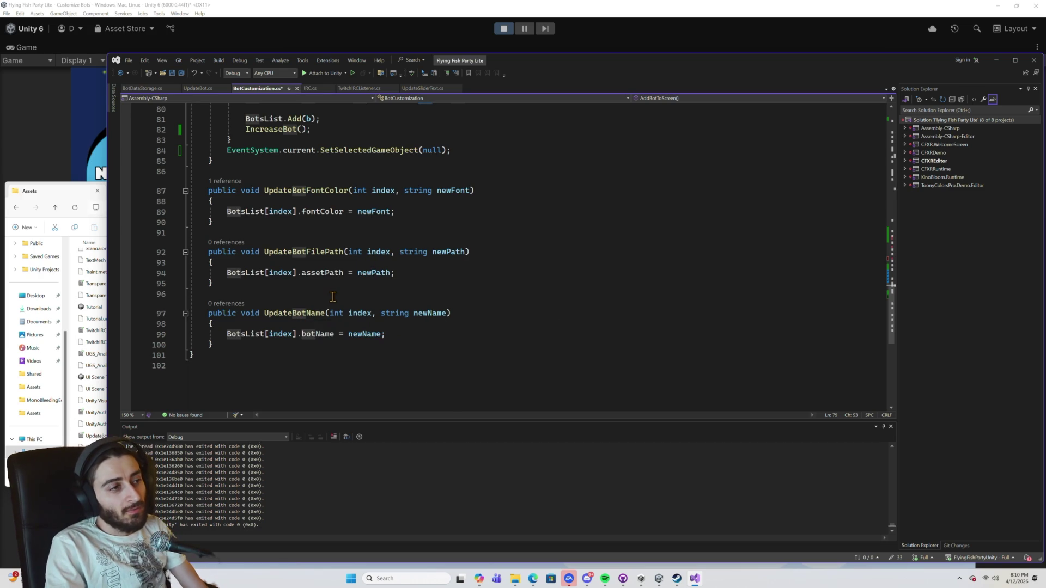
{"action": "scroll", "coordinate": [315, 289], "scroll_direction": "up", "scroll_amount": 15}
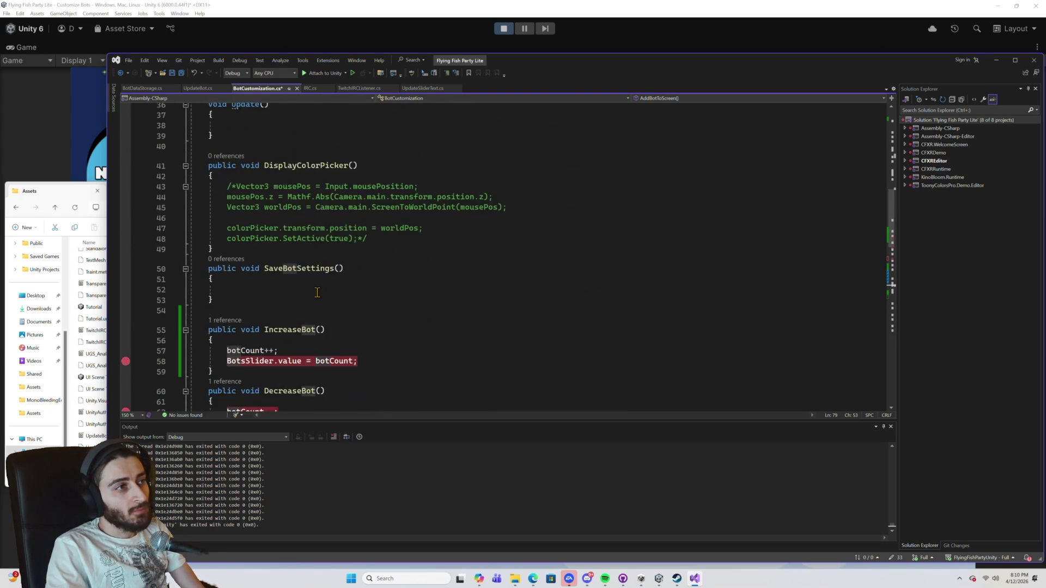
{"action": "scroll", "coordinate": [317, 293], "scroll_direction": "up", "scroll_amount": 3}
{"action": "scroll", "coordinate": [317, 293], "scroll_direction": "up", "scroll_amount": 3}
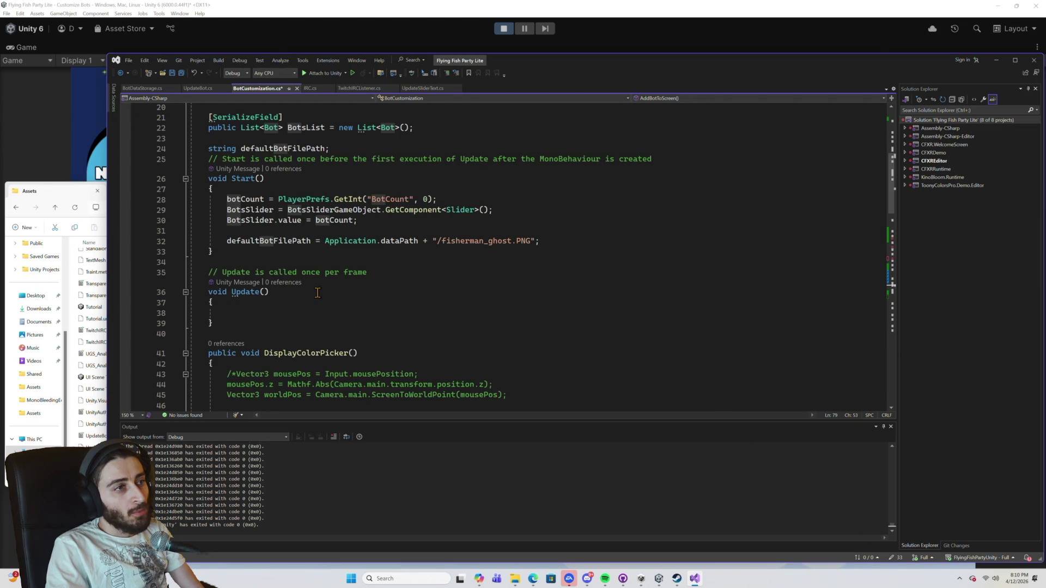
{"action": "scroll", "coordinate": [317, 292], "scroll_direction": "up", "scroll_amount": 3}
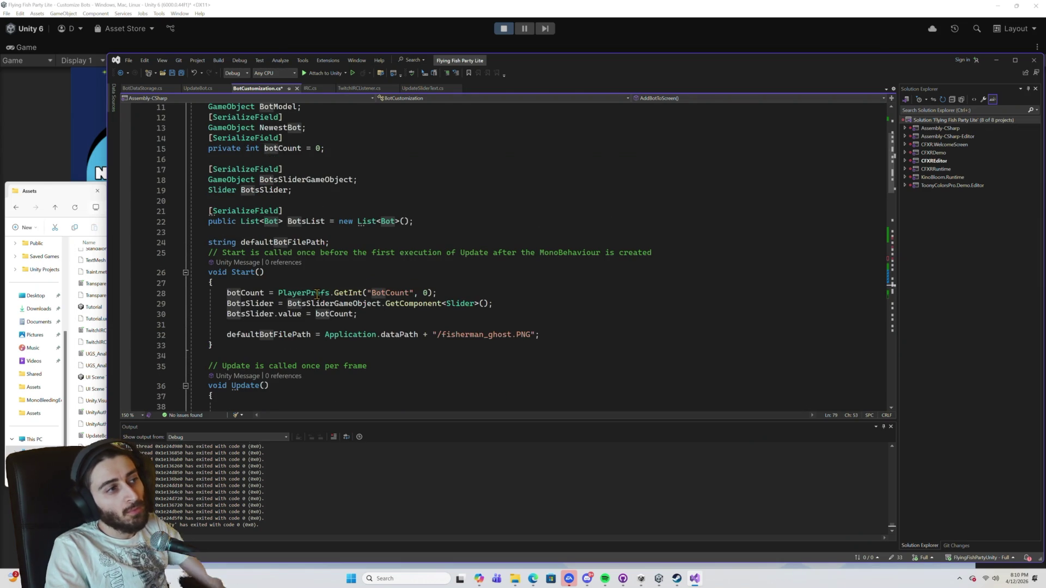
Stop the game and open the BotSettingsGroup prefab from Assets > Prefabs.
{"action": "left_click", "coordinate": [352, 253]}
{"action": "left_click", "coordinate": [503, 29]}
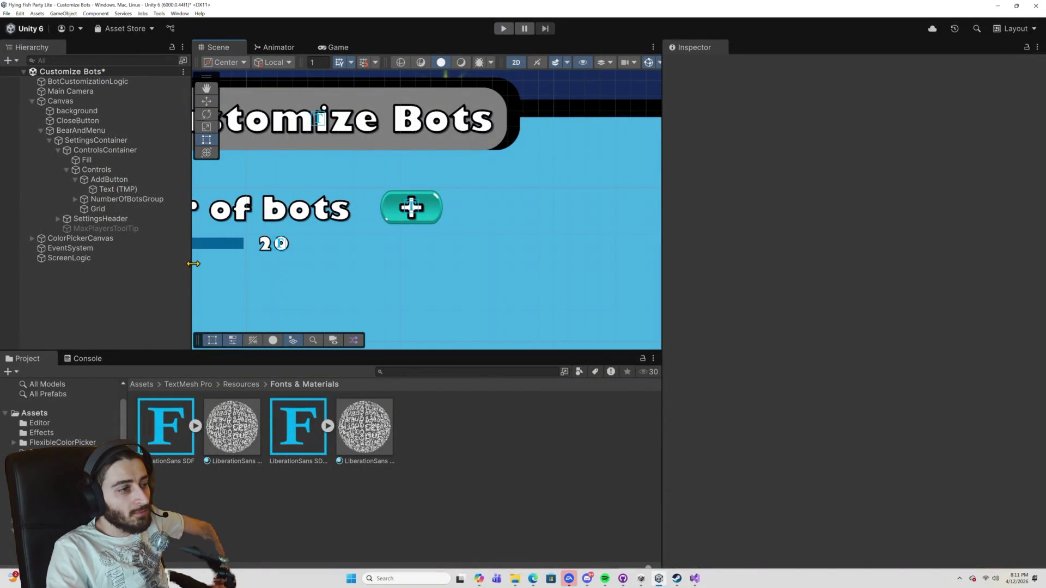
{"action": "left_click", "coordinate": [143, 384]}
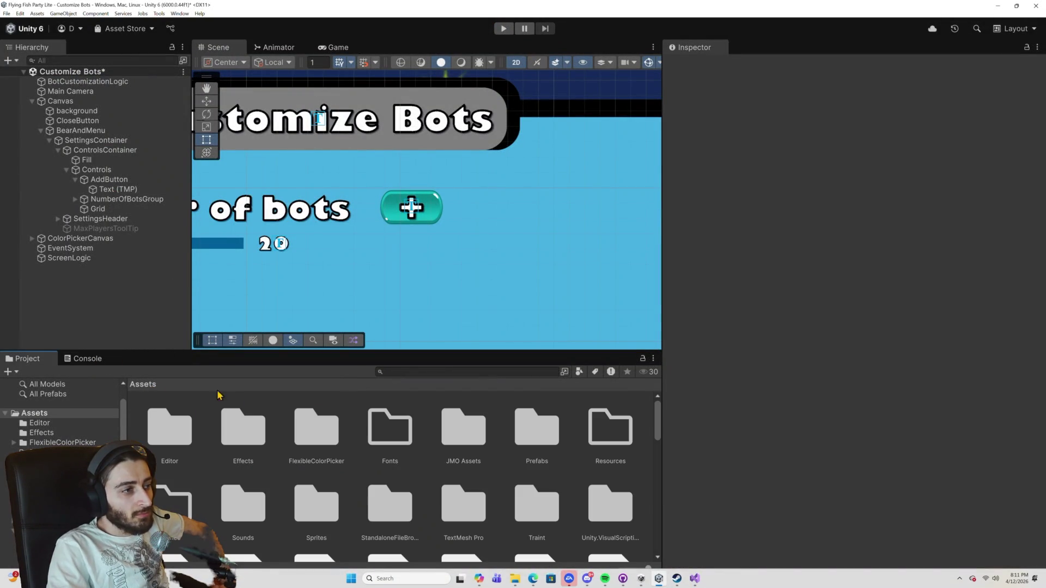
{"action": "double_click", "coordinate": [523, 424]}
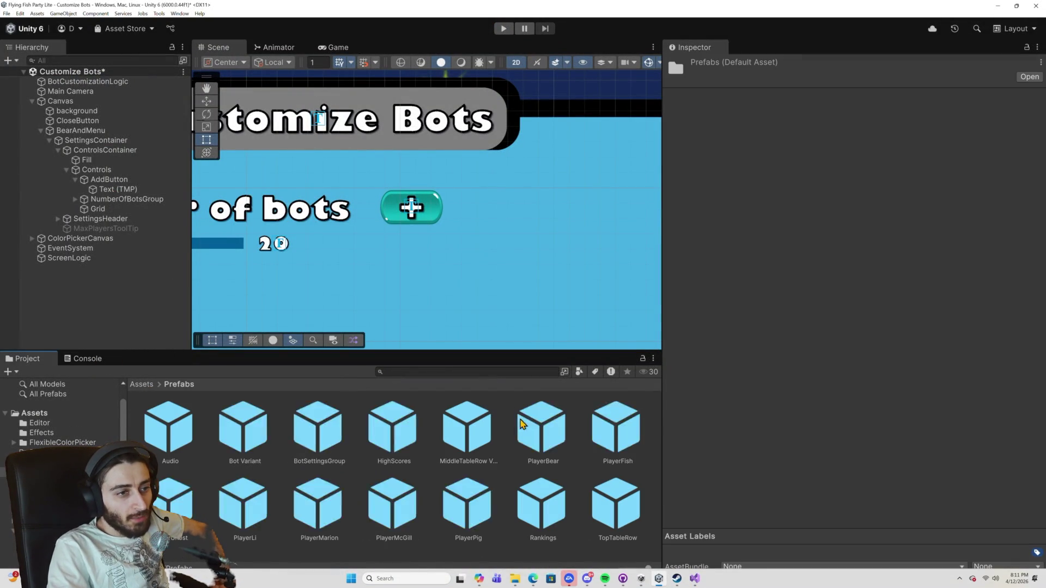
{"action": "double_click", "coordinate": [326, 434]}
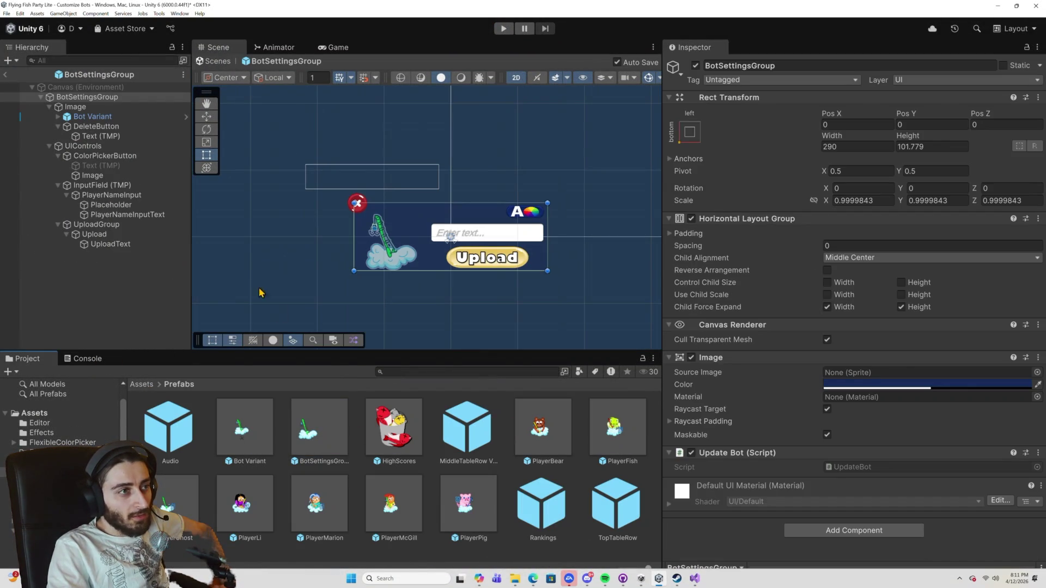
Inspect the prefab's InputField (TMP), PlayerNameInputText and PlayerNameInput objects.
{"action": "left_click", "coordinate": [466, 233]}
{"action": "scroll", "coordinate": [760, 339], "scroll_direction": "down", "scroll_amount": 10}
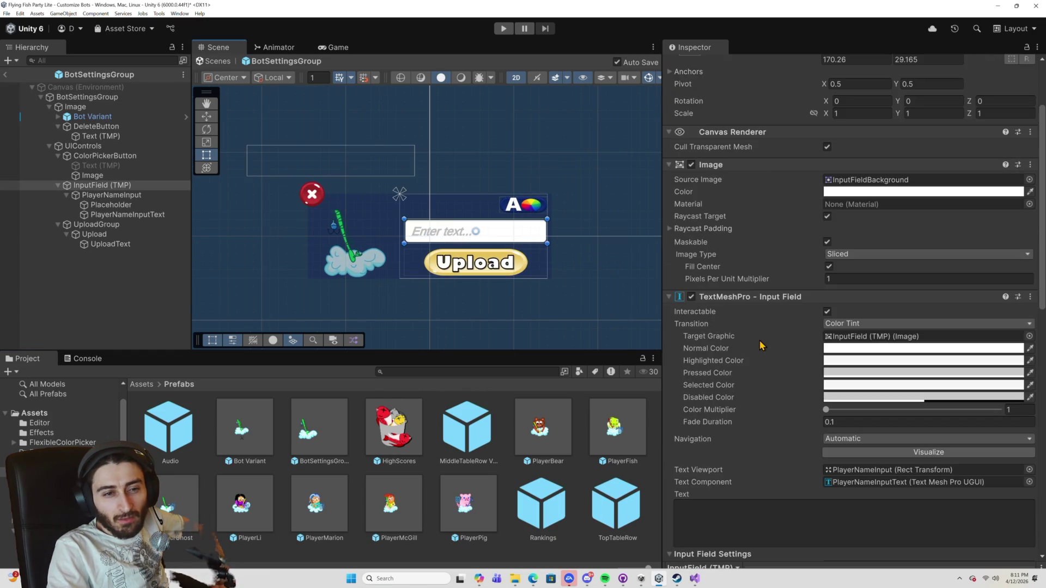
{"action": "scroll", "coordinate": [761, 346], "scroll_direction": "down", "scroll_amount": 10}
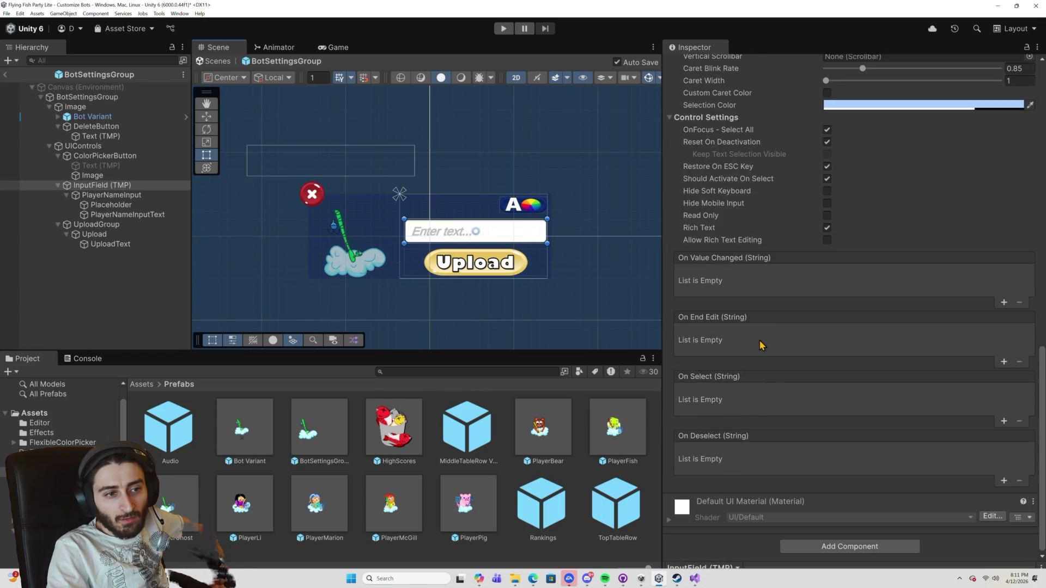
{"action": "scroll", "coordinate": [761, 346], "scroll_direction": "up", "scroll_amount": 8}
{"action": "scroll", "coordinate": [758, 340], "scroll_direction": "up", "scroll_amount": 6}
{"action": "double_click", "coordinate": [886, 344]}
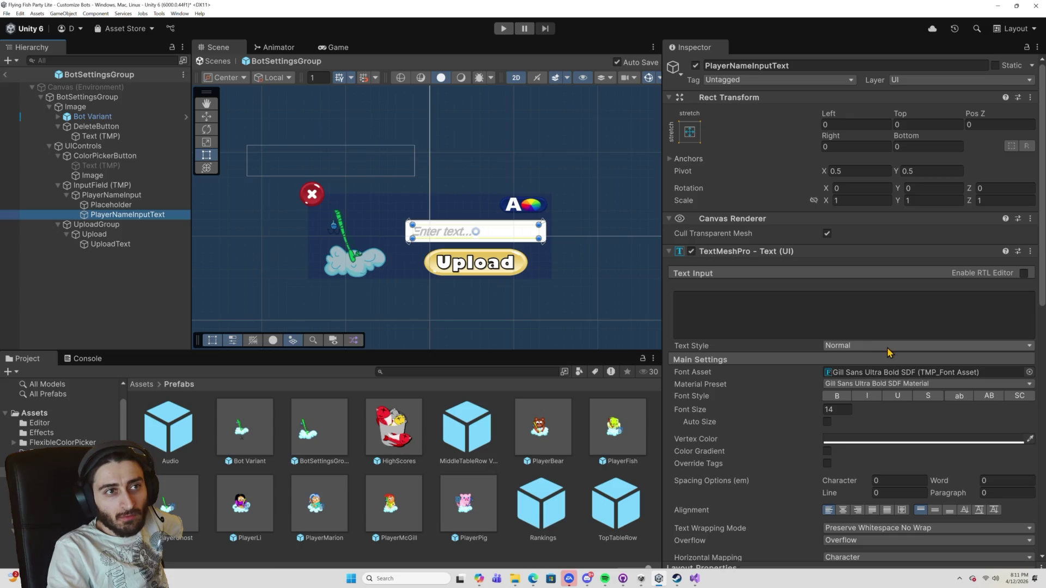
{"action": "left_click", "coordinate": [1031, 252]}
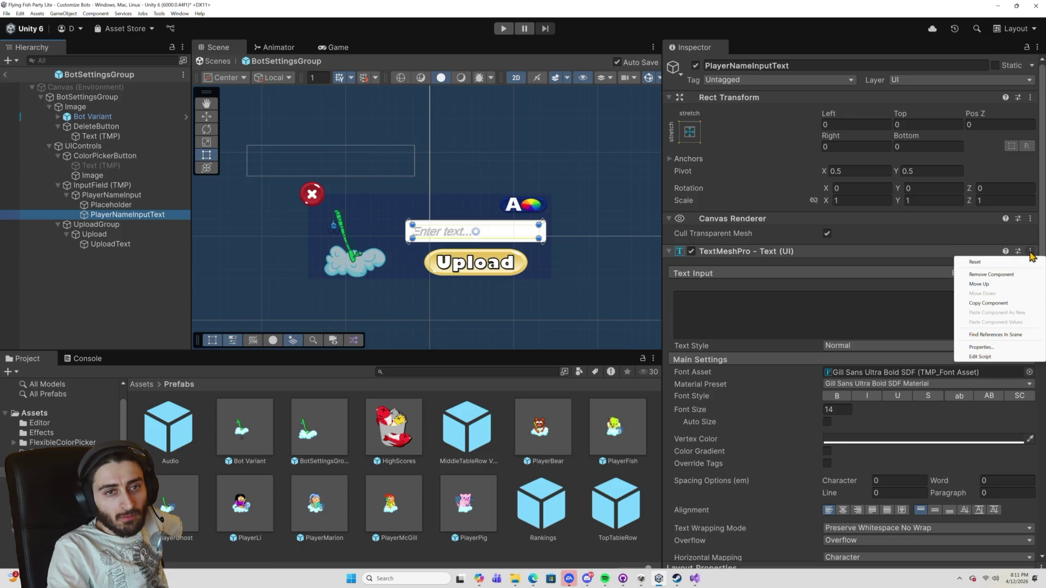
{"action": "left_click", "coordinate": [888, 295]}
{"action": "scroll", "coordinate": [853, 330], "scroll_direction": "down", "scroll_amount": 15}
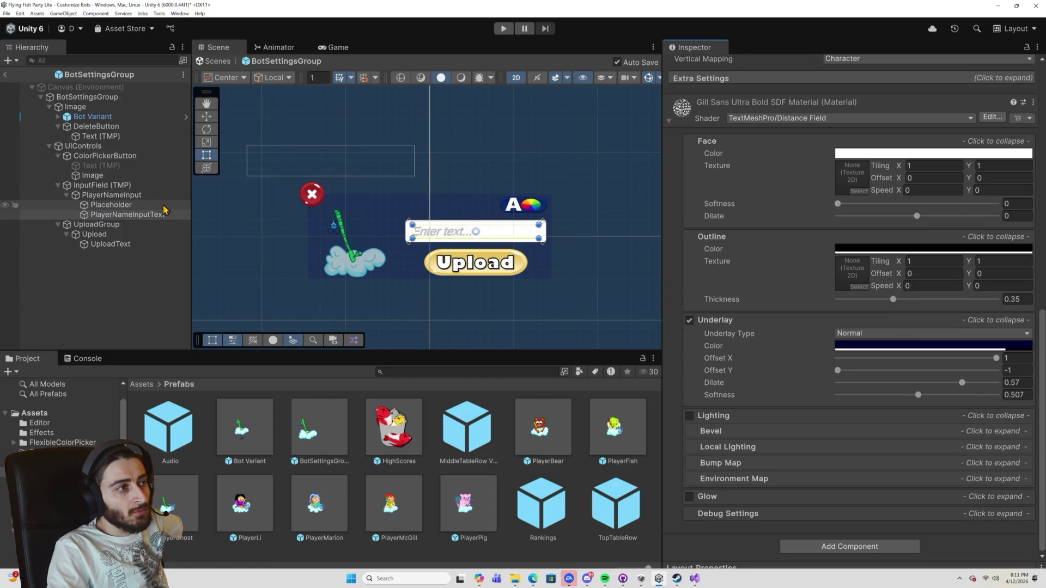
{"action": "left_click", "coordinate": [112, 197]}
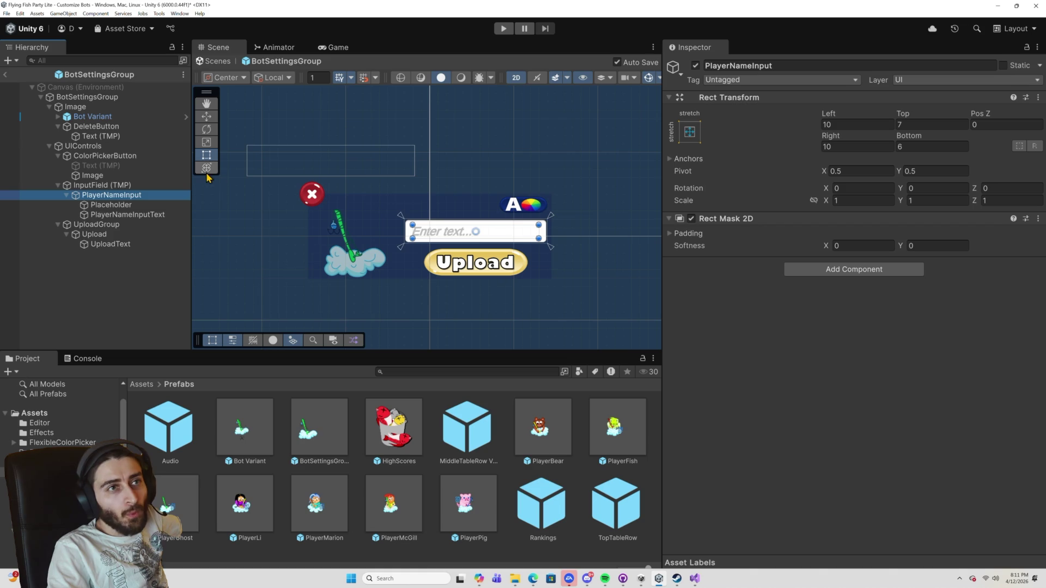
{"action": "left_click", "coordinate": [116, 187]}
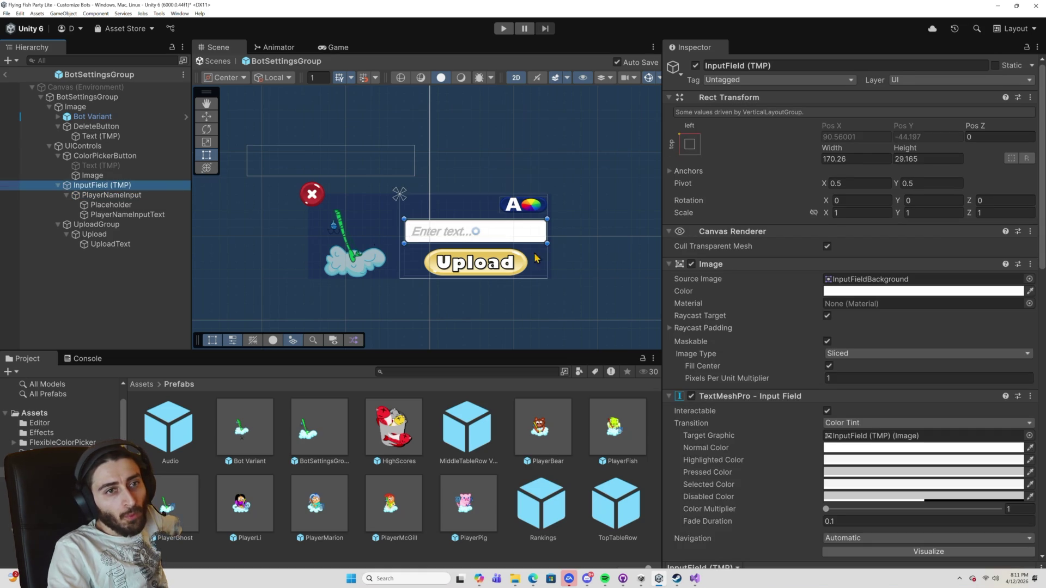
{"action": "scroll", "coordinate": [771, 320], "scroll_direction": "down", "scroll_amount": 1}
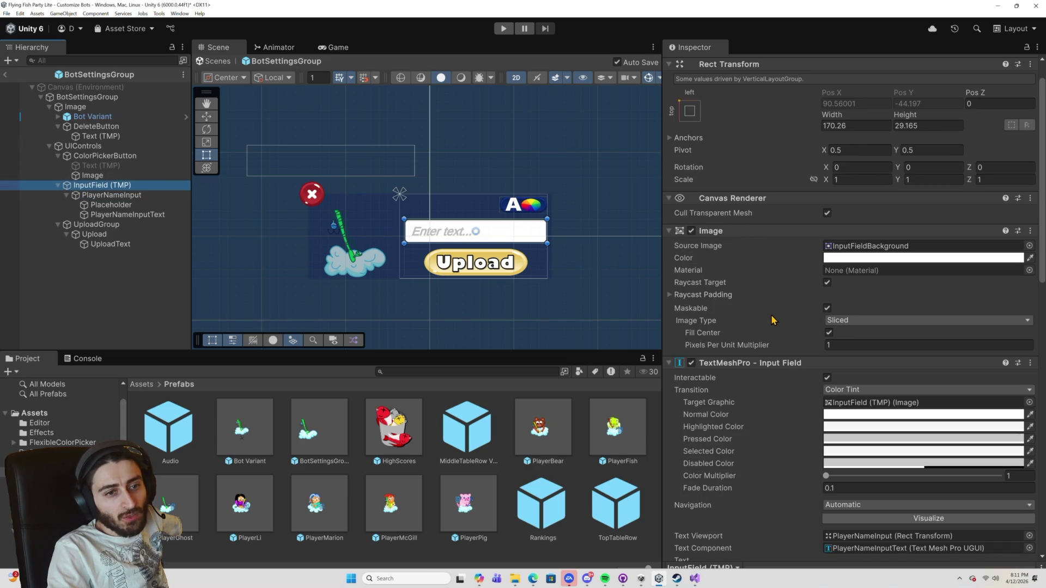
{"action": "scroll", "coordinate": [772, 320], "scroll_direction": "down", "scroll_amount": 4}
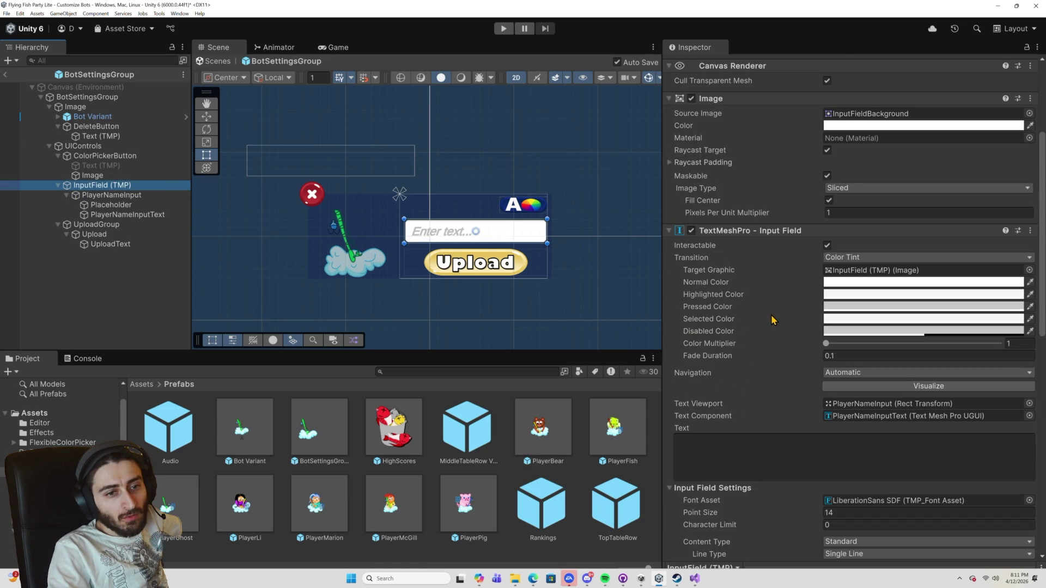
{"action": "scroll", "coordinate": [771, 320], "scroll_direction": "down", "scroll_amount": 5}
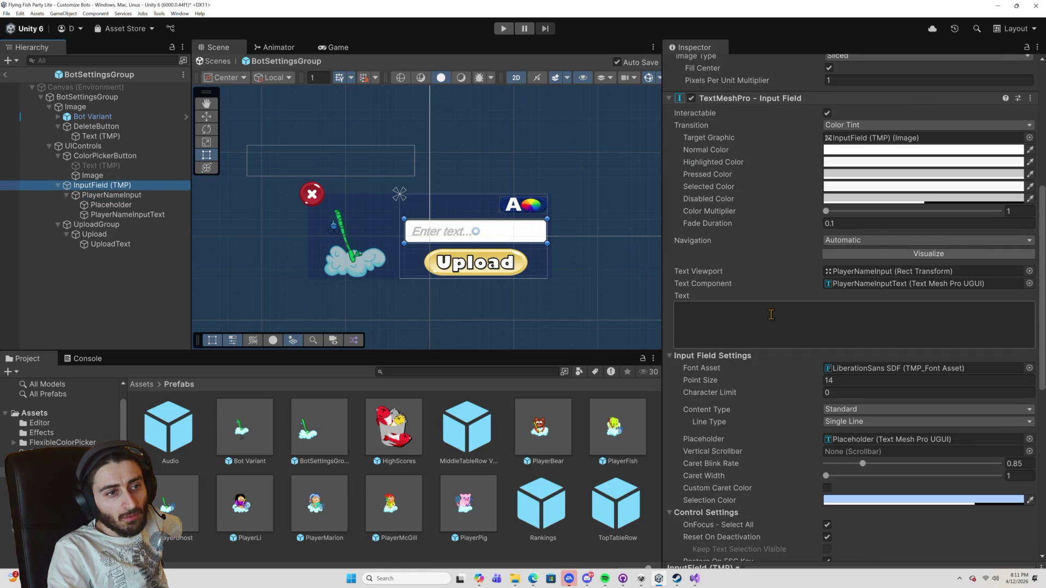
{"action": "scroll", "coordinate": [773, 341], "scroll_direction": "down", "scroll_amount": 5}
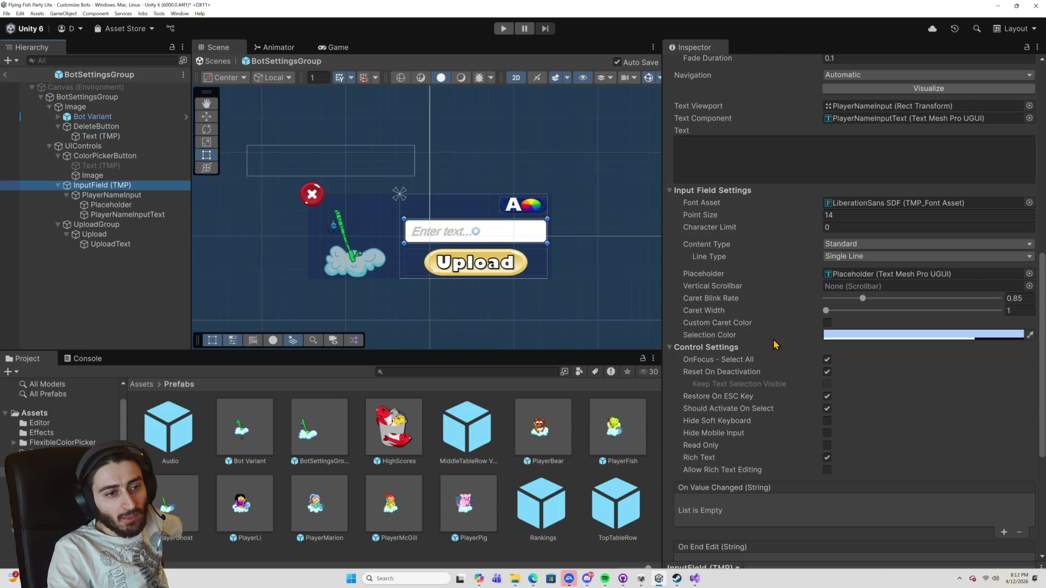
{"action": "scroll", "coordinate": [885, 491], "scroll_direction": "down", "scroll_amount": 4}
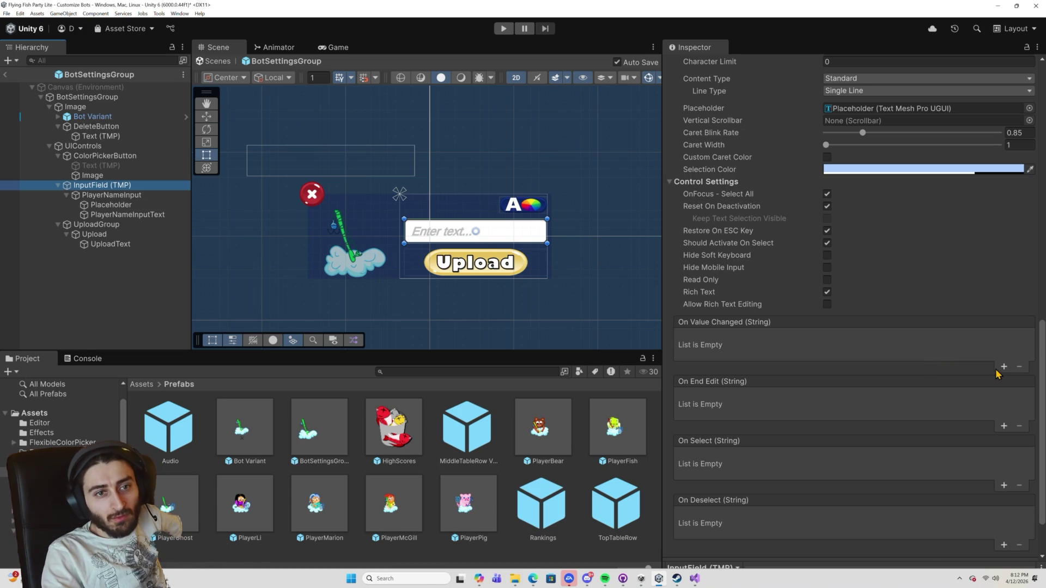
{"action": "scroll", "coordinate": [999, 375], "scroll_direction": "up", "scroll_amount": 3}
{"action": "scroll", "coordinate": [995, 376], "scroll_direction": "up", "scroll_amount": 3}
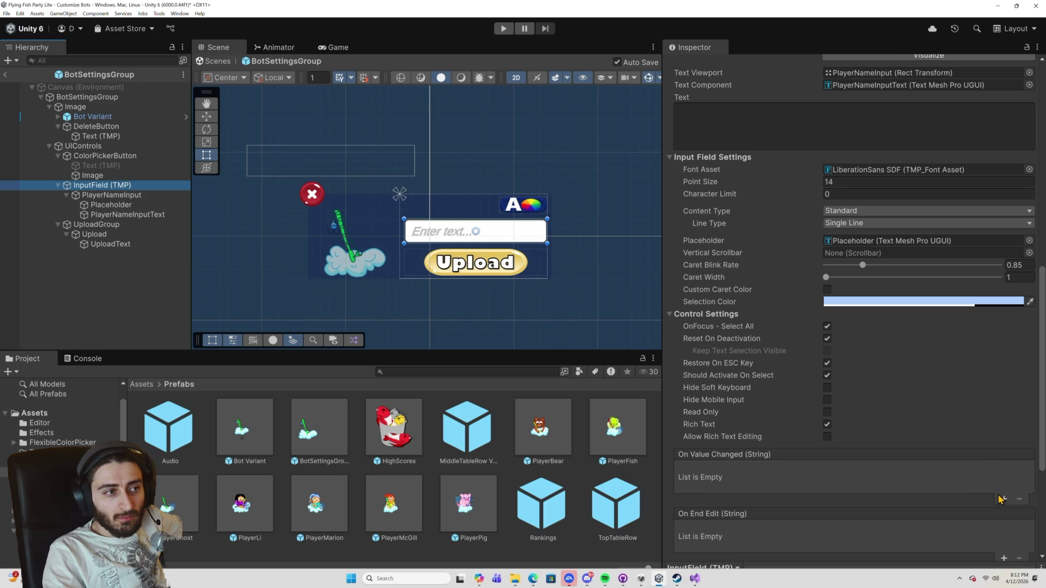
{"action": "left_click", "coordinate": [526, 212]}
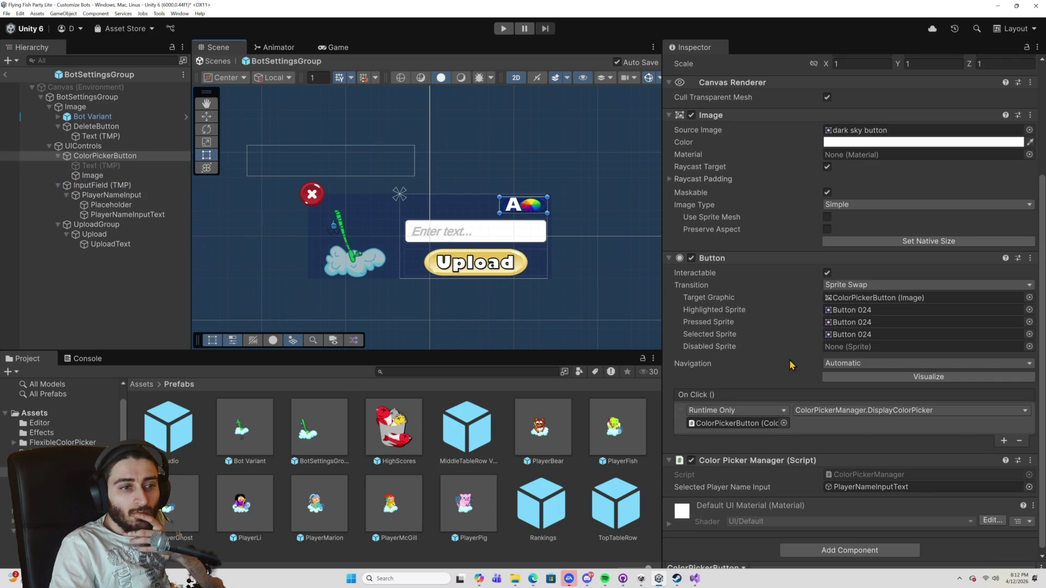
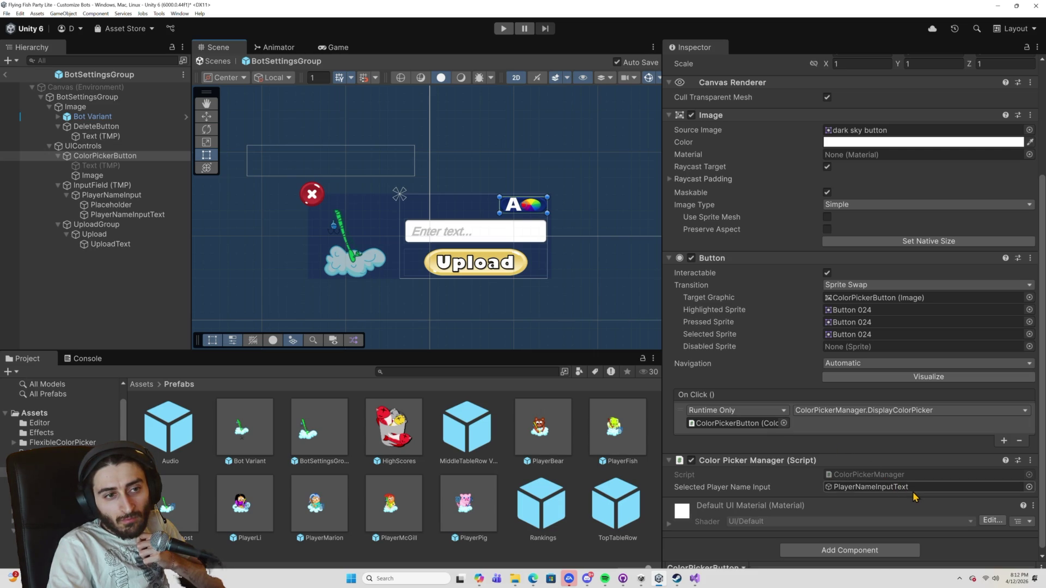
Check the click event's target and jump to the referenced PlayerNameInputText object.
{"action": "left_click", "coordinate": [763, 426]}
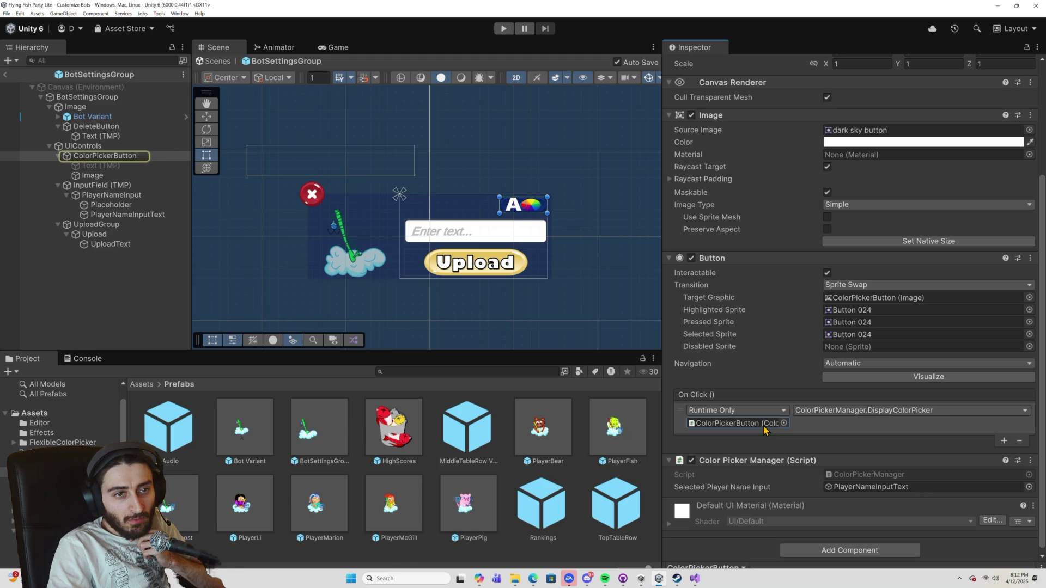
{"action": "double_click", "coordinate": [866, 487]}
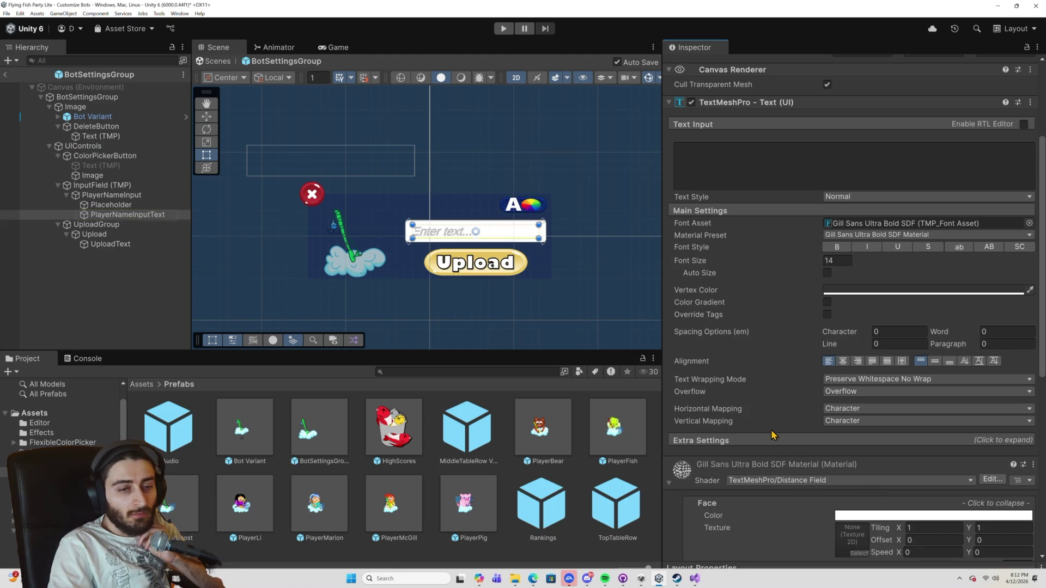
{"action": "scroll", "coordinate": [774, 441], "scroll_direction": "down", "scroll_amount": 3}
{"action": "scroll", "coordinate": [774, 434], "scroll_direction": "down", "scroll_amount": 4}
{"action": "scroll", "coordinate": [774, 435], "scroll_direction": "up", "scroll_amount": 10}
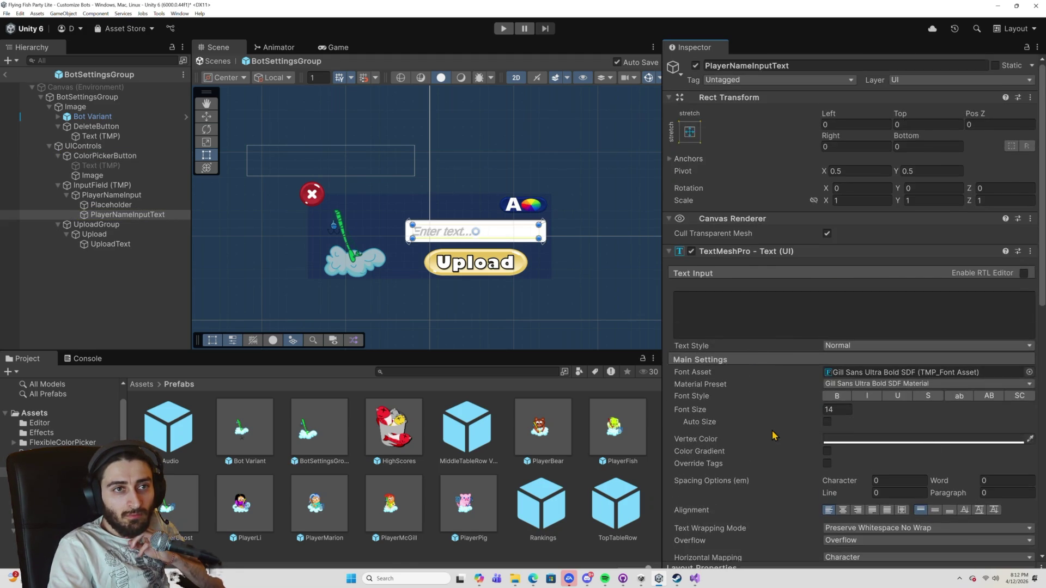
{"action": "scroll", "coordinate": [773, 435], "scroll_direction": "down", "scroll_amount": 12}
{"action": "scroll", "coordinate": [776, 436], "scroll_direction": "up", "scroll_amount": 5}
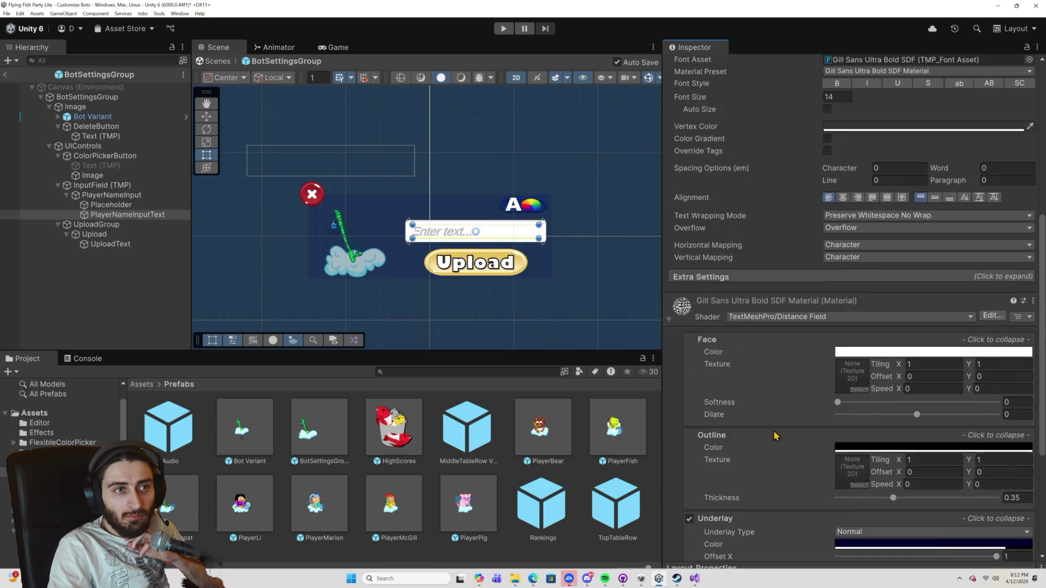
{"action": "scroll", "coordinate": [775, 436], "scroll_direction": "up", "scroll_amount": 7}
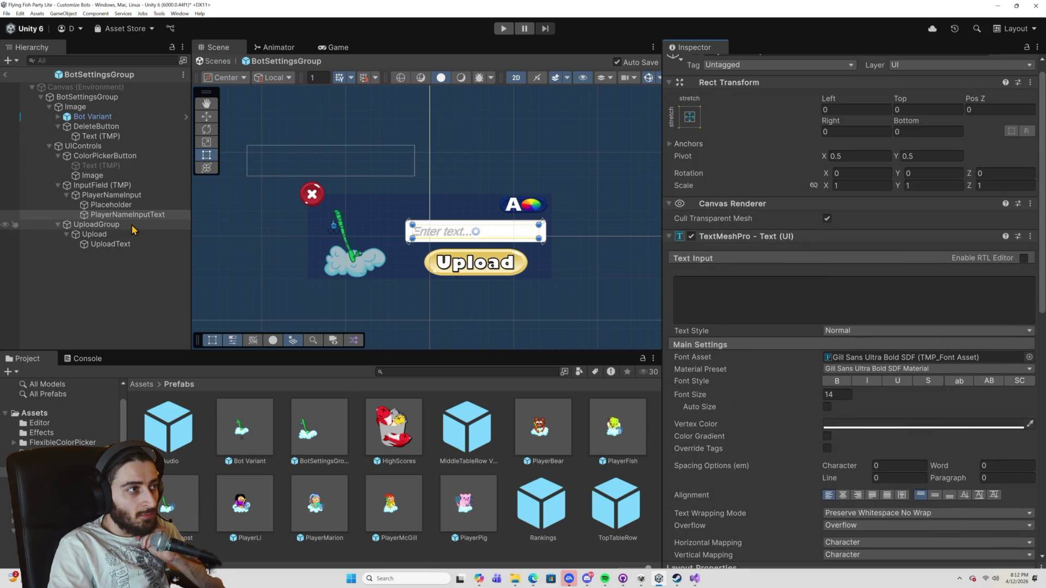
Recheck ColorPickerButton's event reference, then open BotSettingsGroup's UpdateBot script in Visual Studio.
{"action": "left_click", "coordinate": [114, 158]}
{"action": "scroll", "coordinate": [728, 426], "scroll_direction": "down", "scroll_amount": 3}
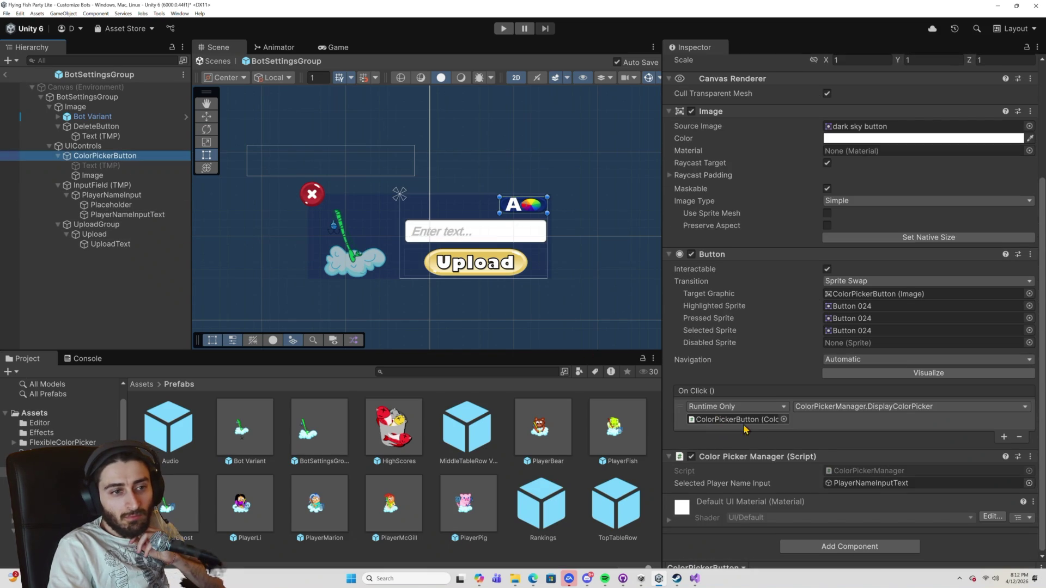
{"action": "double_click", "coordinate": [880, 484]}
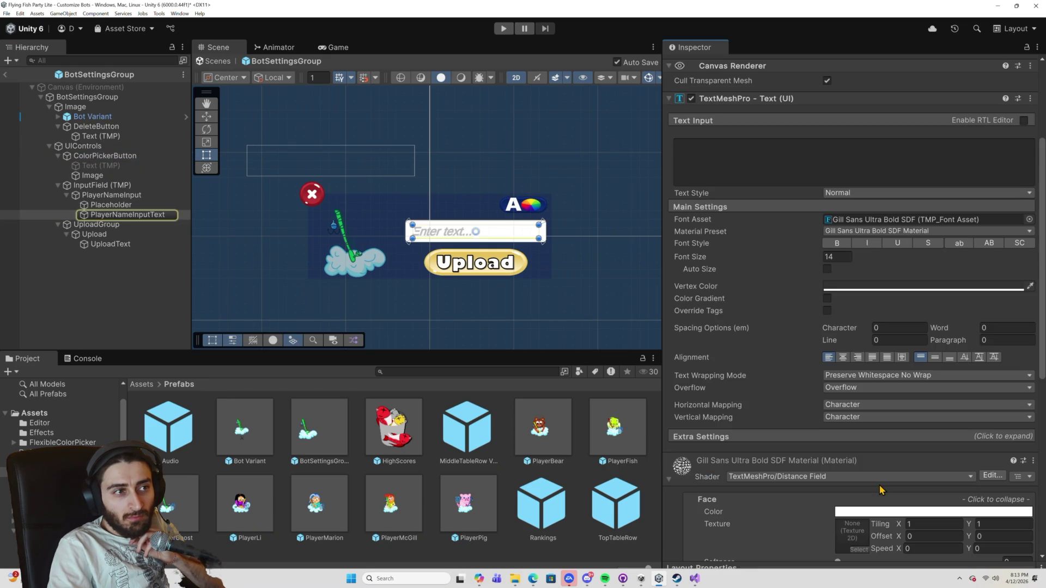
{"action": "scroll", "coordinate": [880, 489], "scroll_direction": "down", "scroll_amount": 10}
{"action": "scroll", "coordinate": [880, 491], "scroll_direction": "up", "scroll_amount": 8}
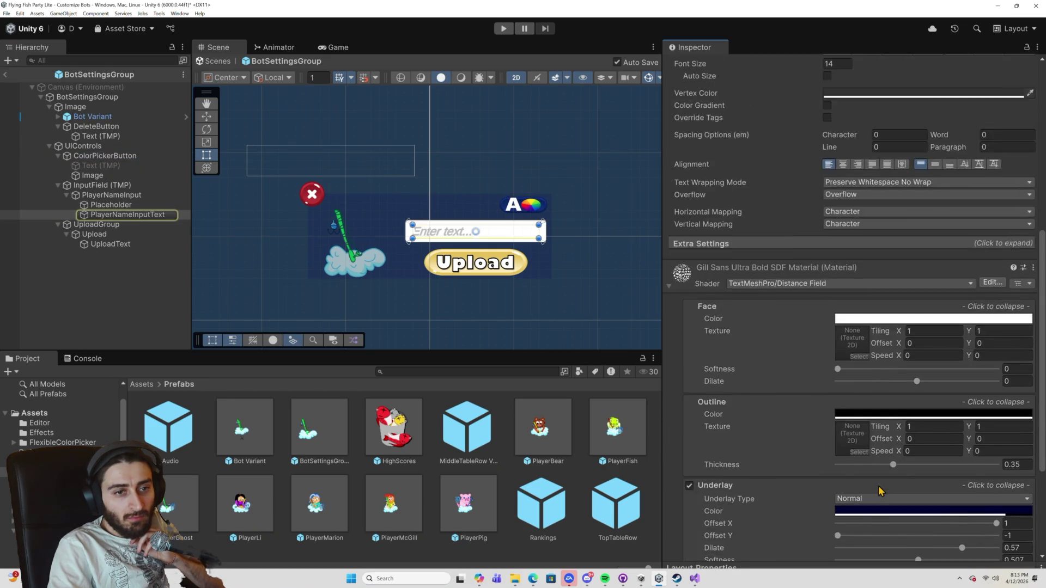
{"action": "scroll", "coordinate": [880, 490], "scroll_direction": "up", "scroll_amount": 8}
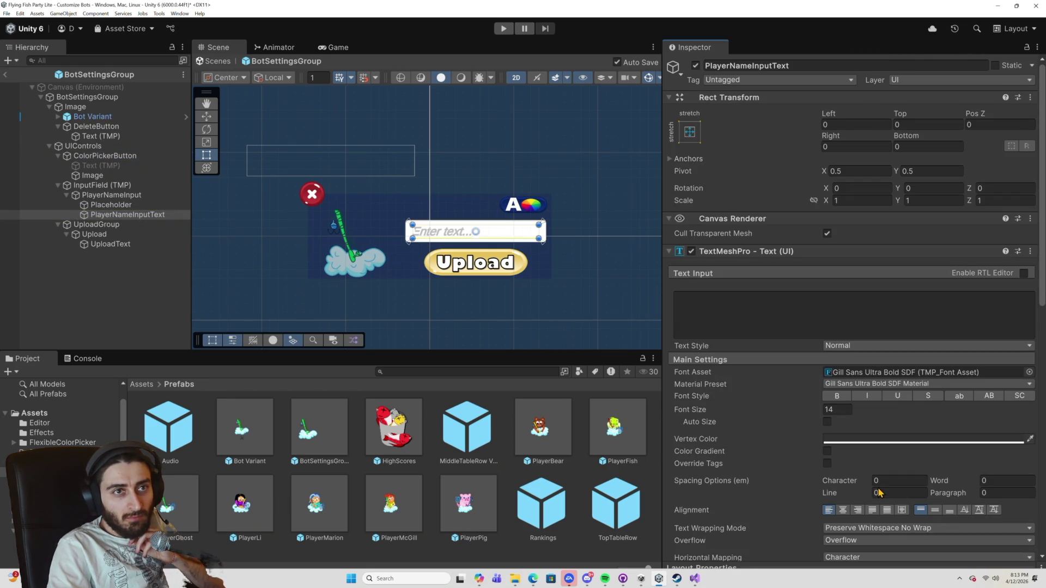
{"action": "scroll", "coordinate": [878, 492], "scroll_direction": "down", "scroll_amount": 3}
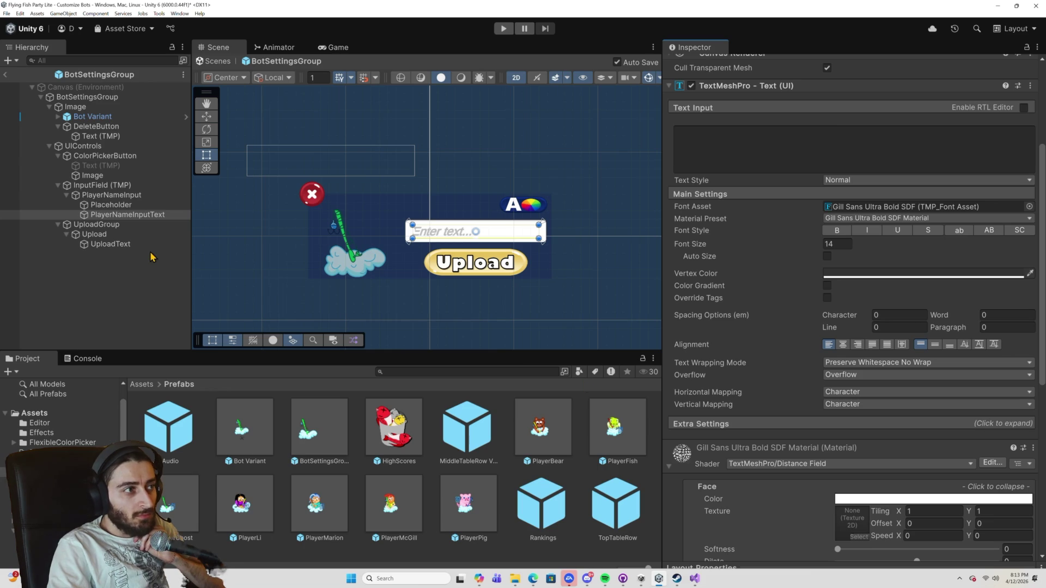
{"action": "left_click", "coordinate": [93, 99]}
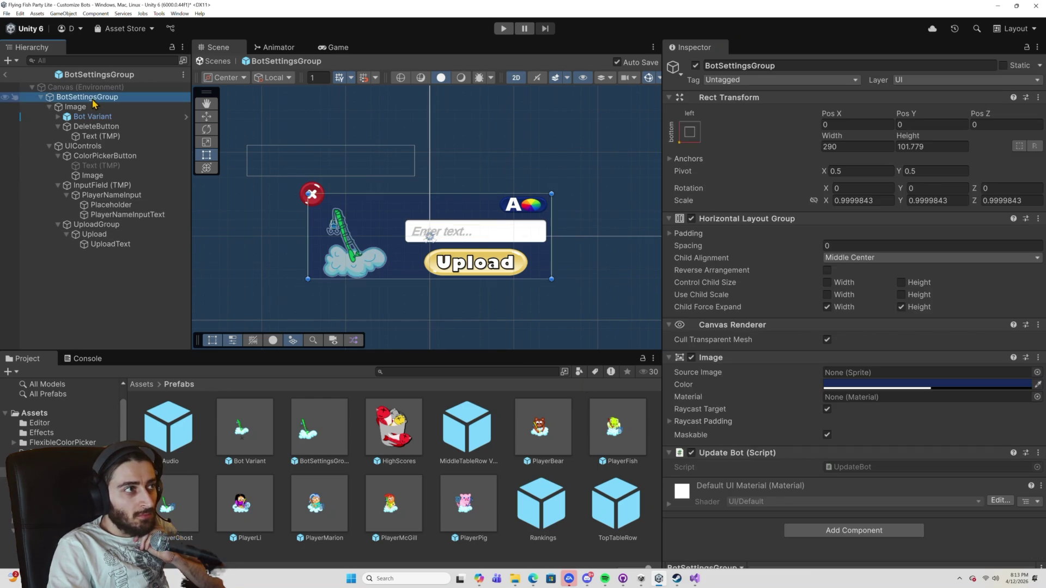
{"action": "double_click", "coordinate": [865, 468]}
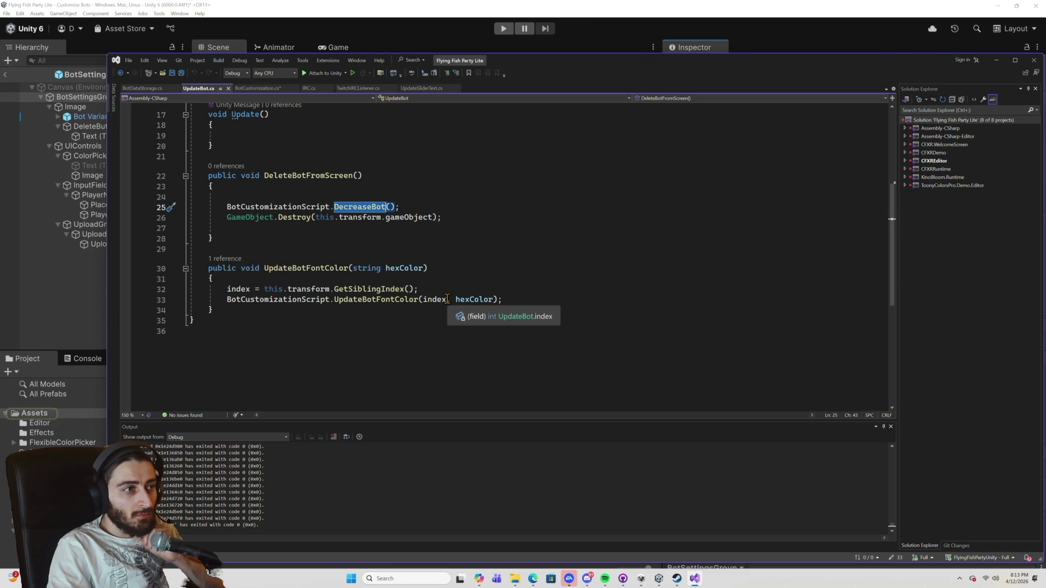
Duplicate UpdateBotFontColor below itself as UpdateBotName with a newName parameter.
{"action": "scroll", "coordinate": [447, 299], "scroll_direction": "up", "scroll_amount": 6}
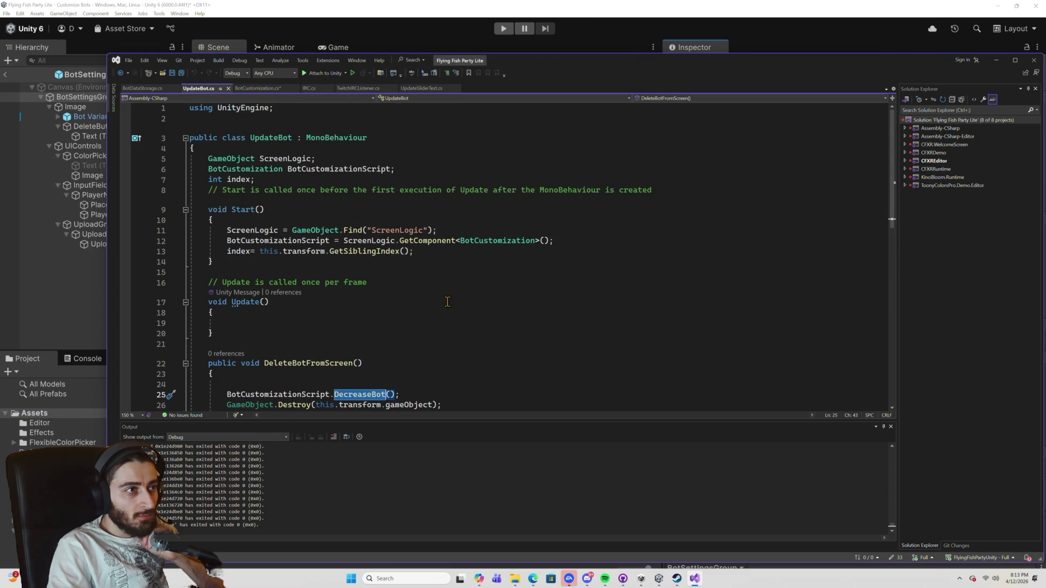
{"action": "scroll", "coordinate": [447, 302], "scroll_direction": "down", "scroll_amount": 4}
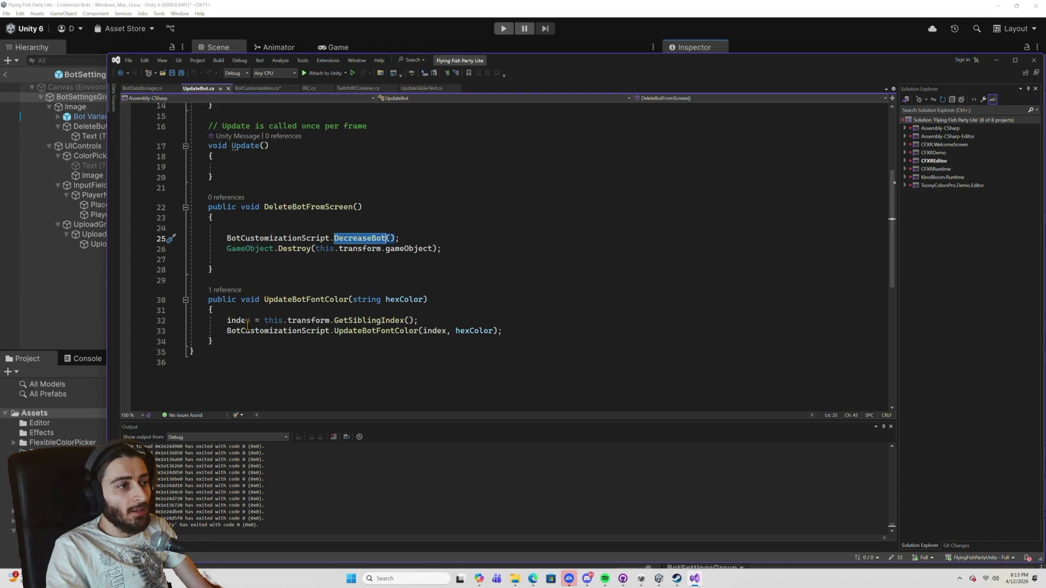
{"action": "left_click_drag", "start_coordinate": [213, 341], "coordinate": [207, 303]}
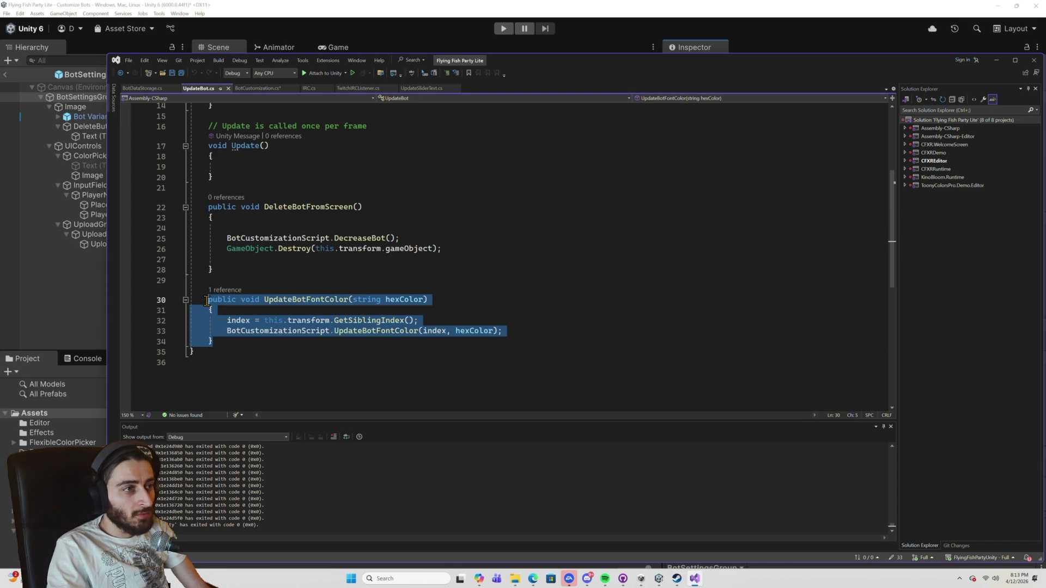
{"action": "left_click", "coordinate": [316, 333]}
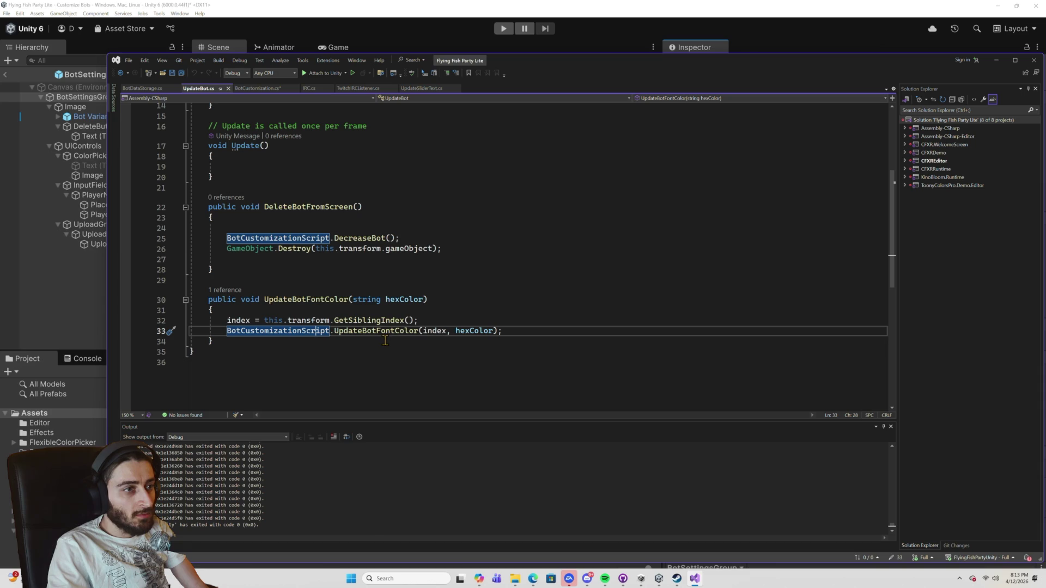
{"action": "left_click_drag", "start_coordinate": [214, 341], "coordinate": [213, 307]}
{"action": "key", "text": "ctrl+c"}
{"action": "left_click", "coordinate": [219, 340]}
{"action": "key", "text": "Return"}
{"action": "key", "text": "Return"}
{"action": "key", "text": "ctrl+v"}
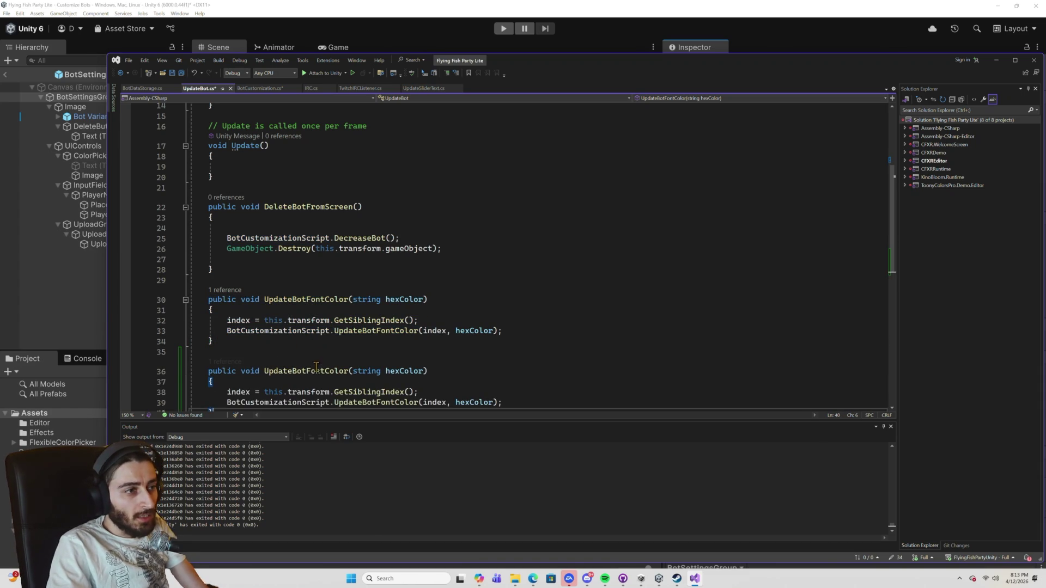
{"action": "left_click", "coordinate": [329, 371]}
{"action": "key", "text": "BackSpace"}
{"action": "key", "text": "BackSpace"}
{"action": "key", "text": "BackSpace"}
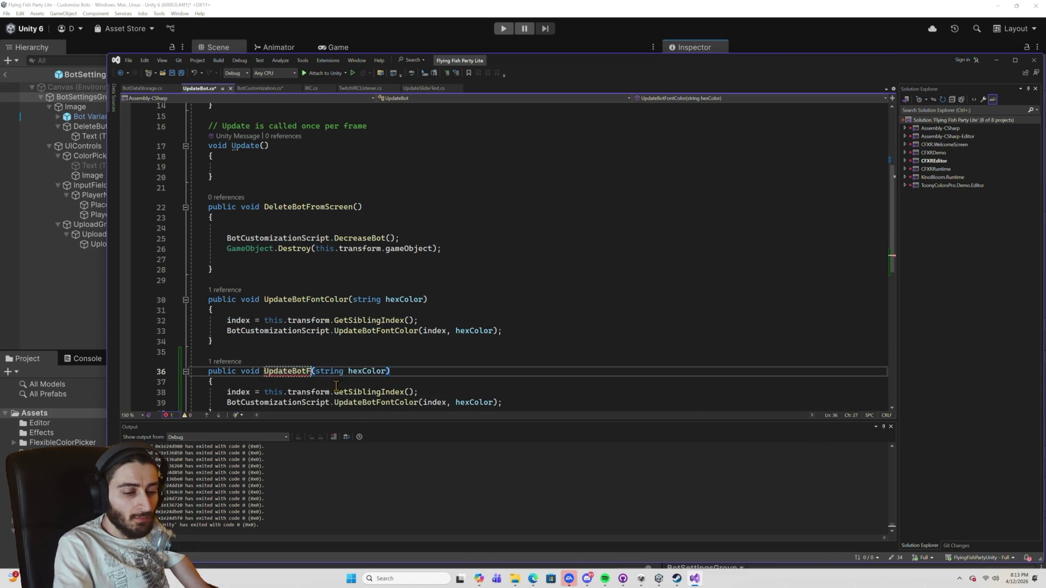
{"action": "type", "text": "Name"}
{"action": "double_click", "coordinate": [374, 373]}
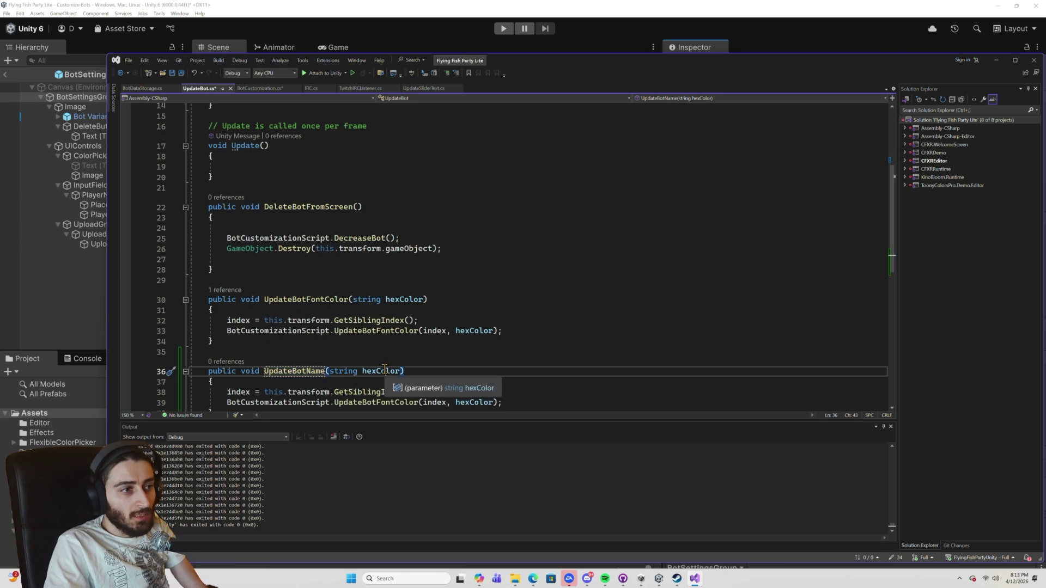
{"action": "type", "text": "newName"}
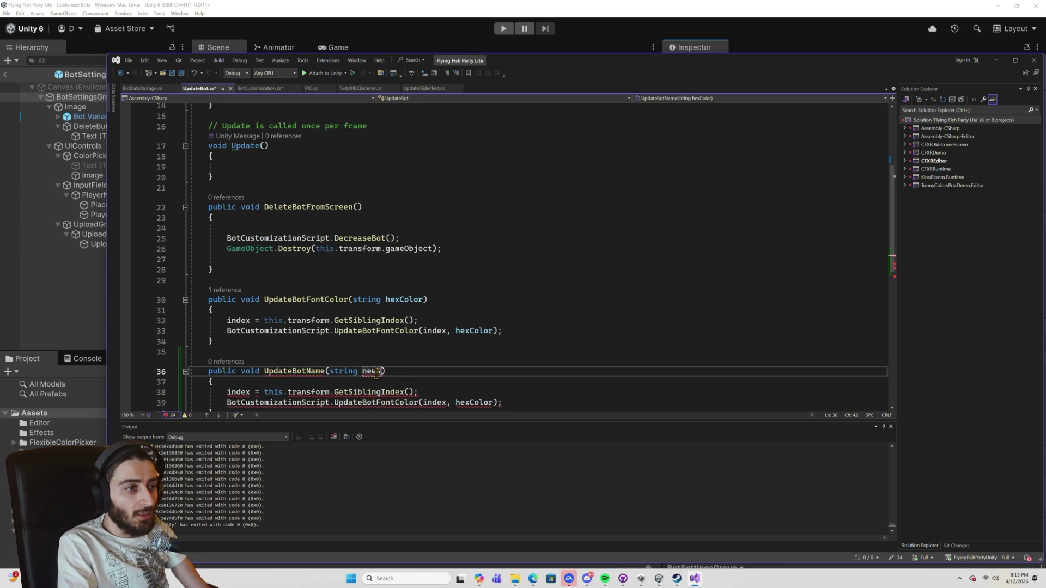
Make the new method call UpdateBotName(index, newName) and save UpdateBot.cs.
{"action": "scroll", "coordinate": [367, 346], "scroll_direction": "down", "scroll_amount": 3}
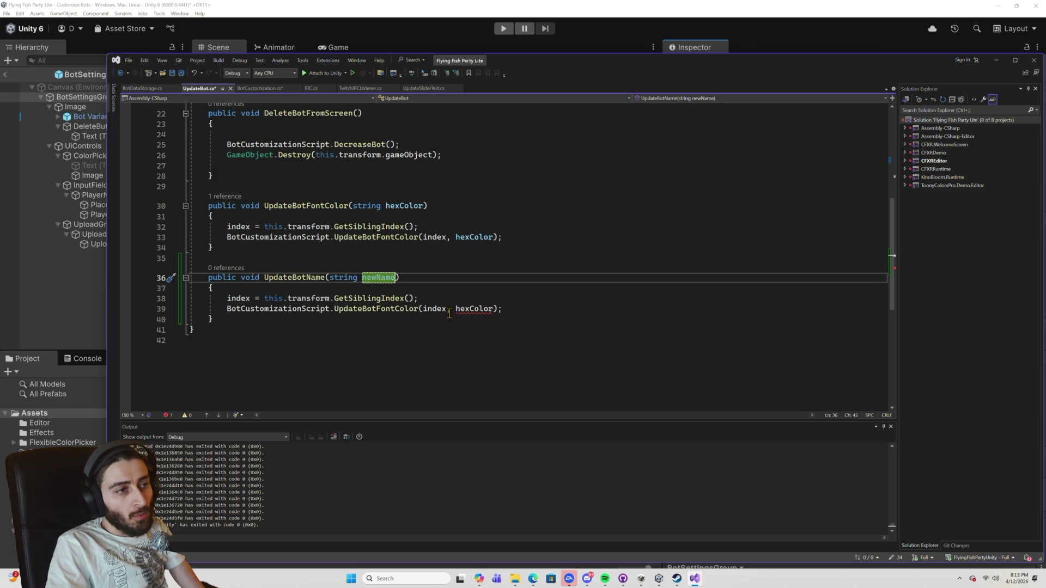
{"action": "double_click", "coordinate": [382, 310]}
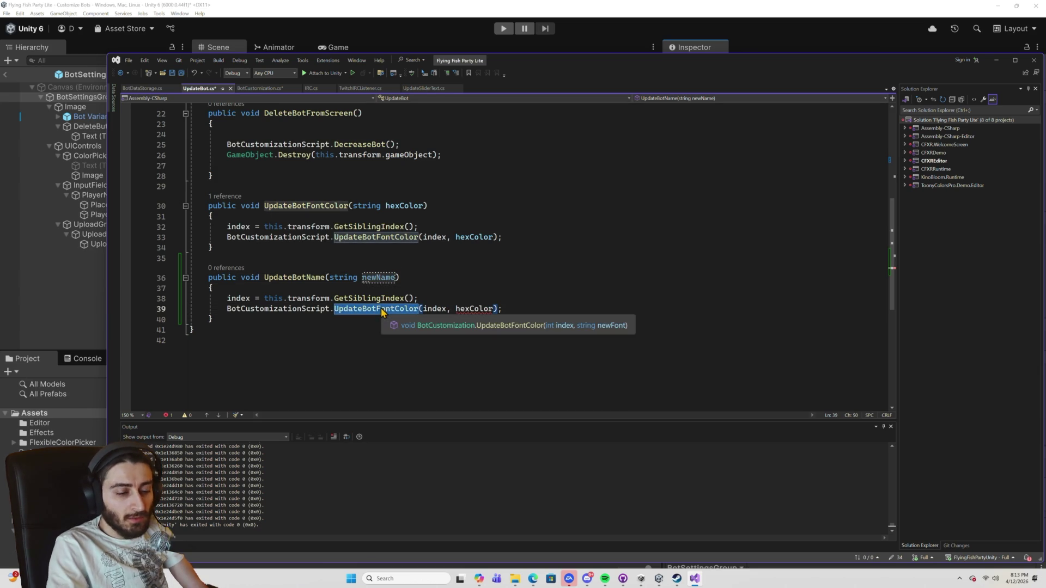
{"action": "key", "text": "BackSpace"}
{"action": "type", "text": "Upda"}
{"action": "key", "text": "Down"}
{"action": "key", "text": "Down"}
{"action": "key", "text": "Tab"}
{"action": "double_click", "coordinate": [378, 277]}
{"action": "key", "text": "ctrl+c"}
{"action": "double_click", "coordinate": [451, 309]}
{"action": "key", "text": "ctrl+v"}
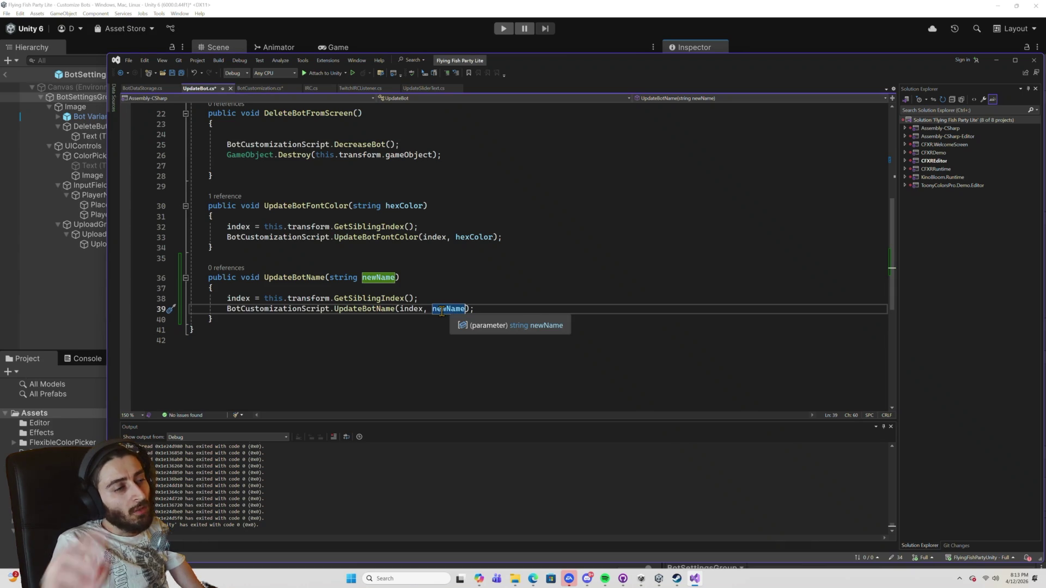
{"action": "key", "text": "ctrl+s"}
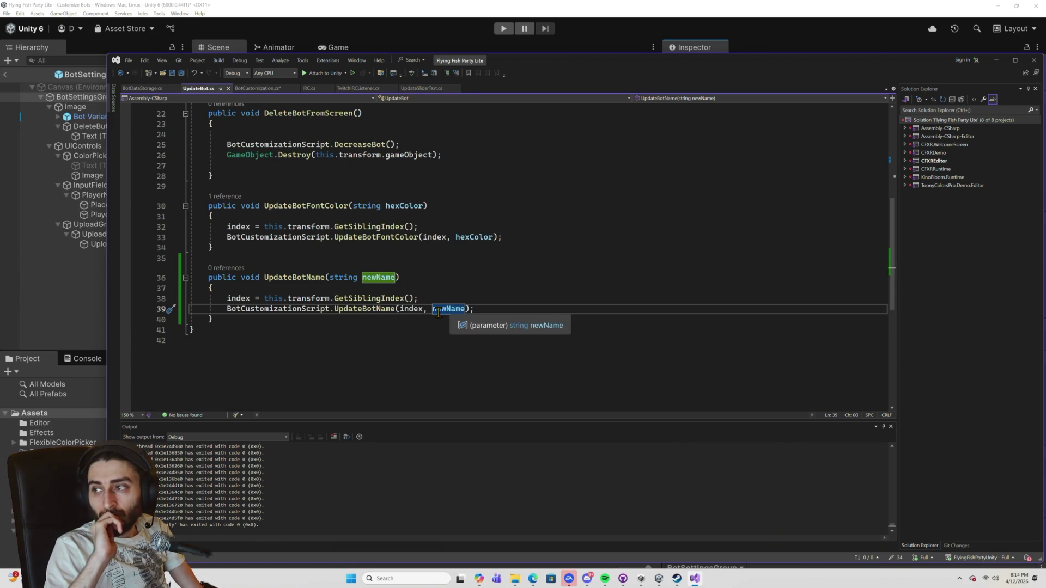
{"action": "left_click", "coordinate": [315, 6]}
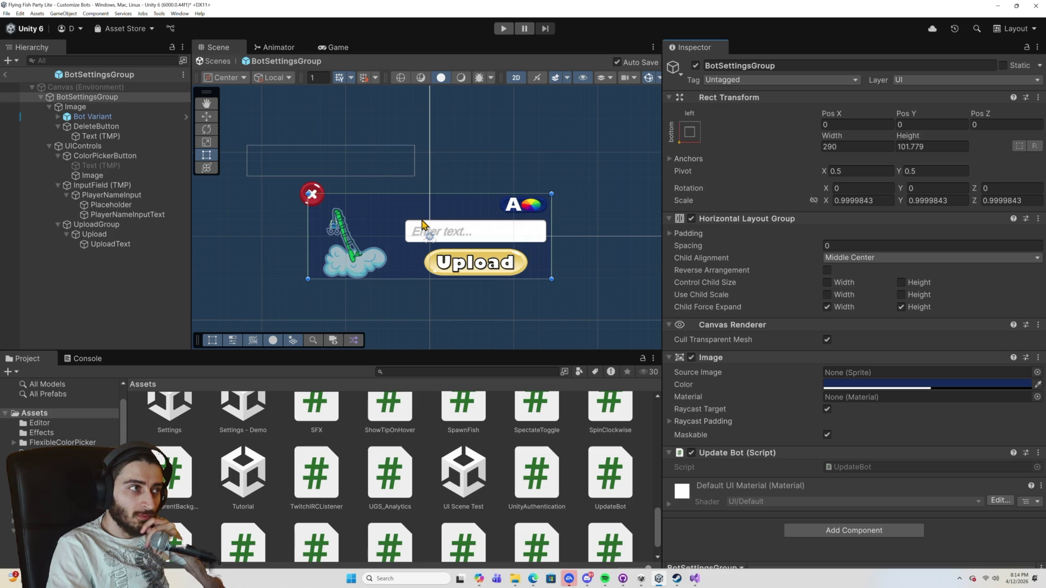
Add an On Value Changed entry targeting BotSettingsGroup that calls UpdateBot.UpdateBotName.
{"action": "left_click", "coordinate": [462, 233]}
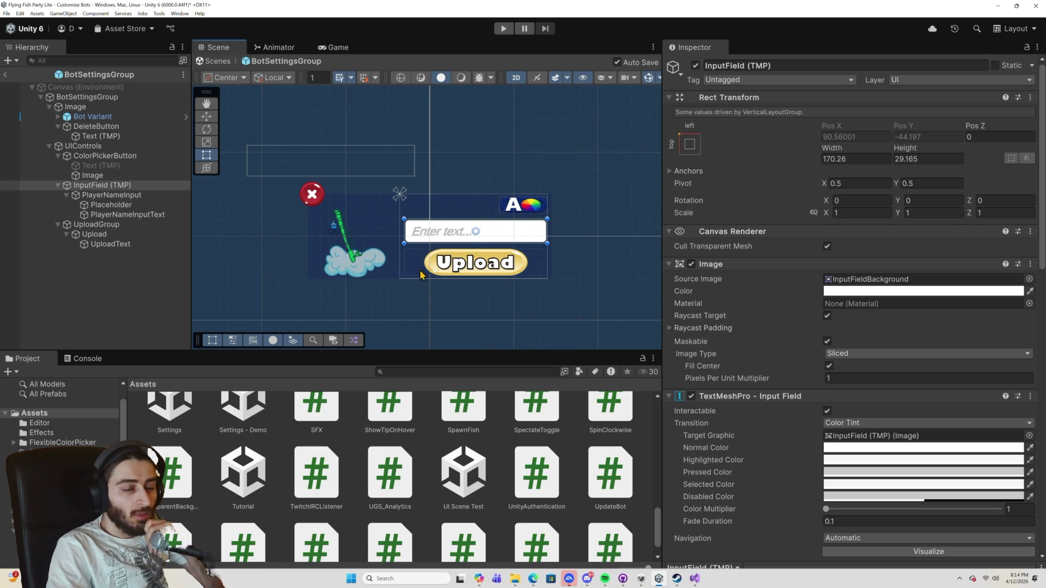
{"action": "scroll", "coordinate": [807, 485], "scroll_direction": "down", "scroll_amount": 10}
{"action": "scroll", "coordinate": [809, 485], "scroll_direction": "down", "scroll_amount": 7}
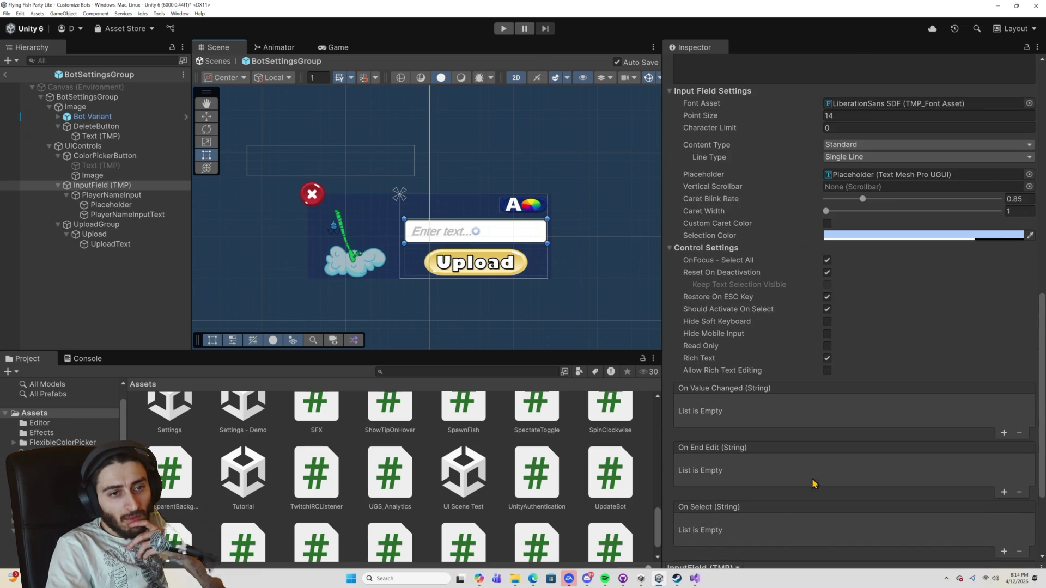
{"action": "left_click", "coordinate": [1004, 433]}
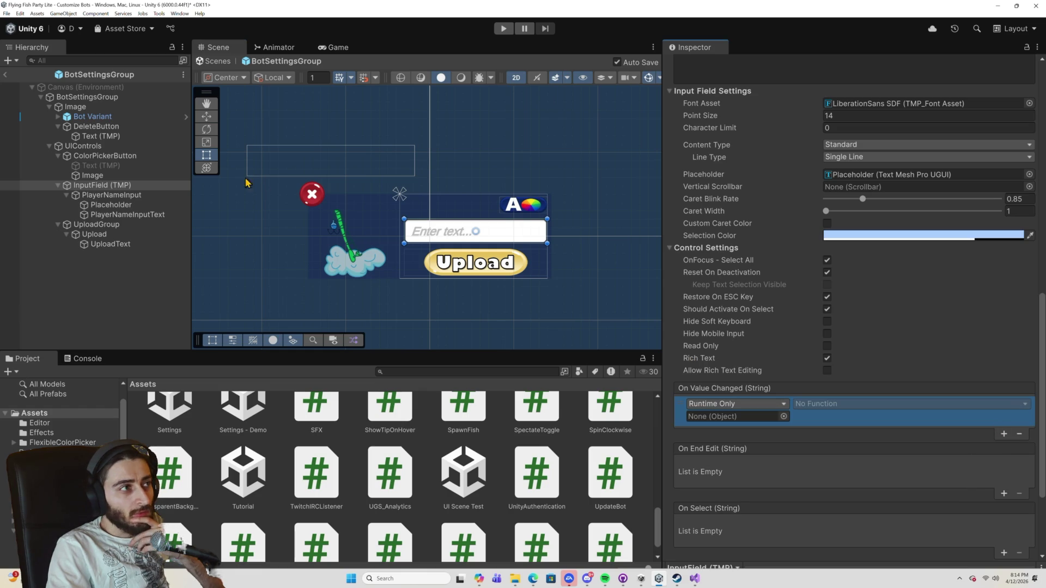
{"action": "mouse_move", "coordinate": [87, 97]}
{"action": "left_mouse_down"}
{"action": "mouse_move", "coordinate": [487, 262]}
{"action": "mouse_move", "coordinate": [736, 418]}
{"action": "left_mouse_up"}
{"action": "left_click", "coordinate": [866, 412]}
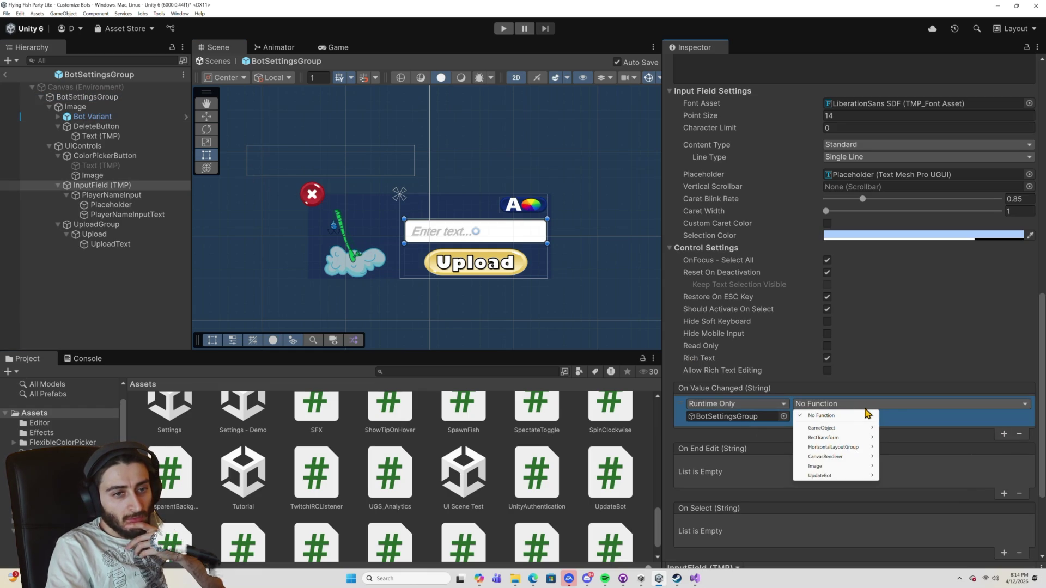
{"action": "mouse_move", "coordinate": [850, 475]}
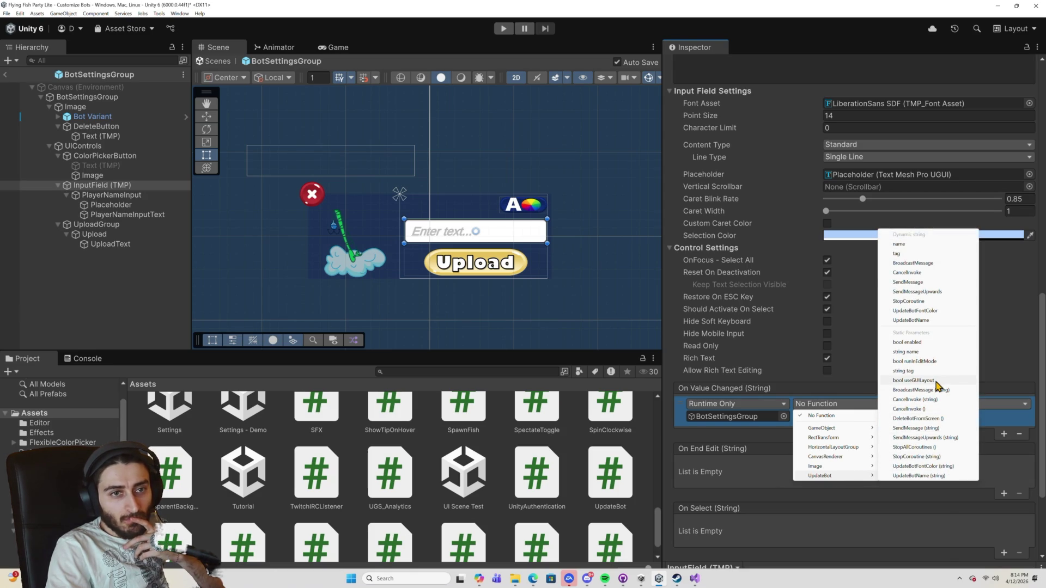
{"action": "left_click", "coordinate": [938, 476]}
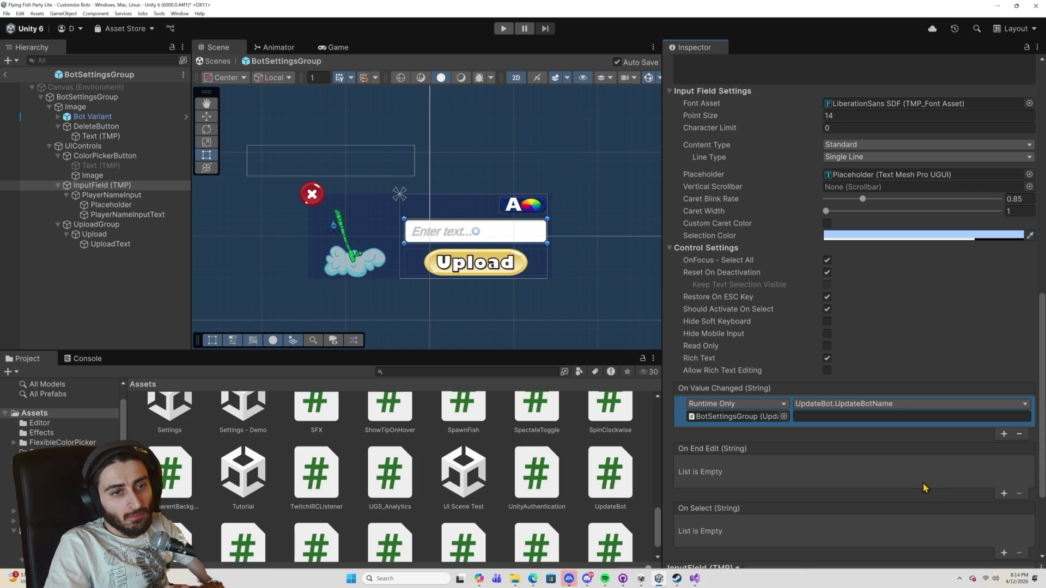
{"action": "key", "text": "alt+Tab"}
{"action": "left_click", "coordinate": [662, 363]}
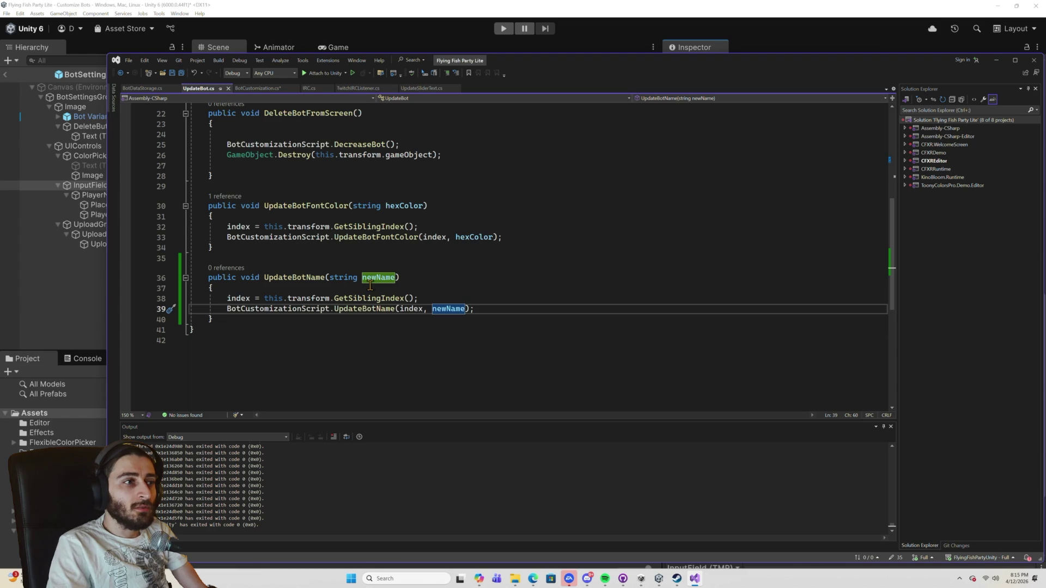
Remove UpdateBotName's string parameter and begin a 'string newName' line above the call.
{"action": "scroll", "coordinate": [370, 286], "scroll_direction": "up", "scroll_amount": 7}
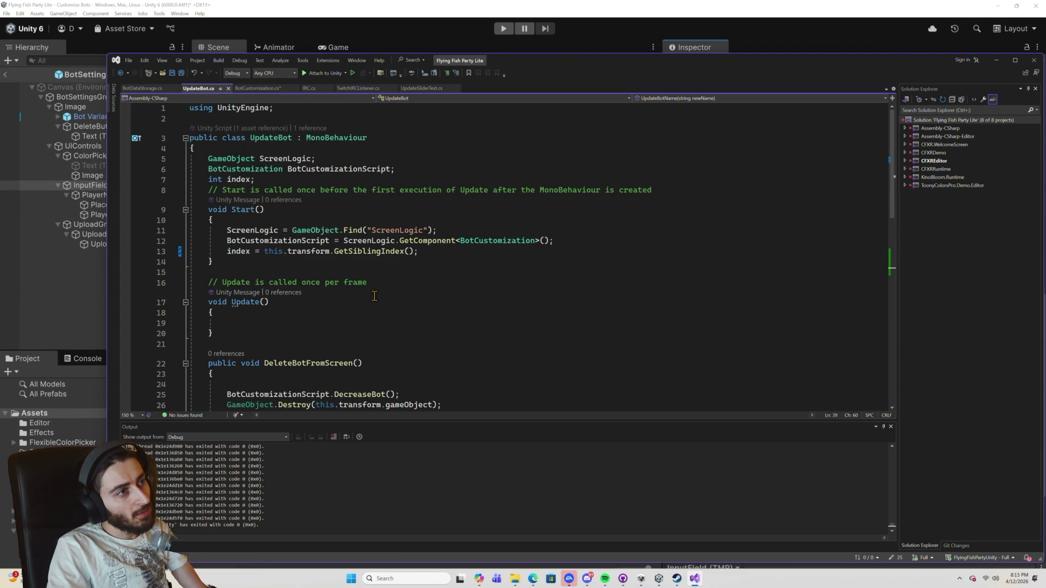
{"action": "scroll", "coordinate": [374, 296], "scroll_direction": "down", "scroll_amount": 8}
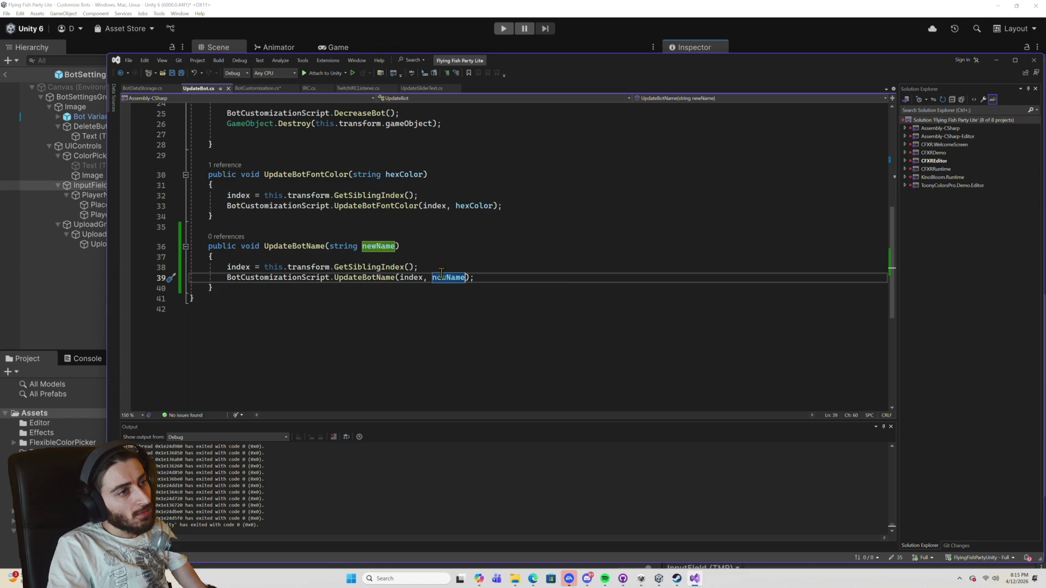
{"action": "left_click", "coordinate": [394, 248]}
{"action": "key", "text": "BackSpace"}
{"action": "key", "text": "BackSpace"}
{"action": "key", "text": "BackSpace"}
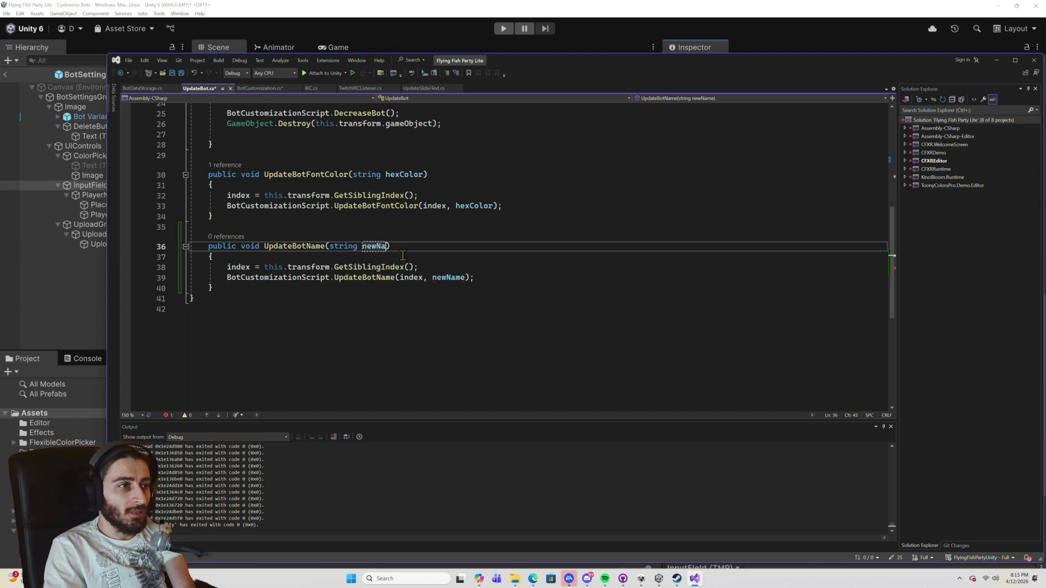
{"action": "key", "text": "BackSpace"}
{"action": "key", "text": "BackSpace"}
{"action": "key", "text": "BackSpace"}
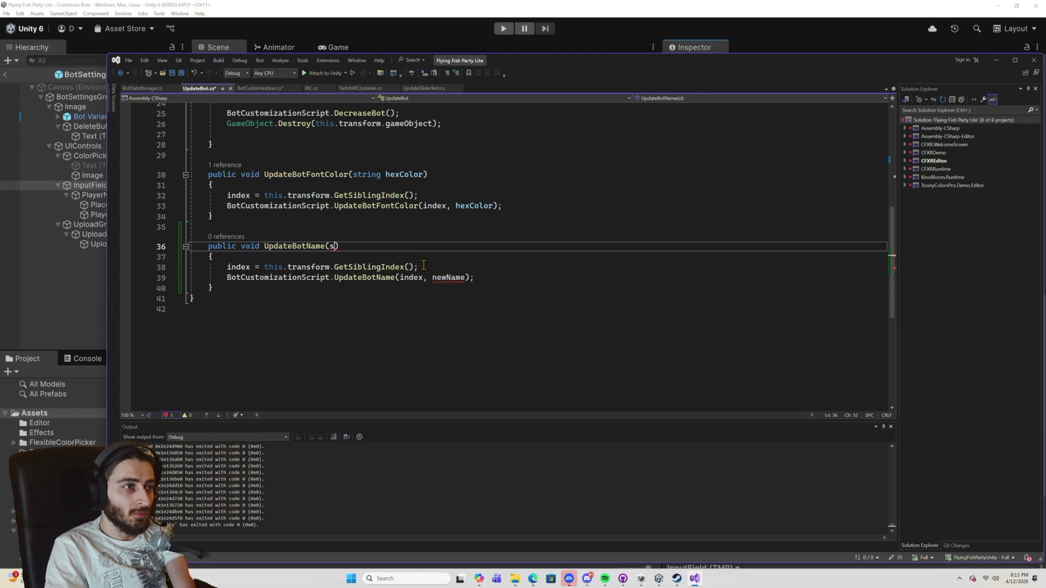
{"action": "double_click", "coordinate": [445, 277]}
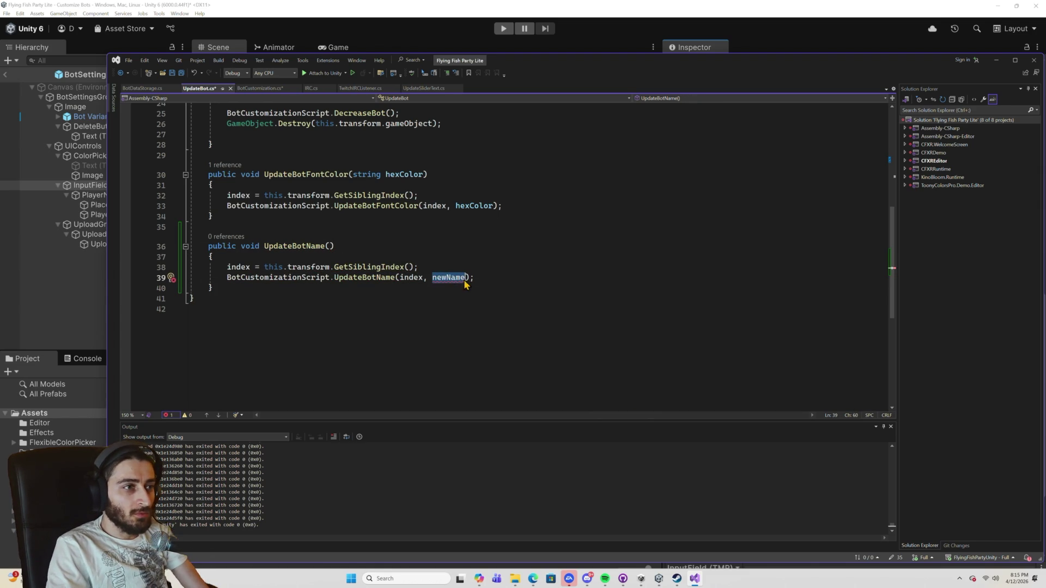
{"action": "key", "text": "Up"}
{"action": "key", "text": "Return"}
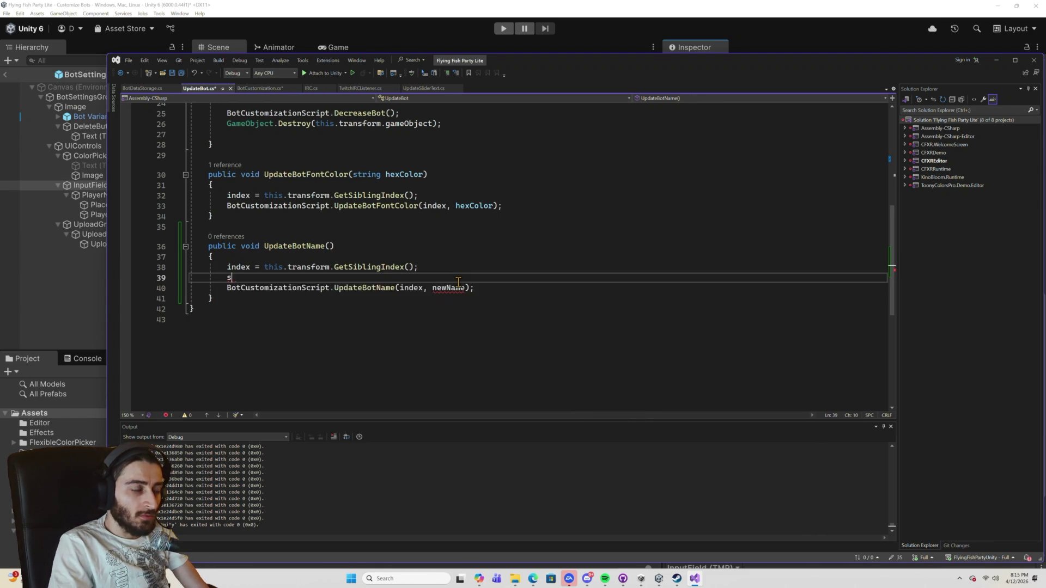
{"action": "type", "text": "string newName"}
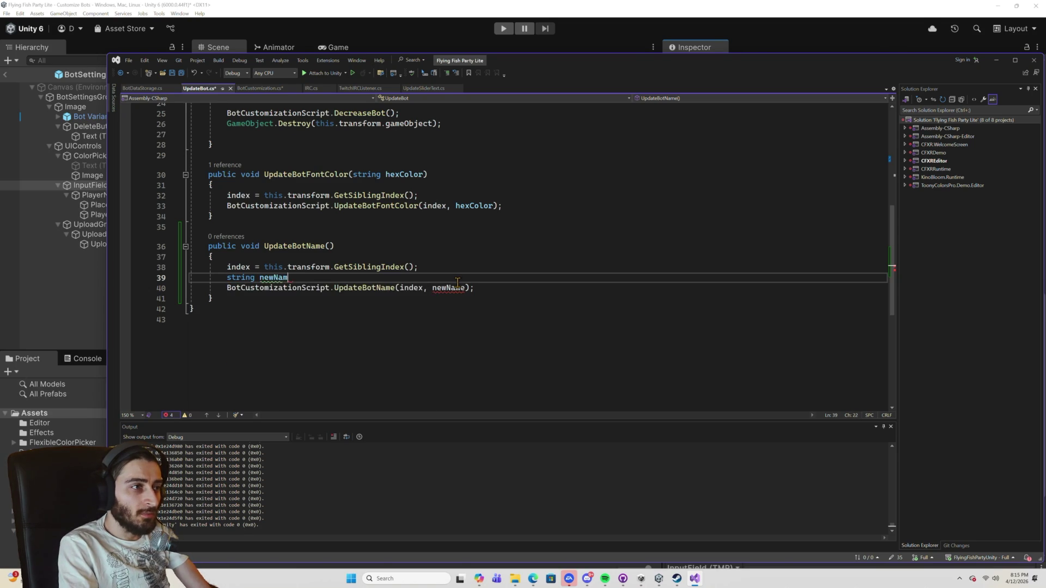
Extend the declaration to 'this.gameObject.GetComponent<Inp', checking the input's components in Unity.
{"action": "left_click", "coordinate": [358, 270]}
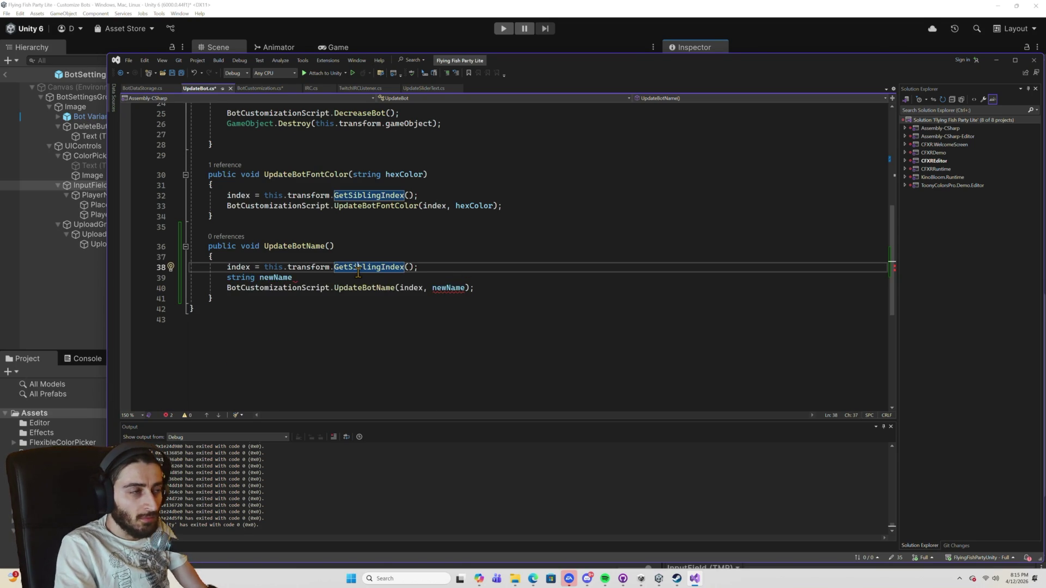
{"action": "left_click", "coordinate": [330, 276]}
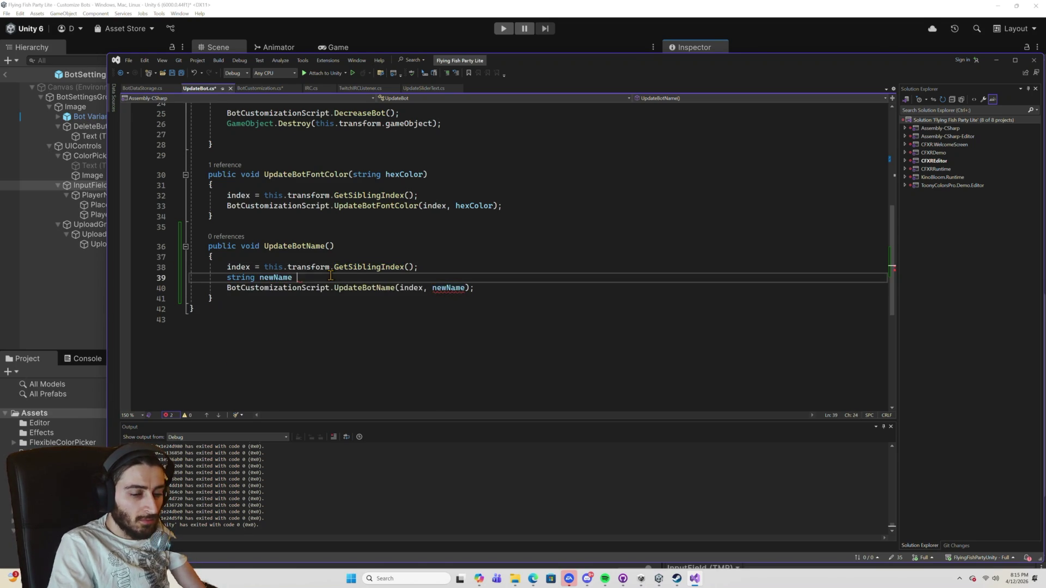
{"action": "type", "text": "= this."}
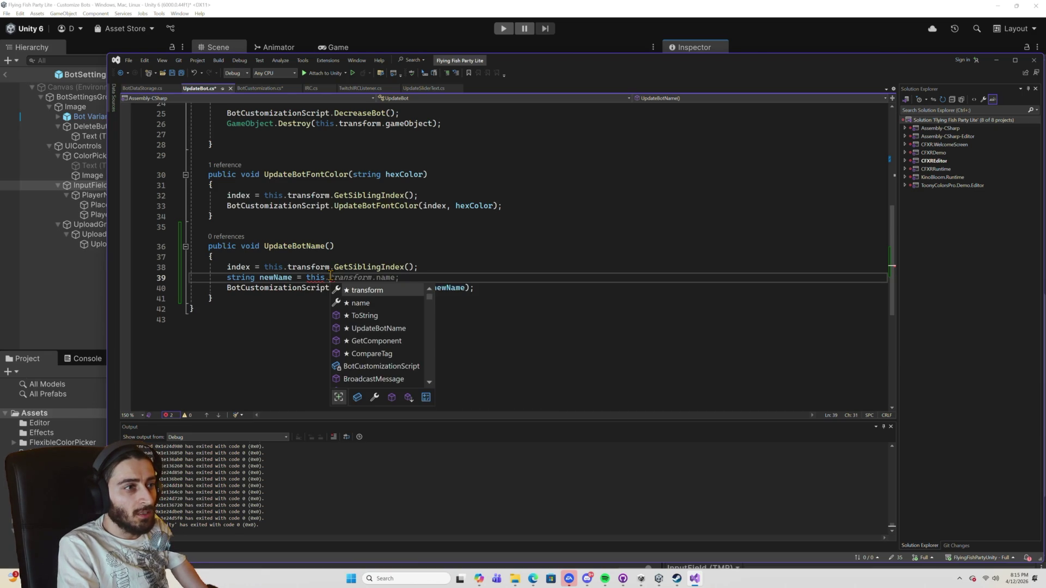
{"action": "type", "text": "ga"}
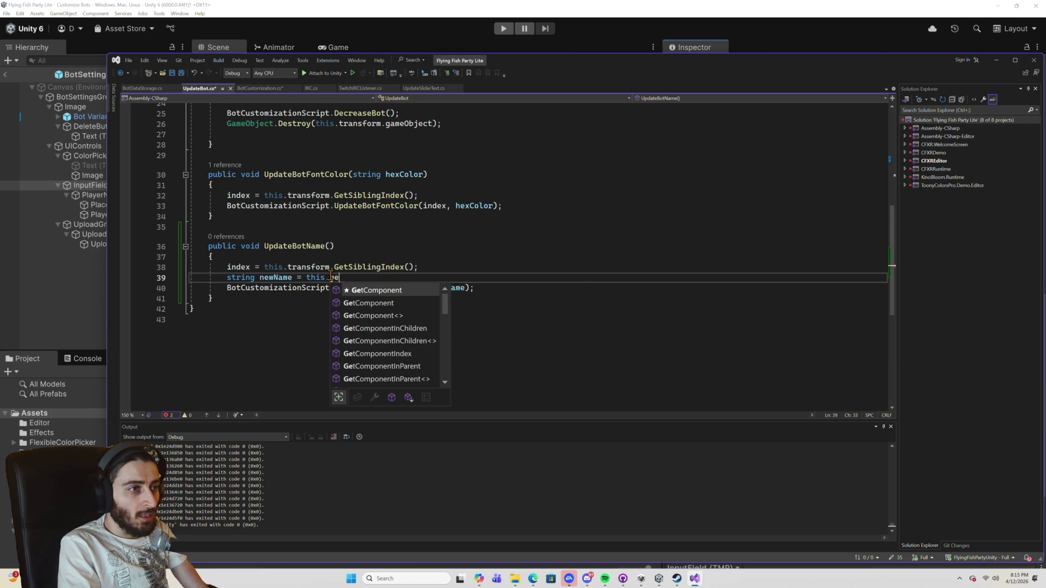
{"action": "key", "text": "Tab"}
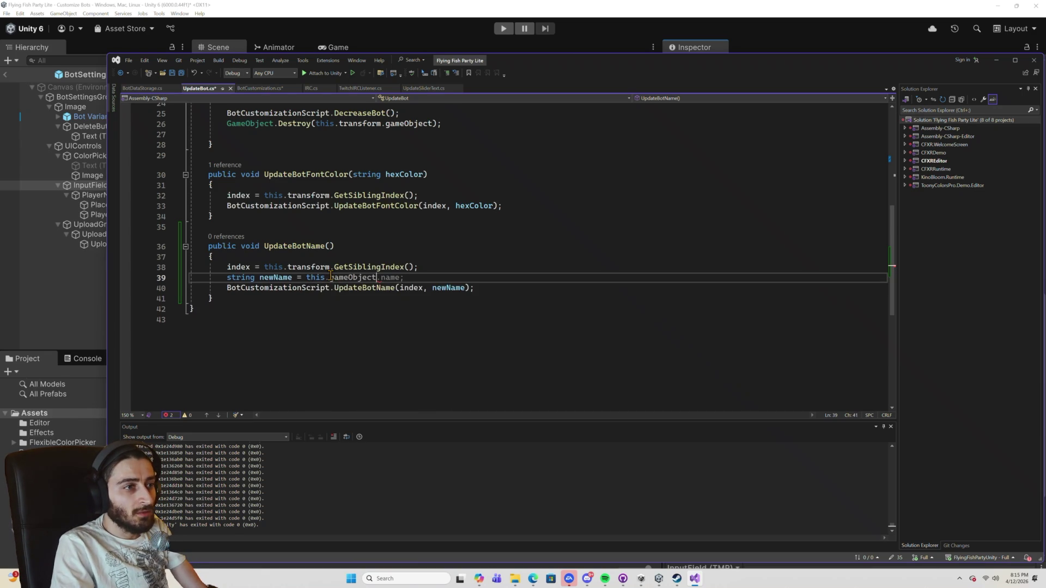
{"action": "type", "text": ".get"}
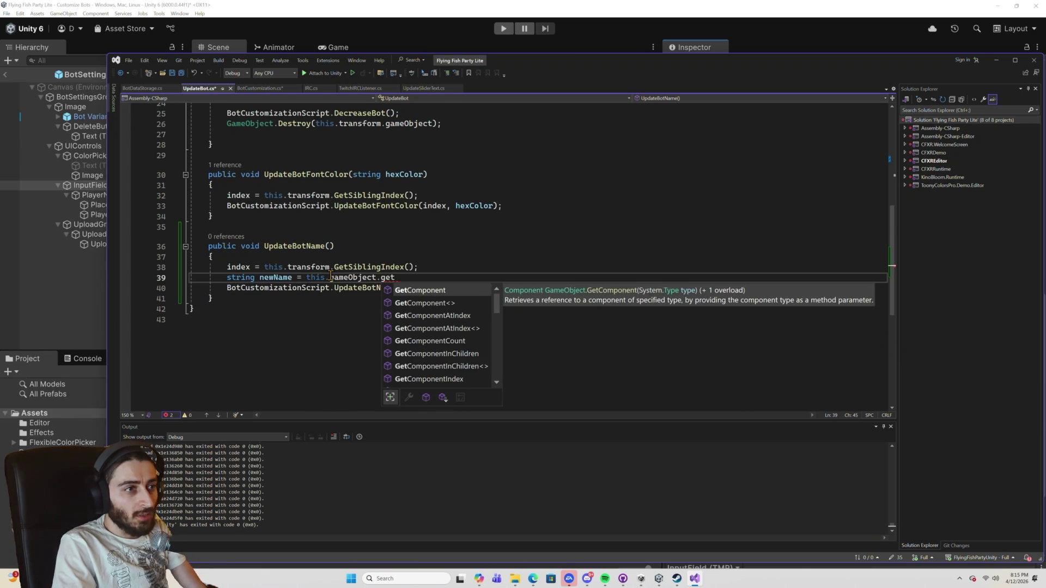
{"action": "key", "text": "Tab"}
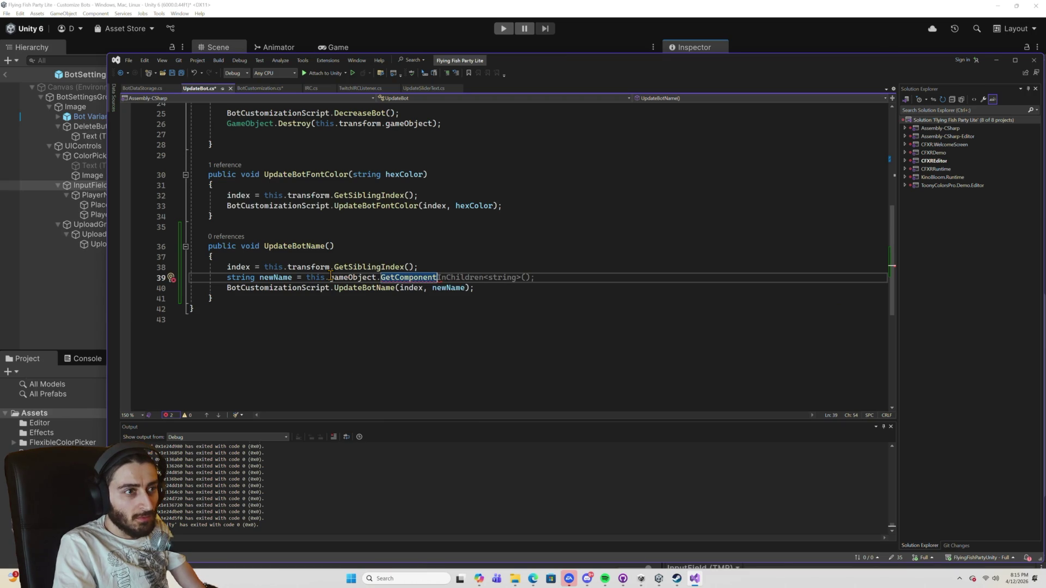
{"action": "type", "text": "<Inp>"}
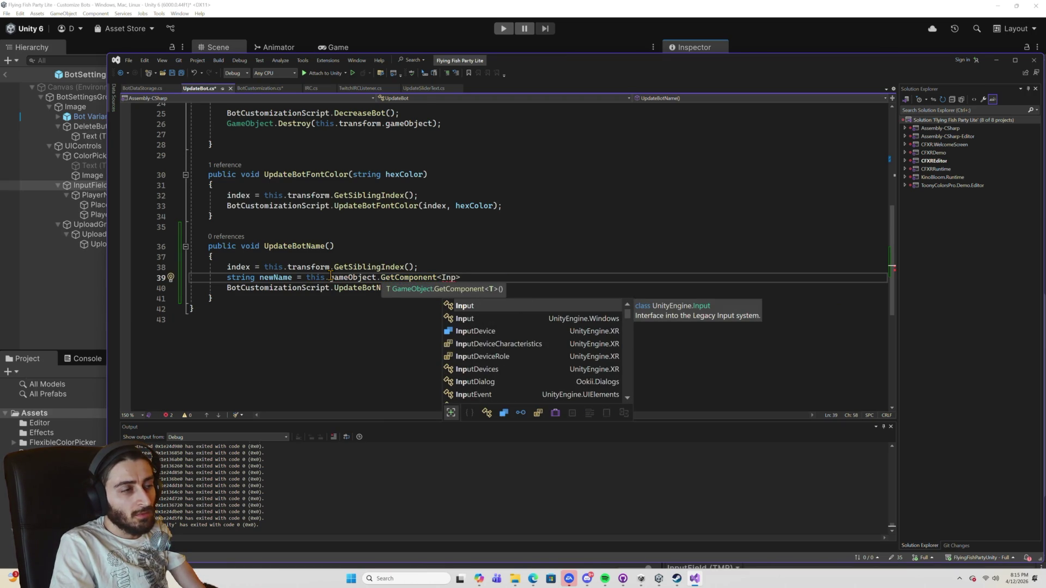
{"action": "key", "text": "alt+Tab"}
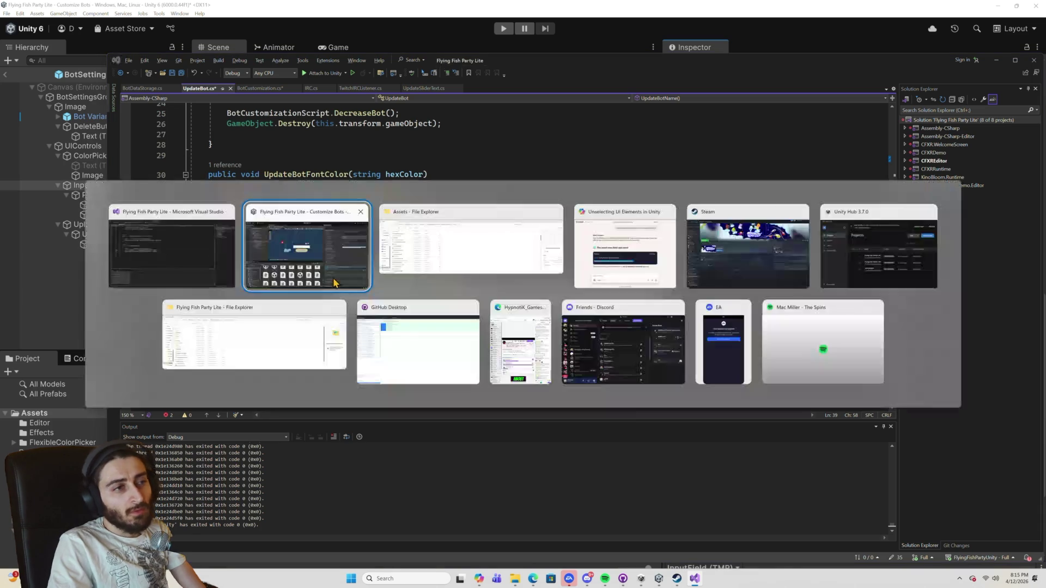
{"action": "scroll", "coordinate": [817, 289], "scroll_direction": "up", "scroll_amount": 5}
{"action": "scroll", "coordinate": [817, 286], "scroll_direction": "up", "scroll_amount": 5}
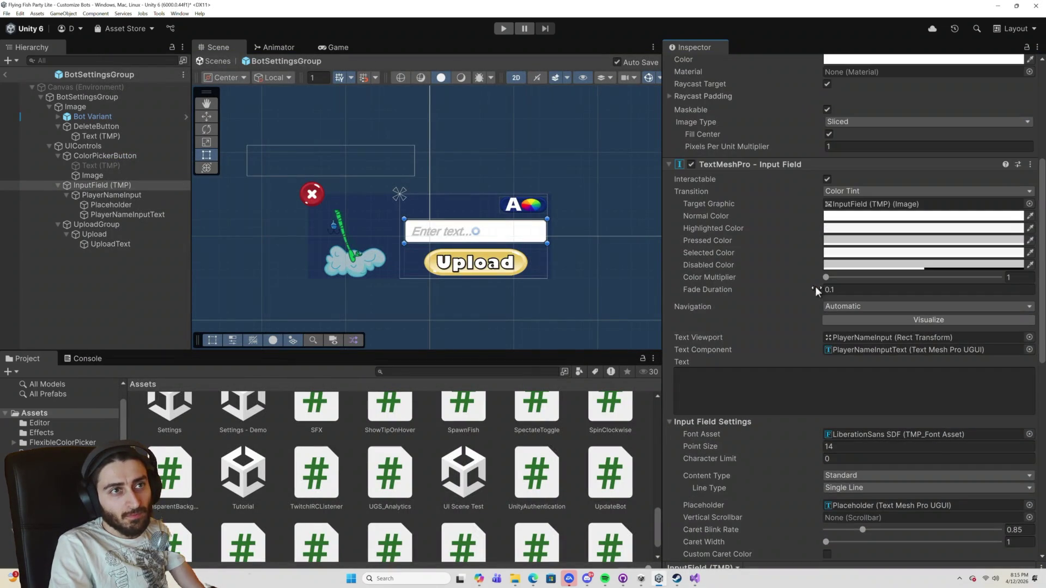
{"action": "key", "text": "alt+Tab"}
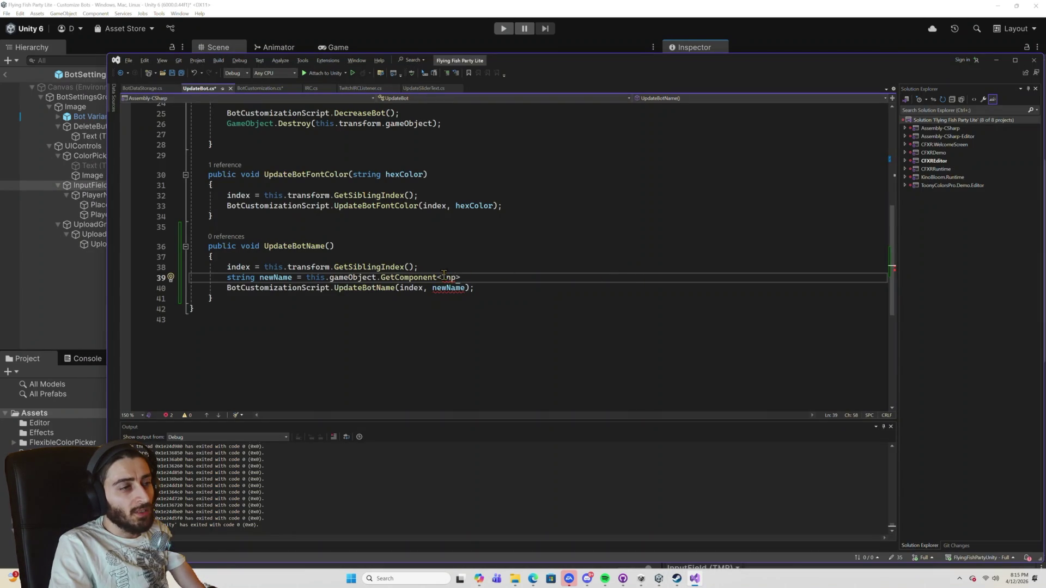
Settle on Input as the GetComponent type argument after trying TextMes.
{"action": "key", "text": "BackSpace"}
{"action": "key", "text": "BackSpace"}
{"action": "type", "text": "TextMe"}
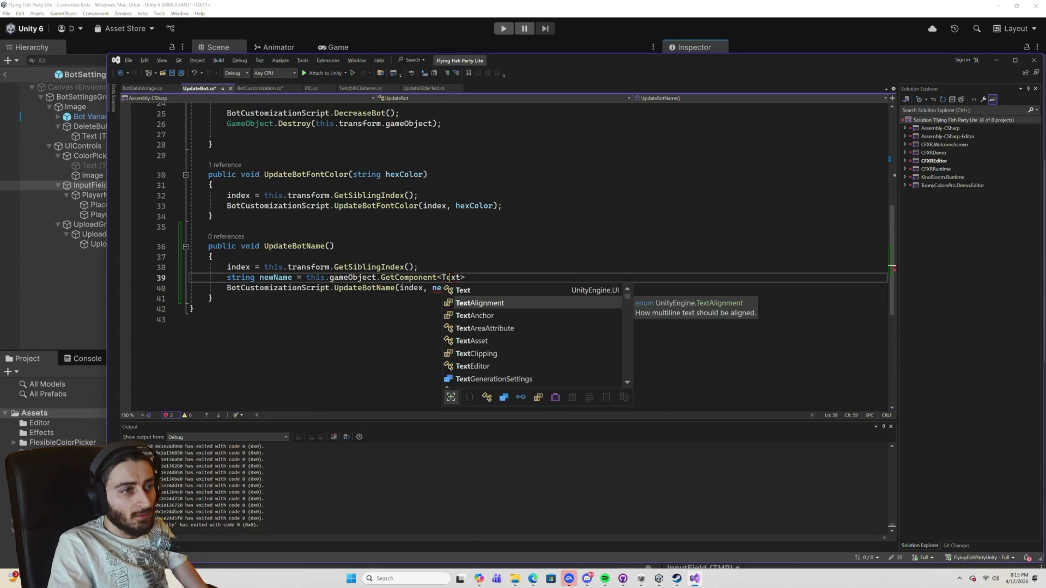
{"action": "type", "text": "s"}
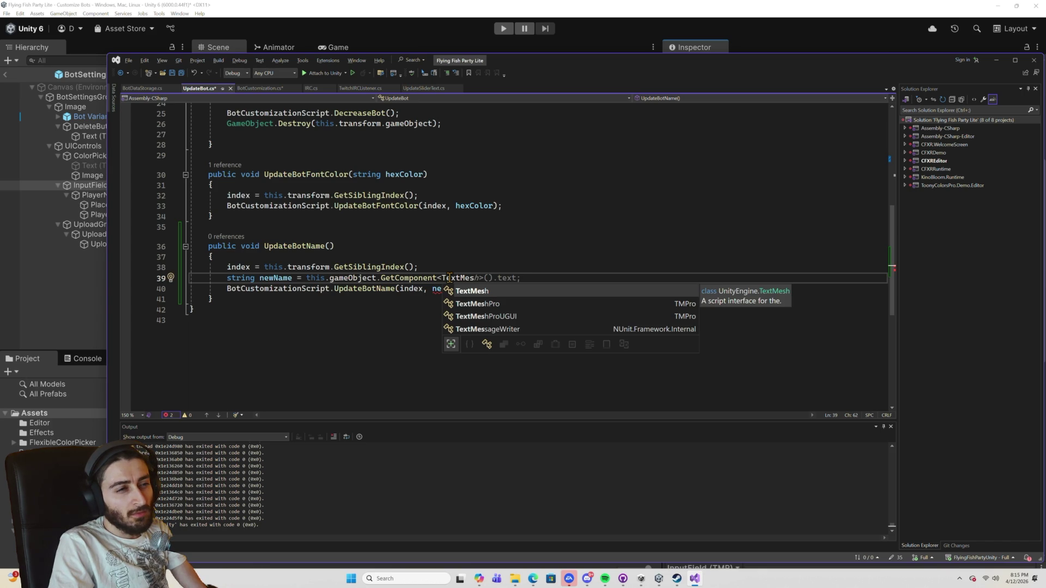
{"action": "key", "text": "BackSpace"}
{"action": "key", "text": "BackSpace"}
{"action": "key", "text": "BackSpace"}
{"action": "type", "text": "Input>"}
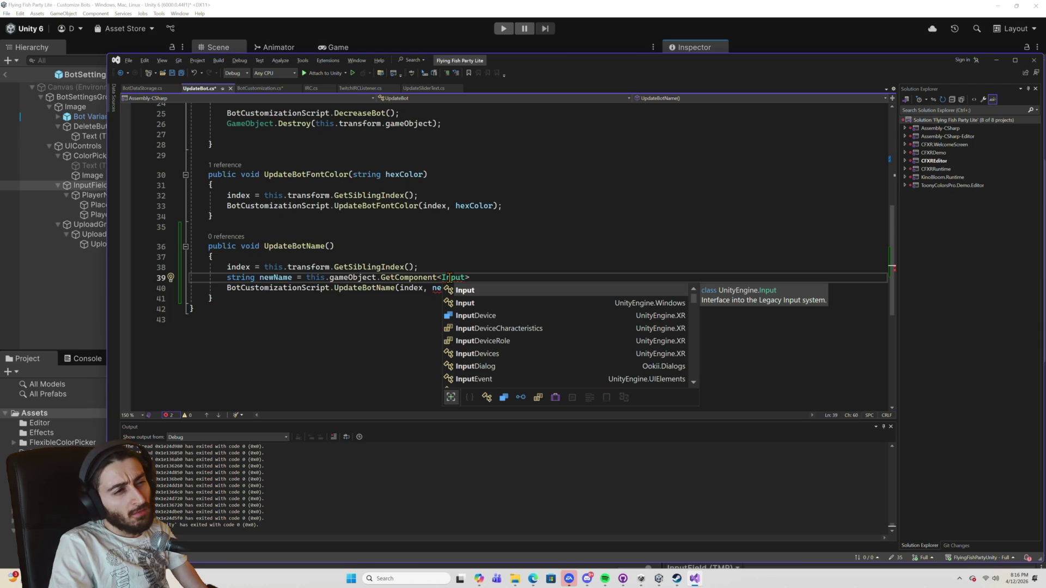
{"action": "scroll", "coordinate": [523, 319], "scroll_direction": "down", "scroll_amount": 1}
{"action": "scroll", "coordinate": [527, 321], "scroll_direction": "up", "scroll_amount": 1}
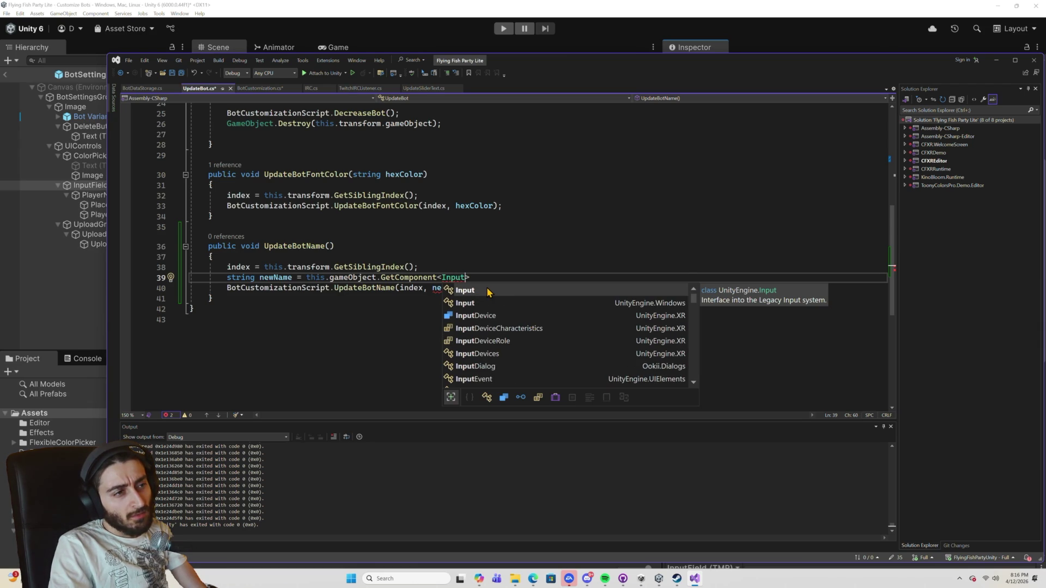
{"action": "key", "text": "Escape"}
{"action": "key", "text": "alt+Tab"}
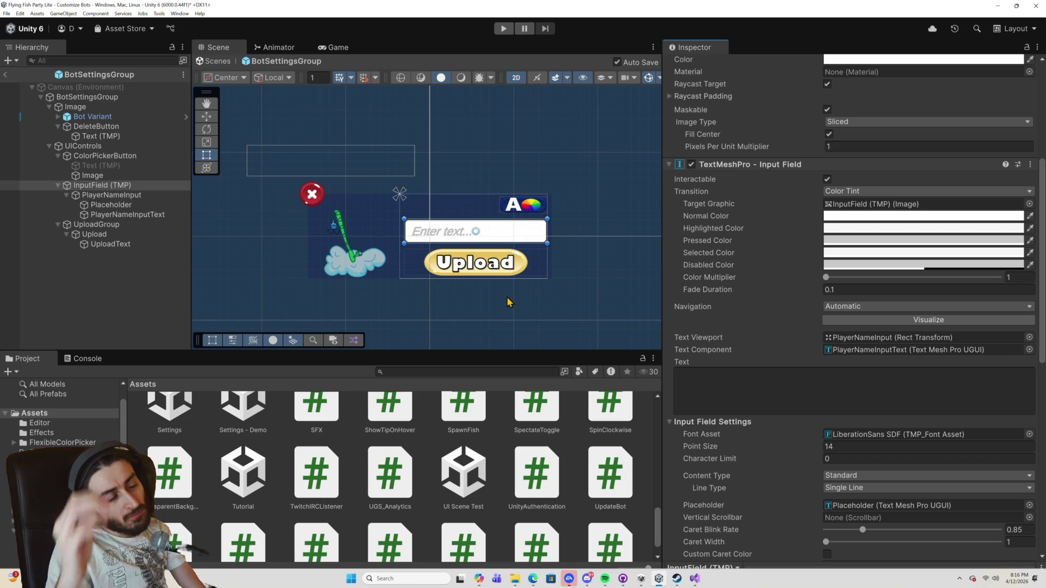
Inspect PlayerNameInputText and InputField (TMP), then continue the newName line with '>().T'.
{"action": "left_click", "coordinate": [158, 216]}
{"action": "scroll", "coordinate": [599, 273], "scroll_direction": "up", "scroll_amount": 2}
{"action": "scroll", "coordinate": [687, 279], "scroll_direction": "up", "scroll_amount": 5}
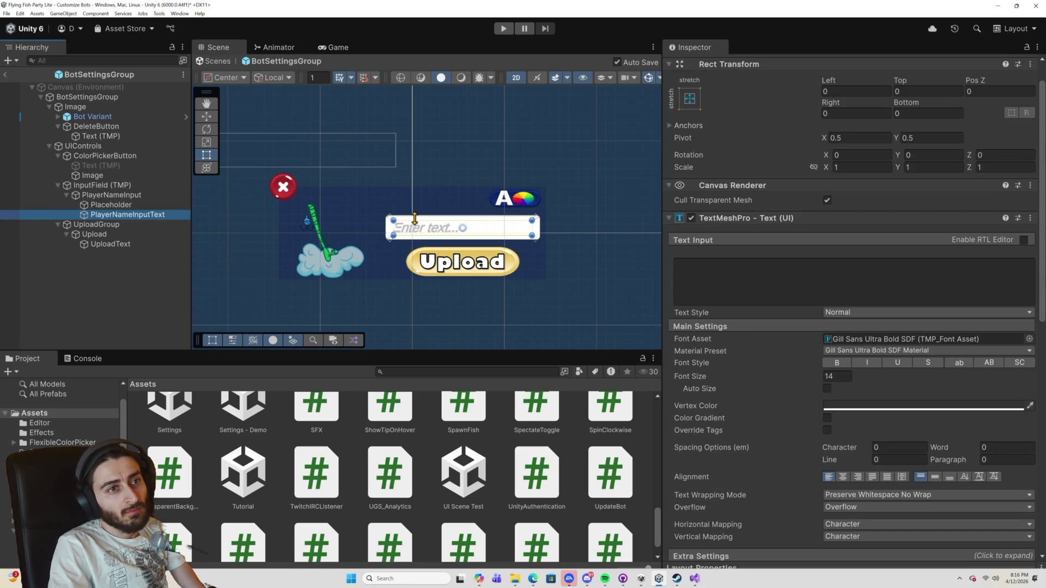
{"action": "left_click", "coordinate": [91, 187]}
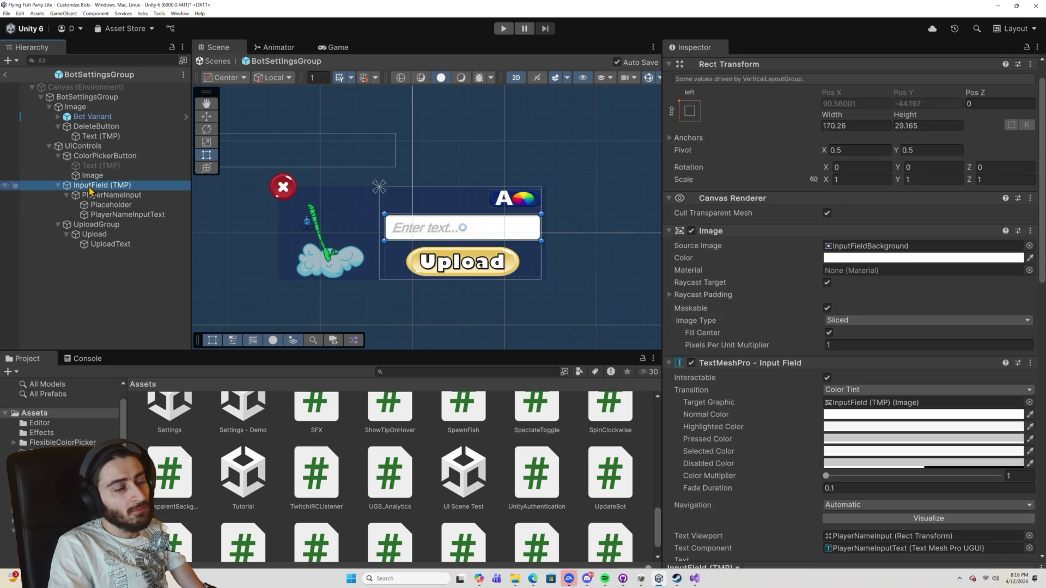
{"action": "scroll", "coordinate": [714, 343], "scroll_direction": "down", "scroll_amount": 5}
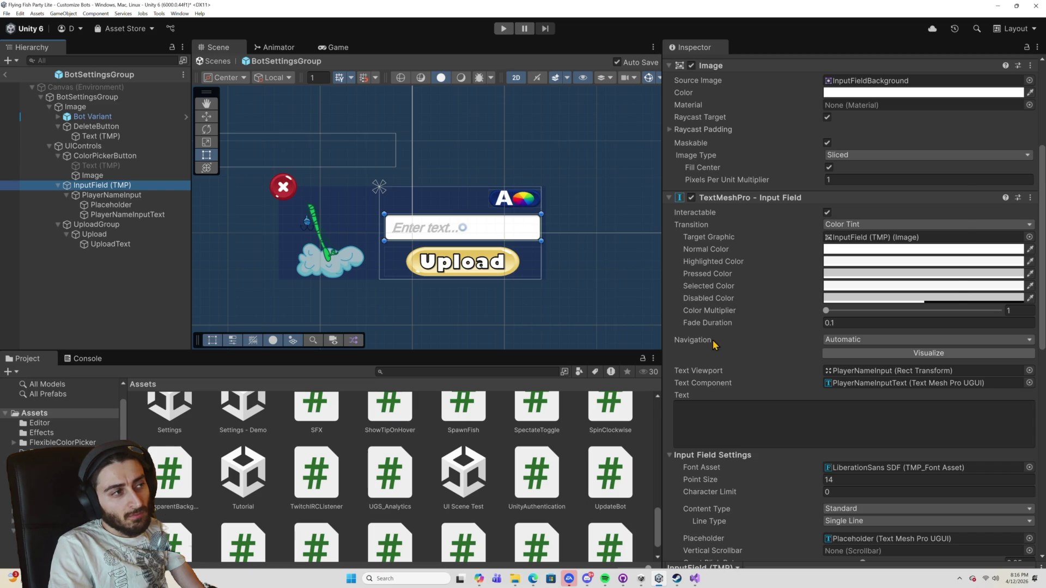
{"action": "key", "text": "alt+Tab"}
{"action": "type", "text": ">"}
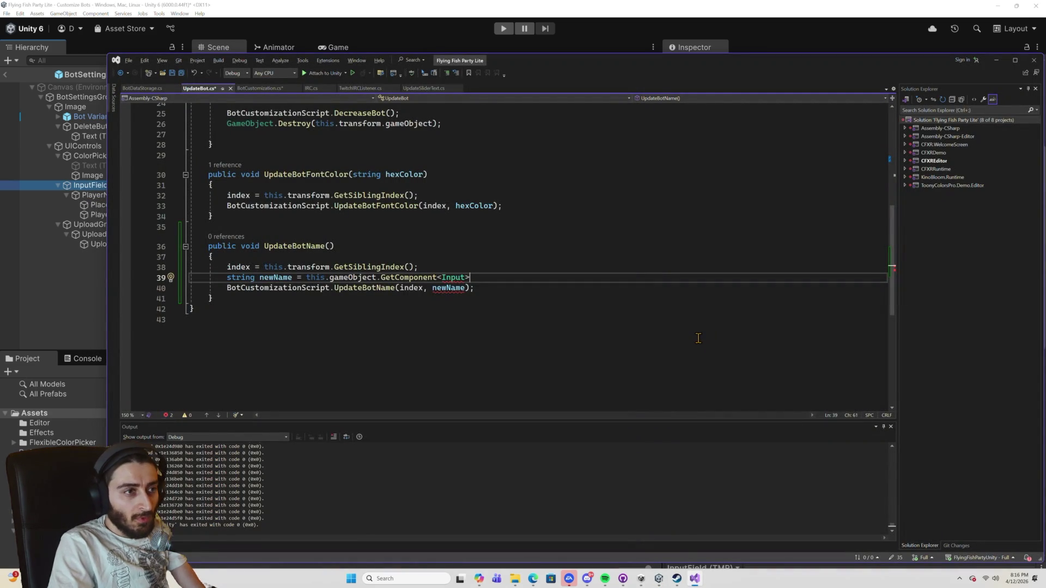
{"action": "type", "text": "()."}
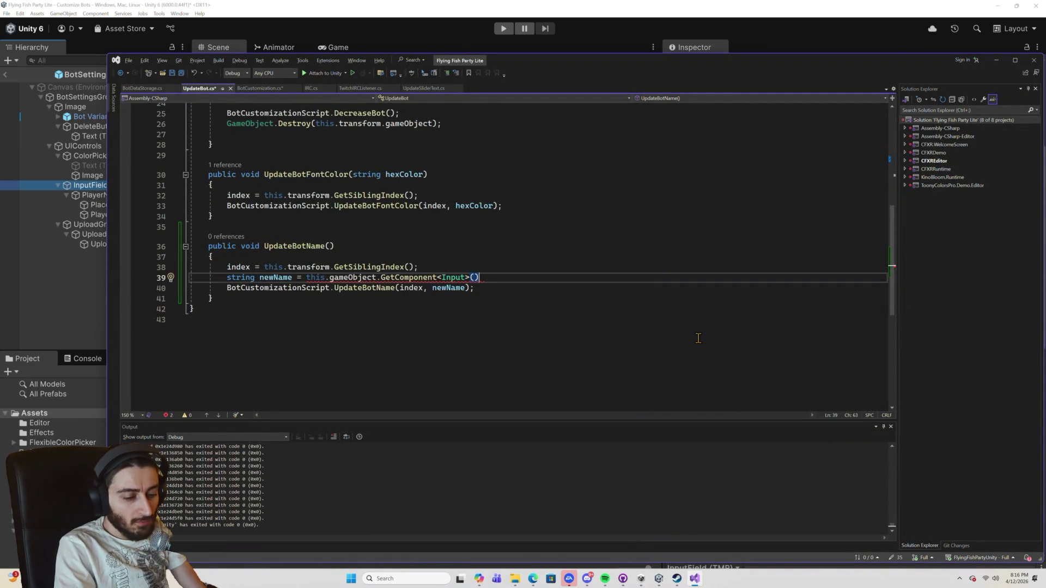
{"action": "type", "text": "T"}
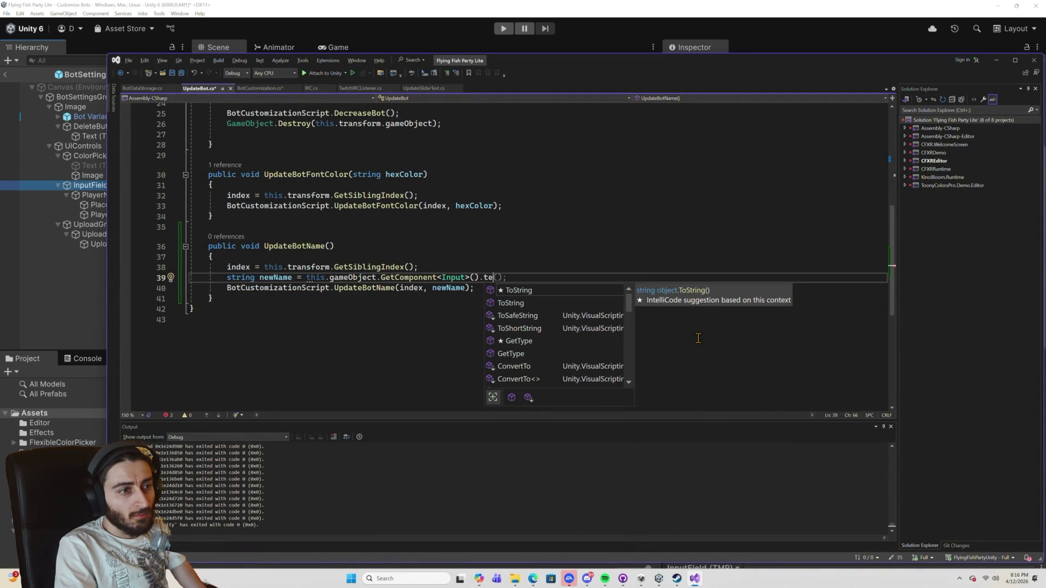
Finish the newName line as this.gameObject.GetComponent<Input>().text.
{"action": "key", "text": "BackSpace"}
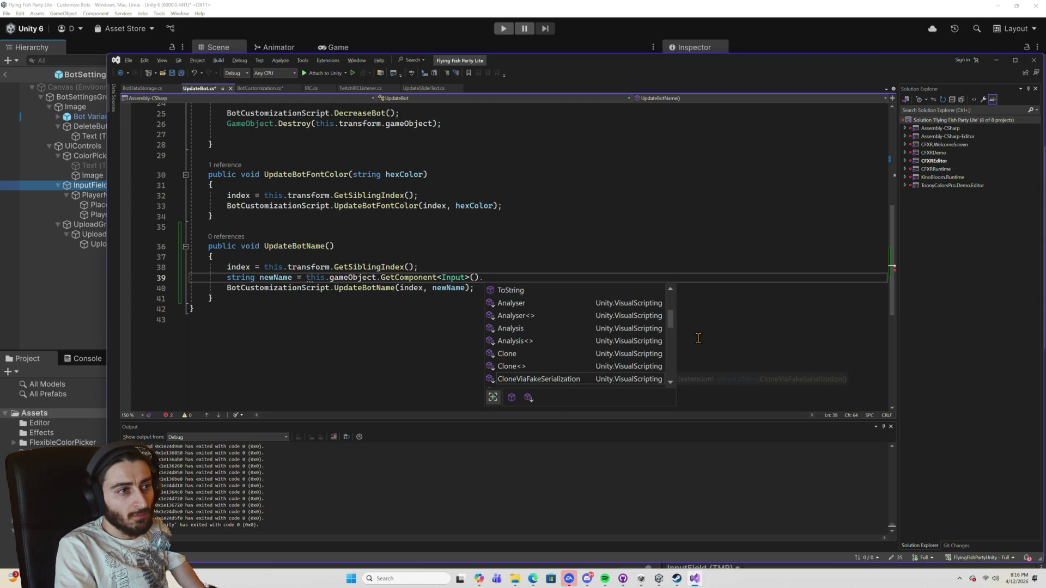
{"action": "scroll", "coordinate": [609, 310], "scroll_direction": "down", "scroll_amount": 5}
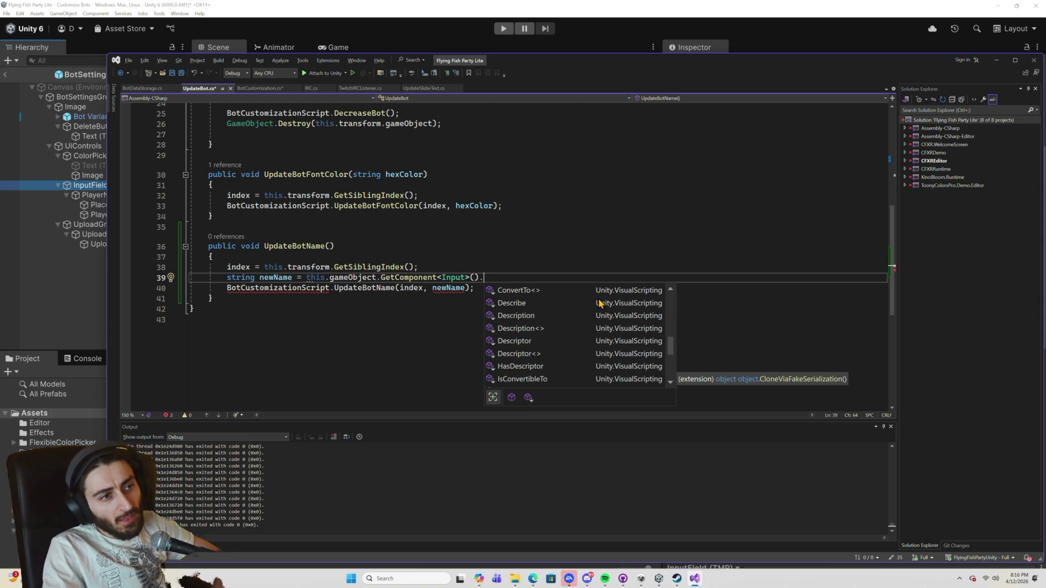
{"action": "scroll", "coordinate": [608, 309], "scroll_direction": "up", "scroll_amount": 6}
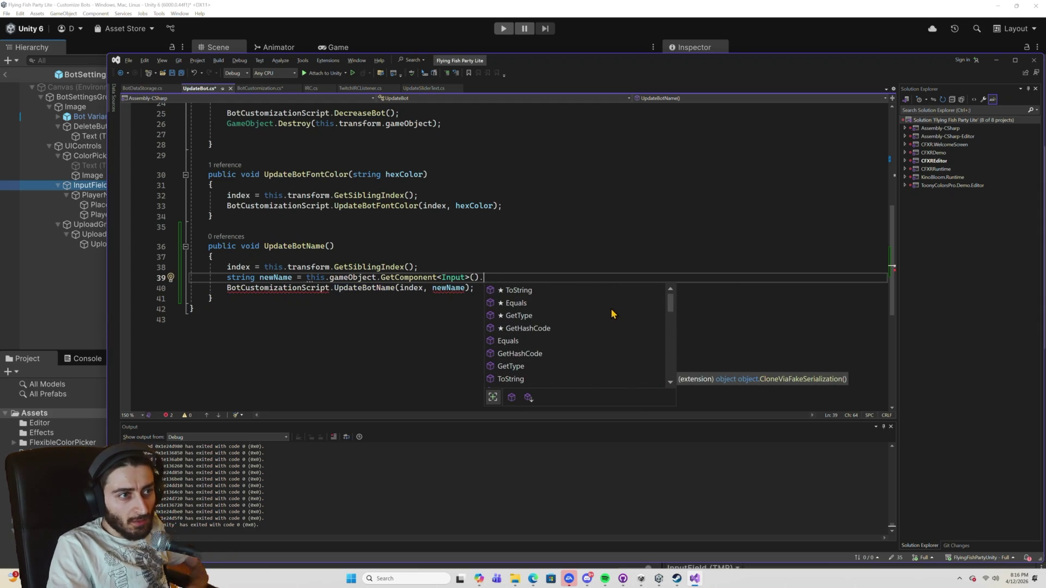
{"action": "type", "text": "text"}
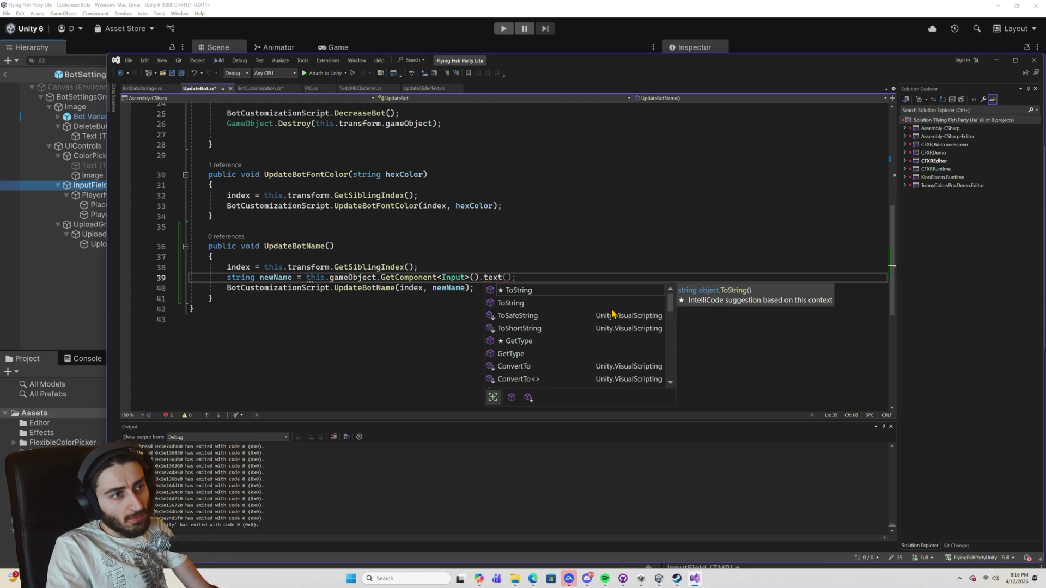
{"action": "scroll", "coordinate": [612, 314], "scroll_direction": "down", "scroll_amount": 5}
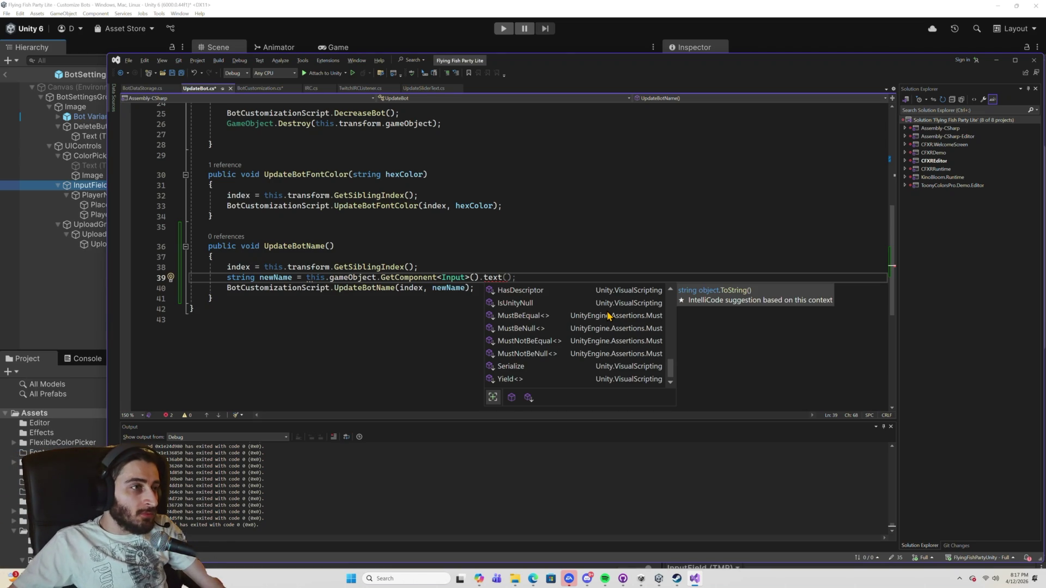
{"action": "scroll", "coordinate": [376, 175], "scroll_direction": "up", "scroll_amount": 8}
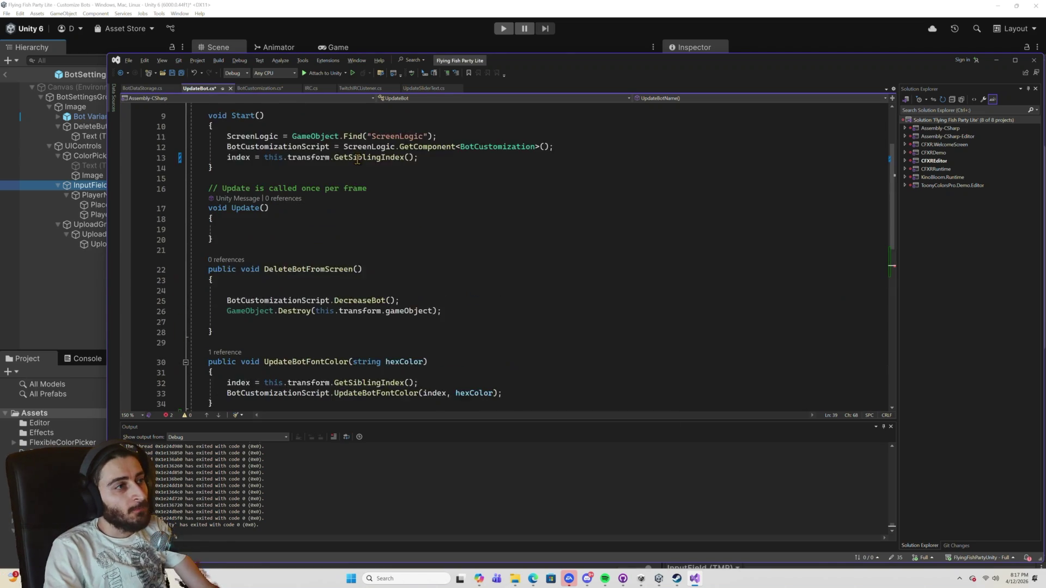
Declare a GameObject BotNameInput field below the BotCustomizationScript field.
{"action": "scroll", "coordinate": [376, 176], "scroll_direction": "down", "scroll_amount": 3}
{"action": "scroll", "coordinate": [382, 178], "scroll_direction": "up", "scroll_amount": 3}
{"action": "left_click", "coordinate": [403, 173]}
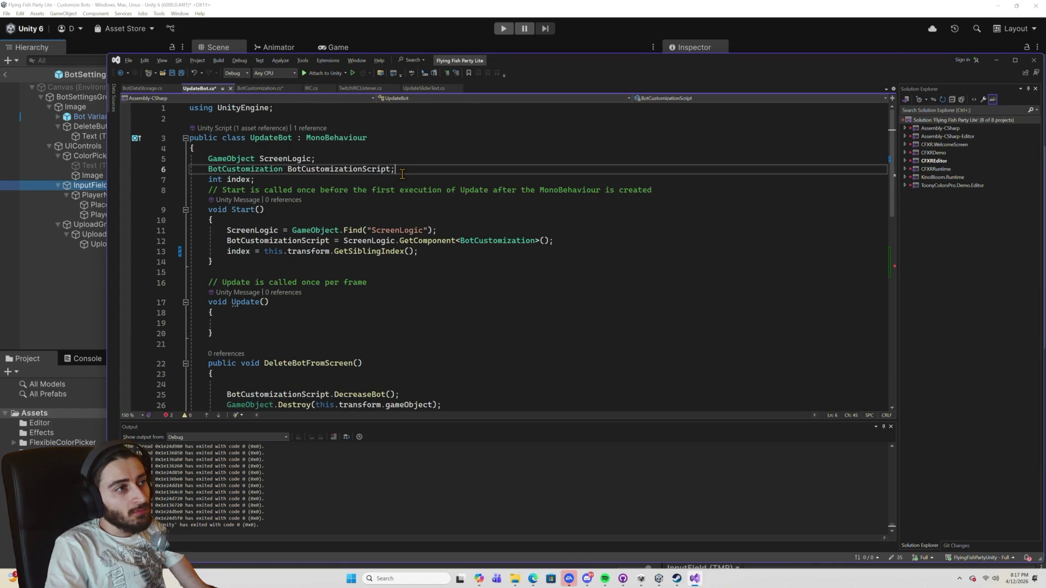
{"action": "key", "text": "Return"}
{"action": "type", "text": "GameO"}
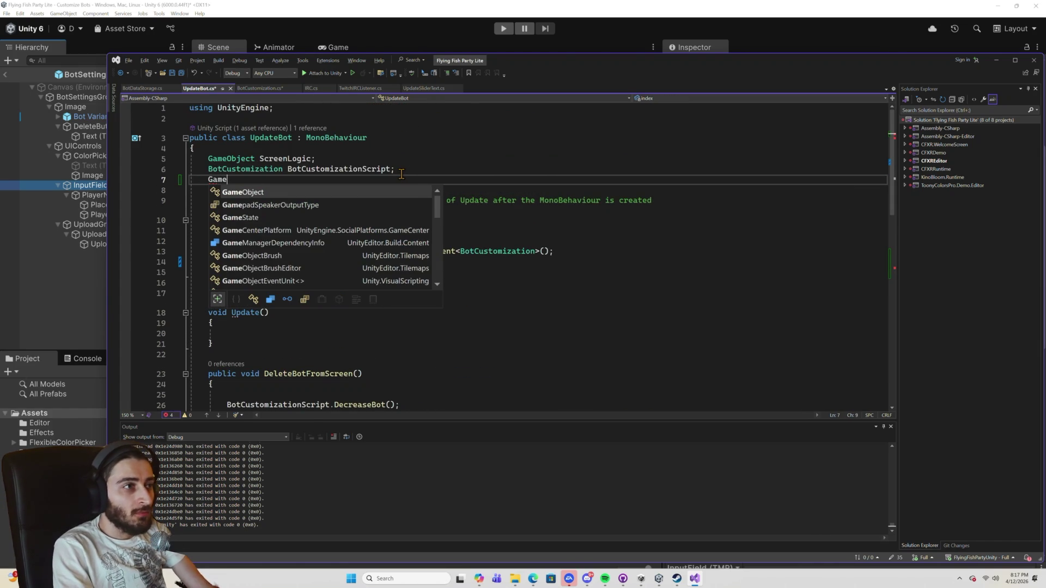
{"action": "key", "text": "Tab"}
{"action": "type", "text": "In"}
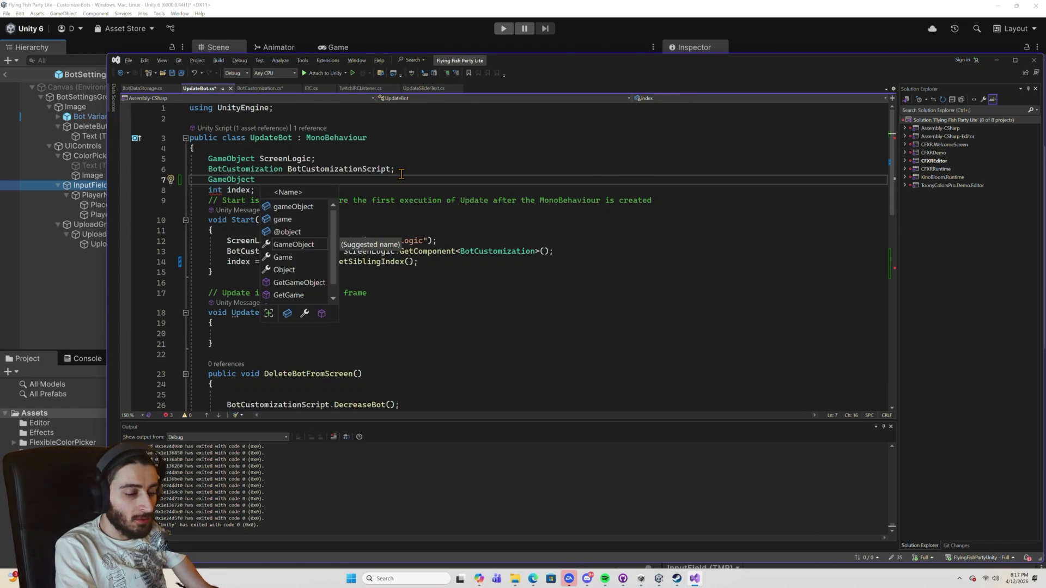
{"action": "key", "text": "BackSpace"}
{"action": "key", "text": "BackSpace"}
{"action": "type", "text": "Te"}
{"action": "key", "text": "BackSpace"}
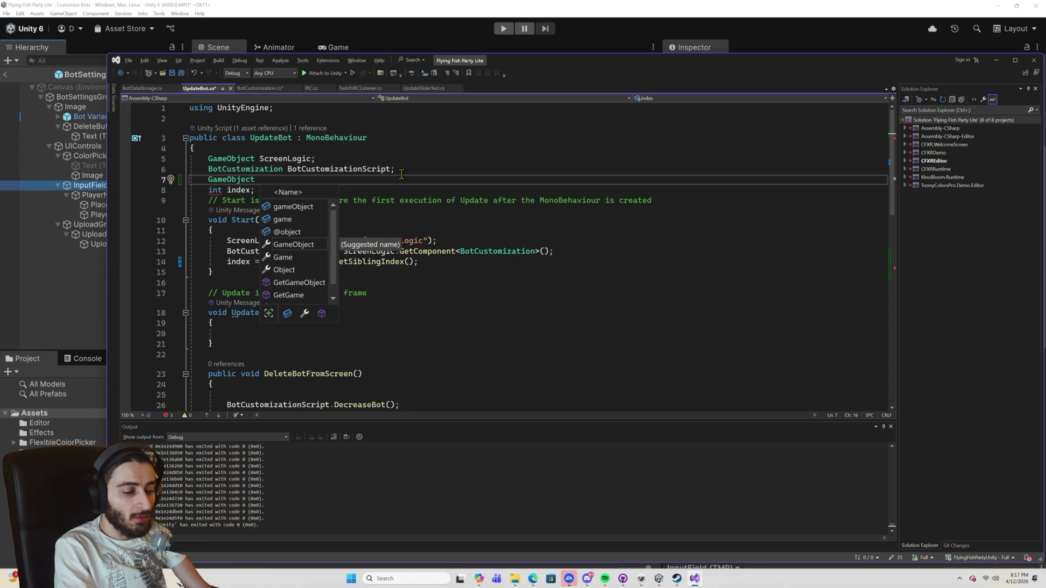
{"action": "type", "text": "Bot"}
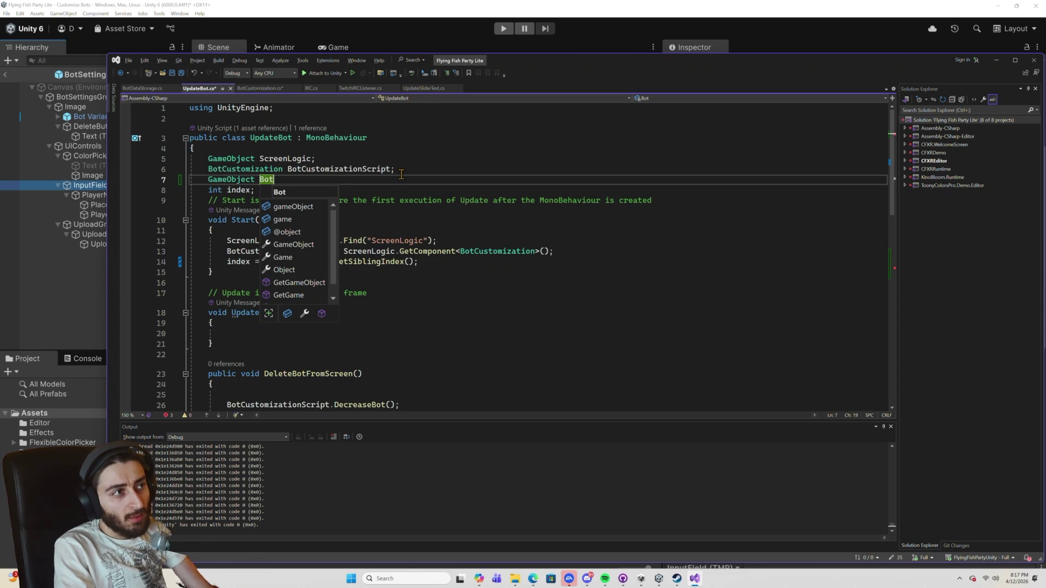
{"action": "type", "text": "NameInput;"}
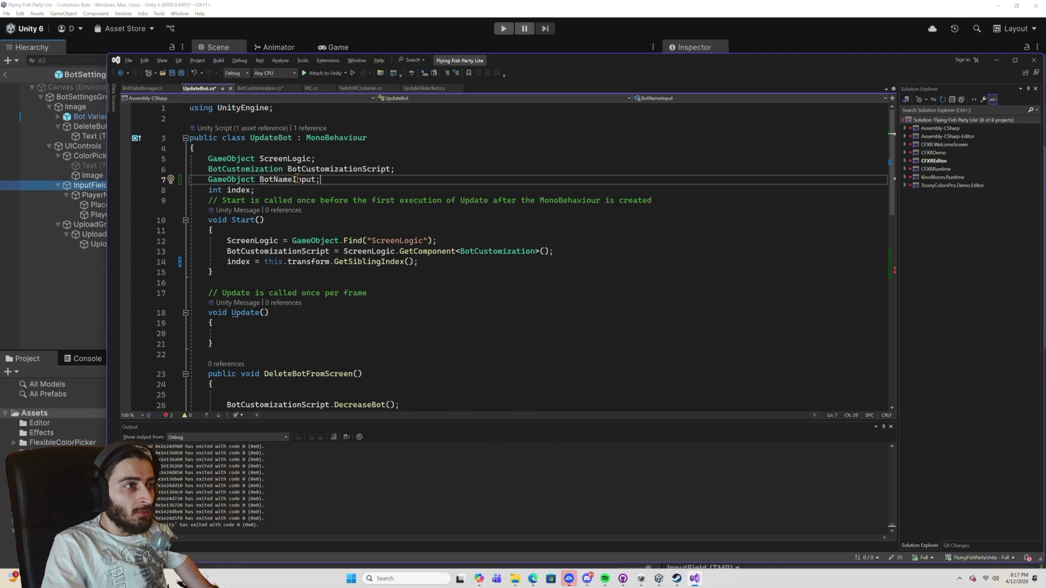
Mark BotNameInput with [SerializeField] and save UpdateBot.cs.
{"action": "left_click", "coordinate": [396, 174]}
{"action": "key", "text": "Return"}
{"action": "type", "text": "[S"}
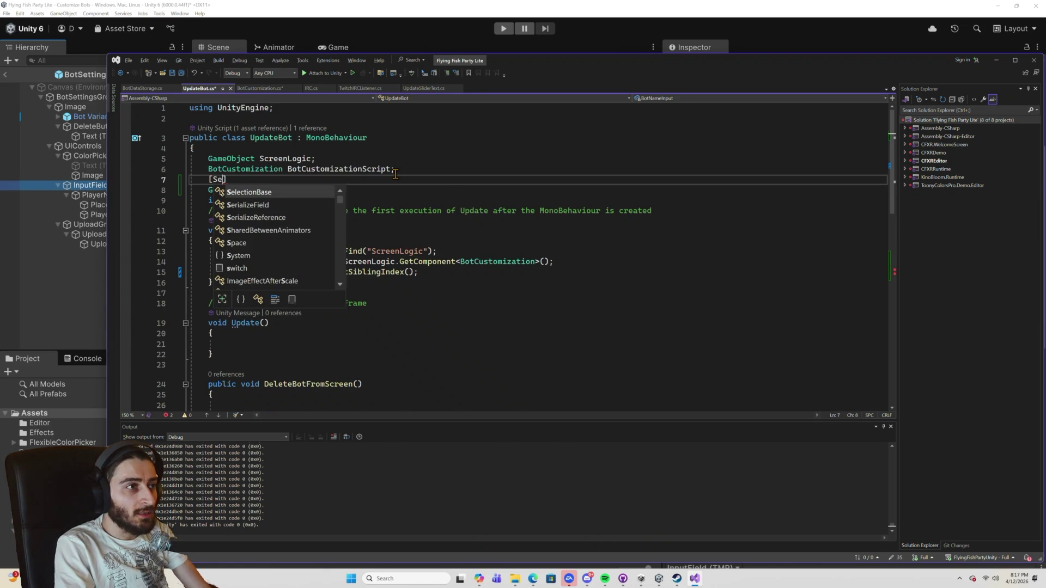
{"action": "type", "text": "er"}
{"action": "key", "text": "Tab"}
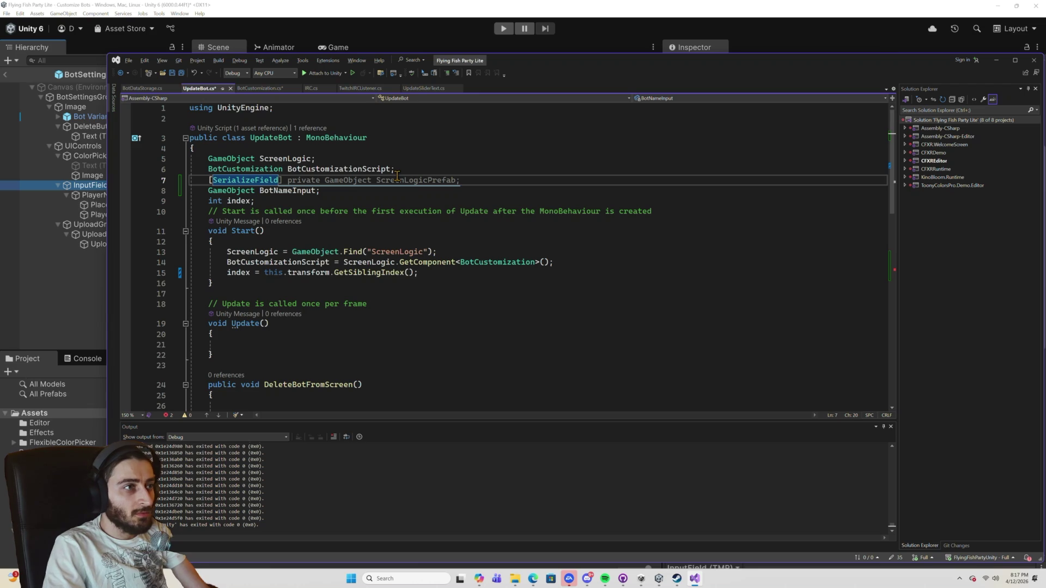
{"action": "type", "text": "]"}
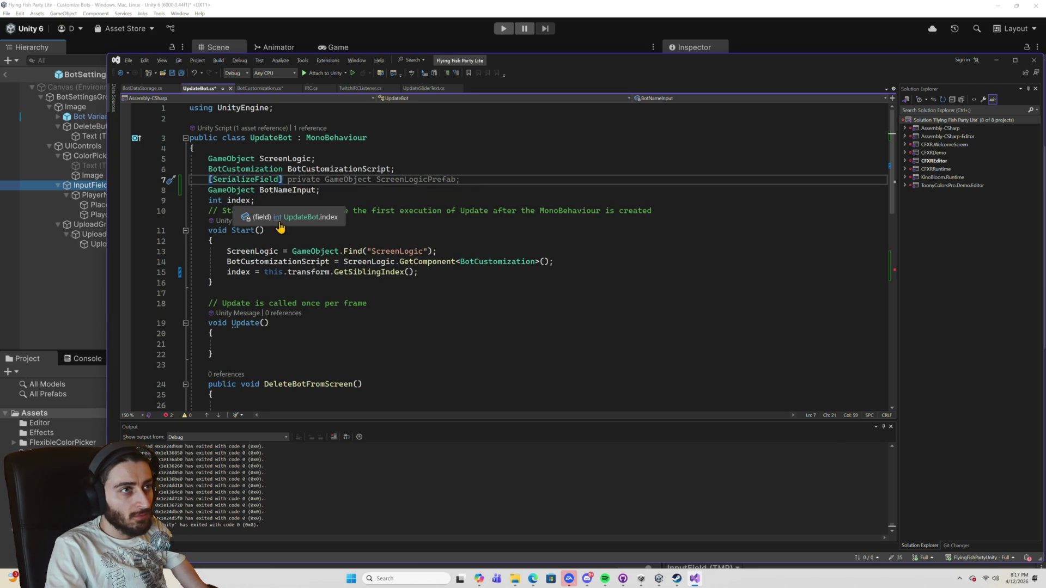
{"action": "key", "text": "ctrl+s"}
Replace this.gameObject with BotNameInput in the newName line on line 41.
{"action": "left_click", "coordinate": [294, 190]}
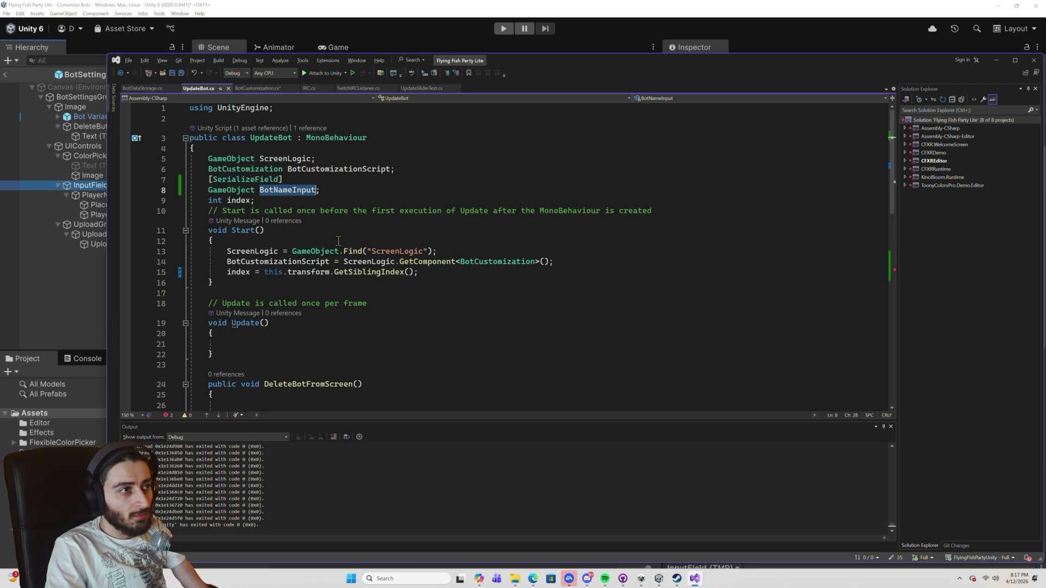
{"action": "scroll", "coordinate": [412, 299], "scroll_direction": "down", "scroll_amount": 8}
{"action": "left_click_drag", "start_coordinate": [380, 299], "coordinate": [309, 299]}
{"action": "type", "text": "BotNameInput"}
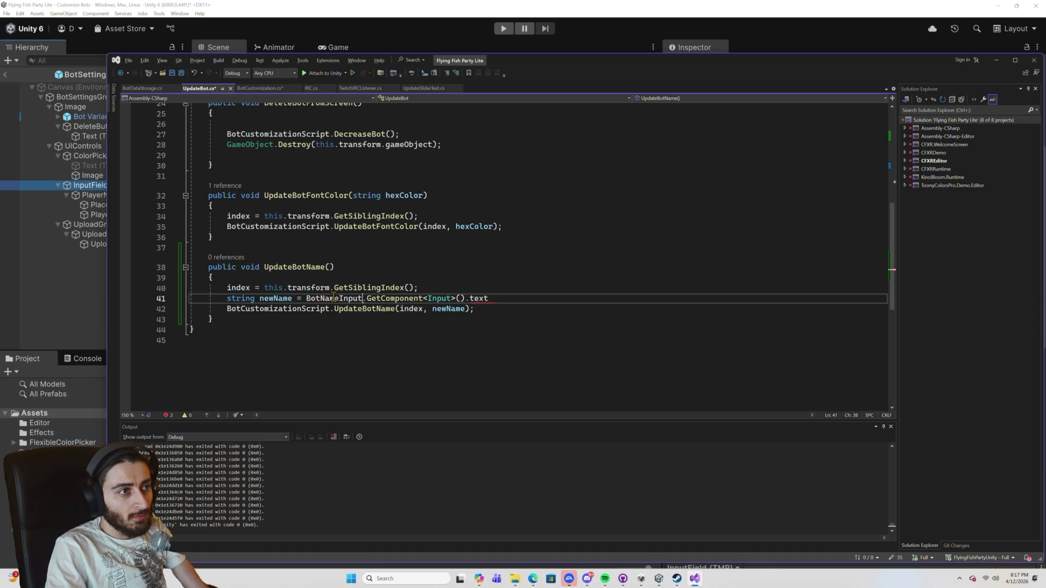
{"action": "scroll", "coordinate": [380, 292], "scroll_direction": "up", "scroll_amount": 7}
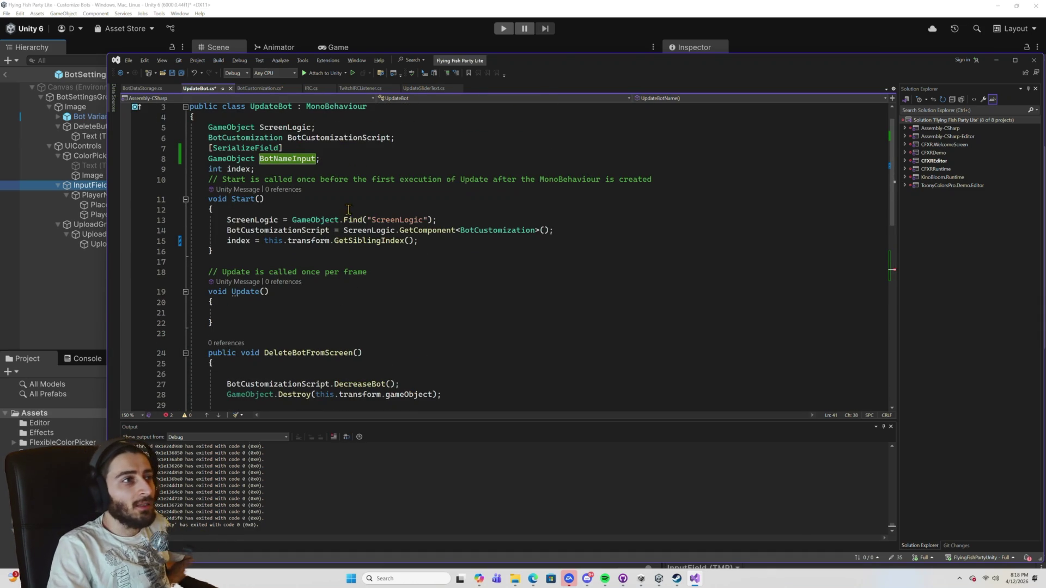
Review BotCustomization.cs, then bring Unity back to the front.
{"action": "left_click", "coordinate": [260, 88]}
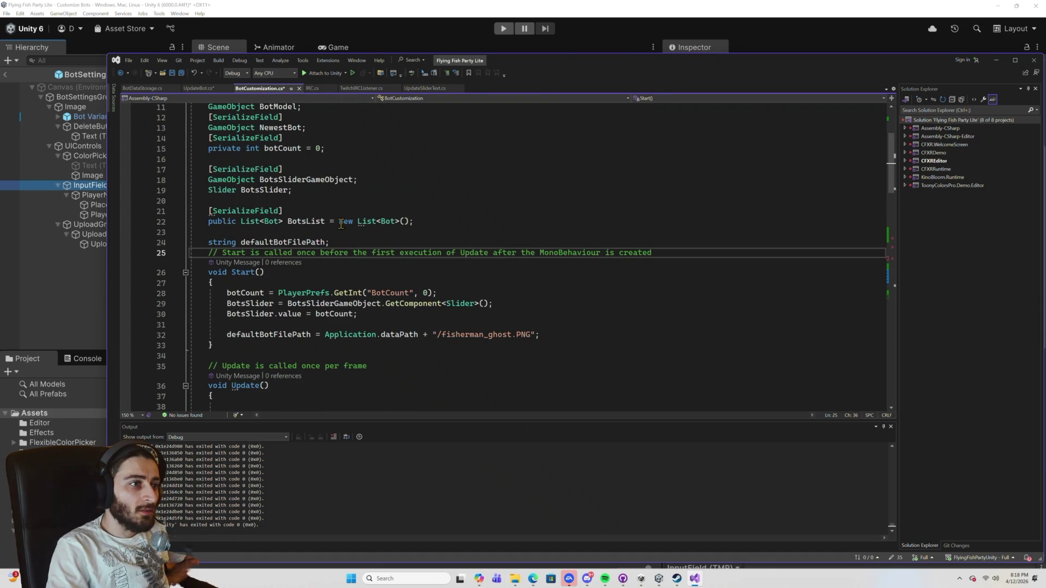
{"action": "scroll", "coordinate": [343, 216], "scroll_direction": "down", "scroll_amount": 4}
{"action": "scroll", "coordinate": [349, 217], "scroll_direction": "up", "scroll_amount": 2}
{"action": "scroll", "coordinate": [372, 219], "scroll_direction": "down", "scroll_amount": 10}
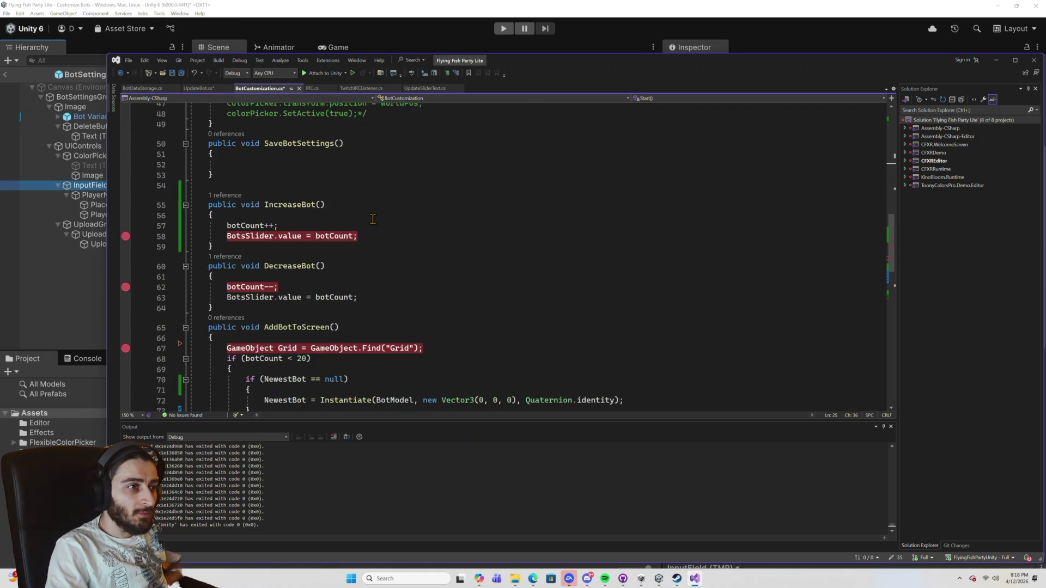
{"action": "scroll", "coordinate": [373, 219], "scroll_direction": "down", "scroll_amount": 4}
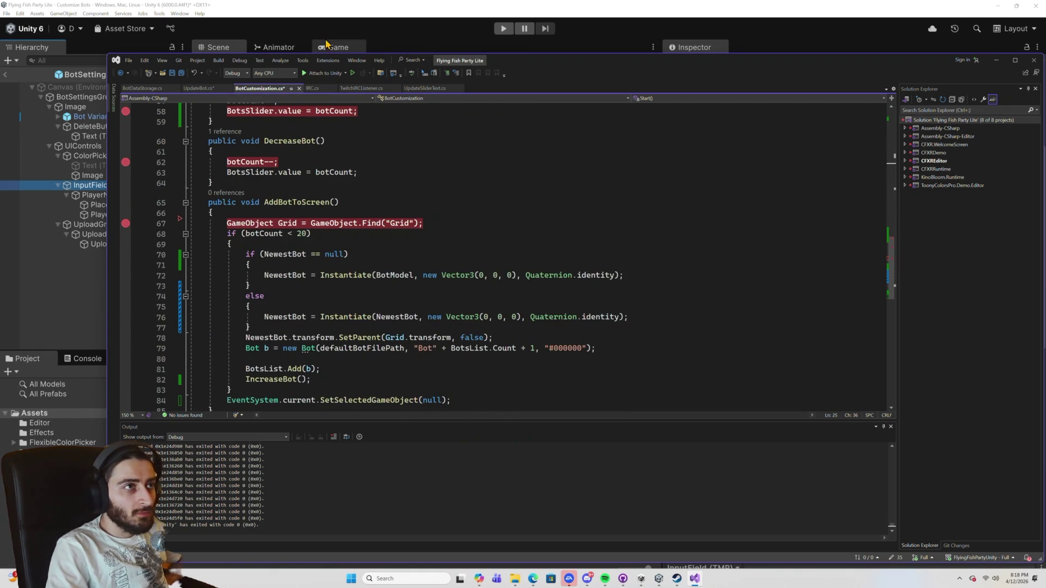
{"action": "left_click", "coordinate": [315, 15]}
{"action": "scroll", "coordinate": [537, 490], "scroll_direction": "down", "scroll_amount": 1}
{"action": "scroll", "coordinate": [537, 490], "scroll_direction": "up", "scroll_amount": 10}
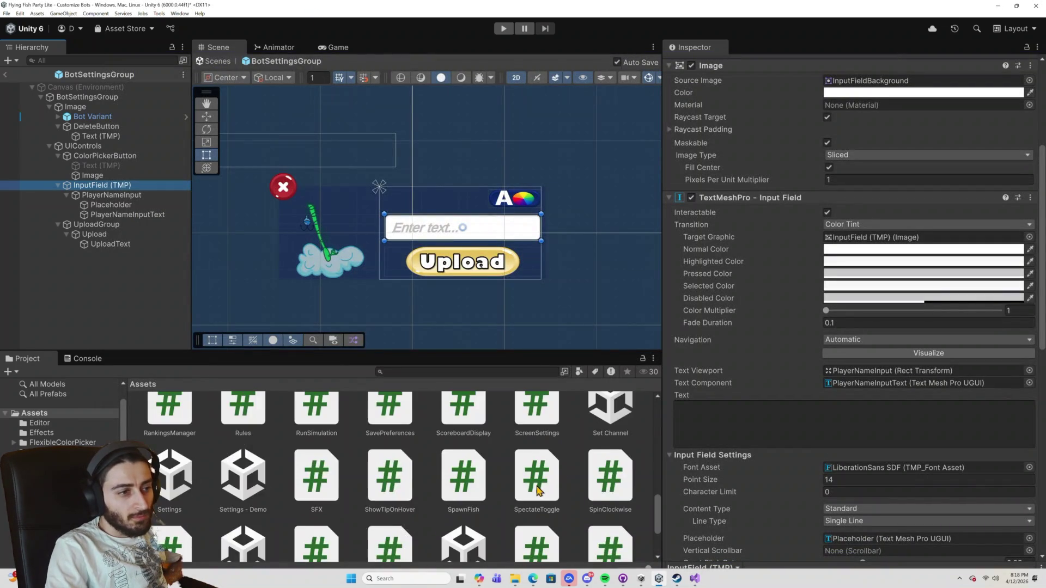
Browse to Assets > FlexibleColorPicker > Scripts and open FlexibleColorPicker.cs in Visual Studio.
{"action": "scroll", "coordinate": [395, 464], "scroll_direction": "up", "scroll_amount": 3}
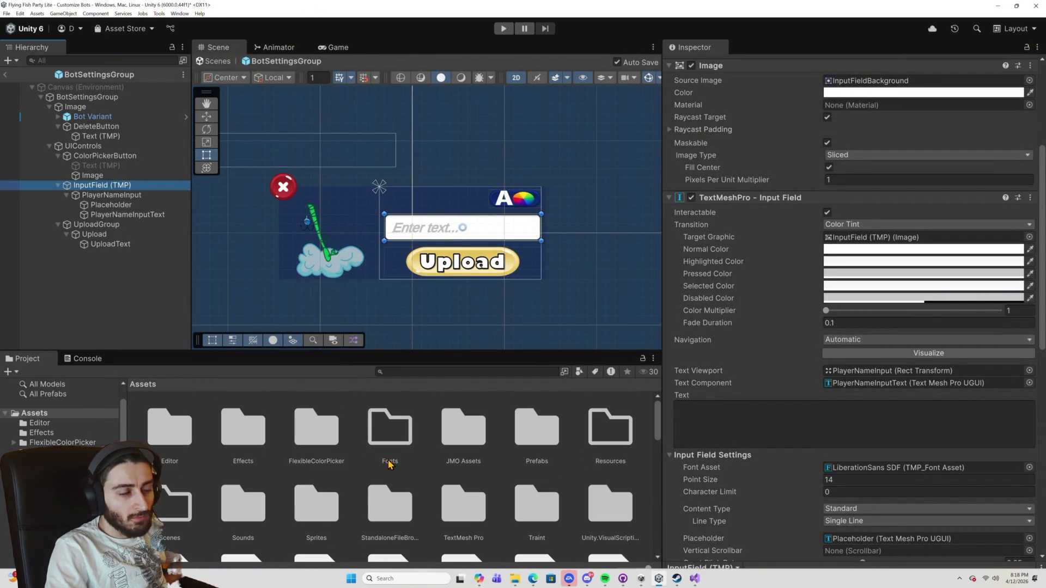
{"action": "double_click", "coordinate": [329, 436]}
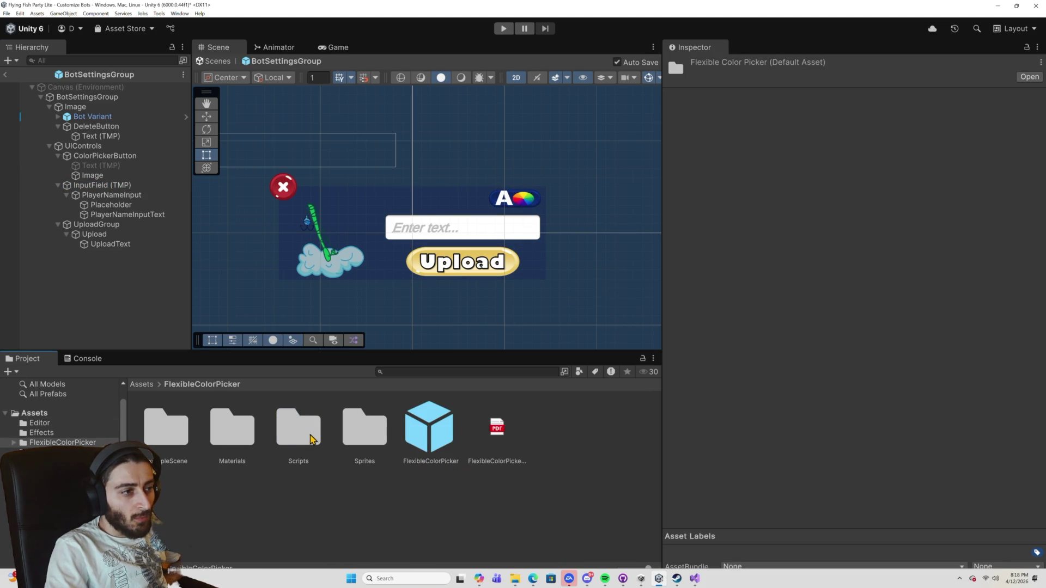
{"action": "double_click", "coordinate": [310, 436]}
{"action": "left_click", "coordinate": [315, 434]}
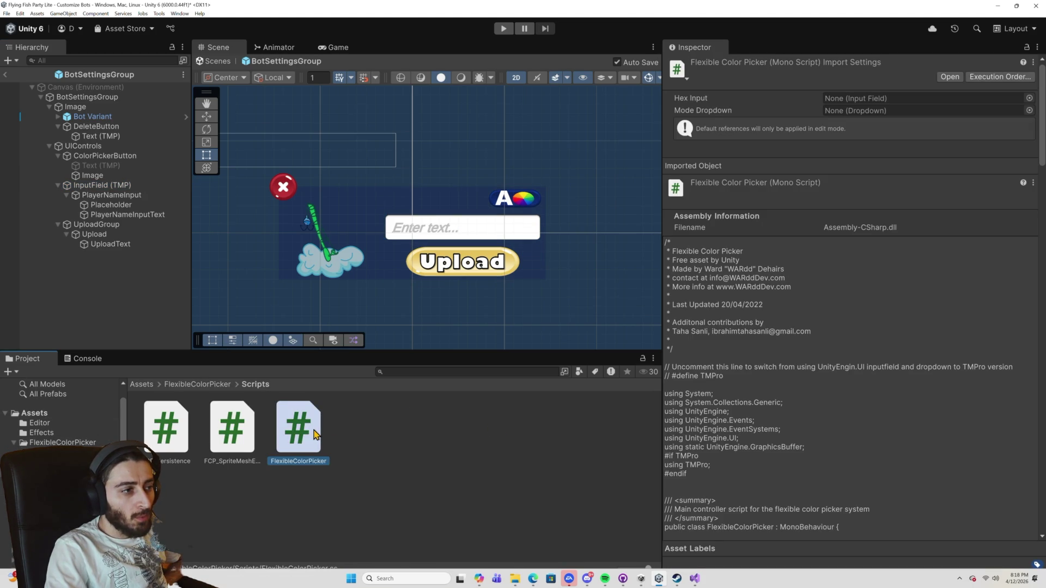
{"action": "double_click", "coordinate": [315, 435]}
{"action": "scroll", "coordinate": [353, 354], "scroll_direction": "down", "scroll_amount": 10}
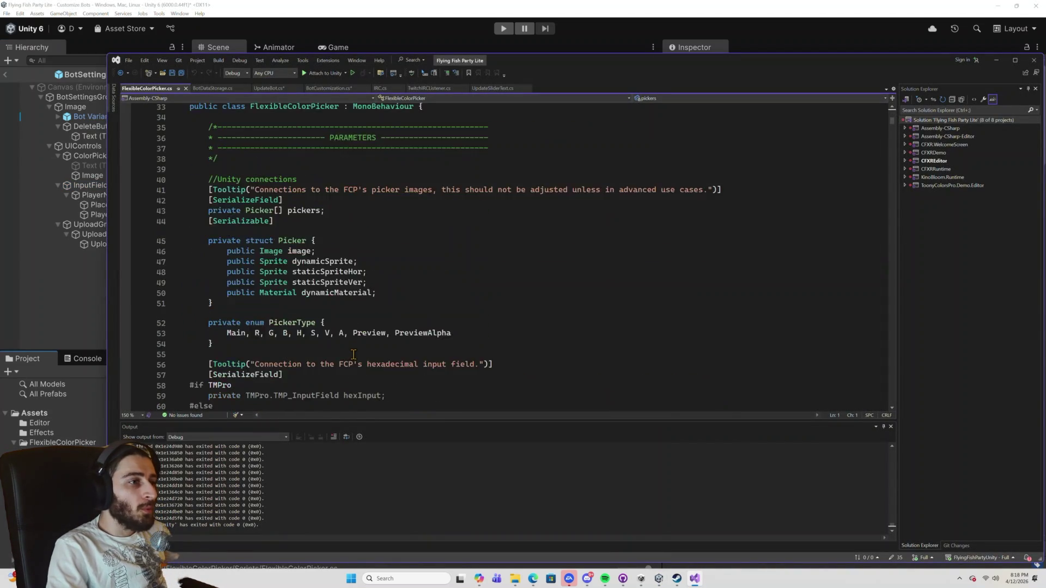
Scroll through the rest of the FlexibleColorPicker.cs script.
{"action": "scroll", "coordinate": [354, 355], "scroll_direction": "down", "scroll_amount": 20}
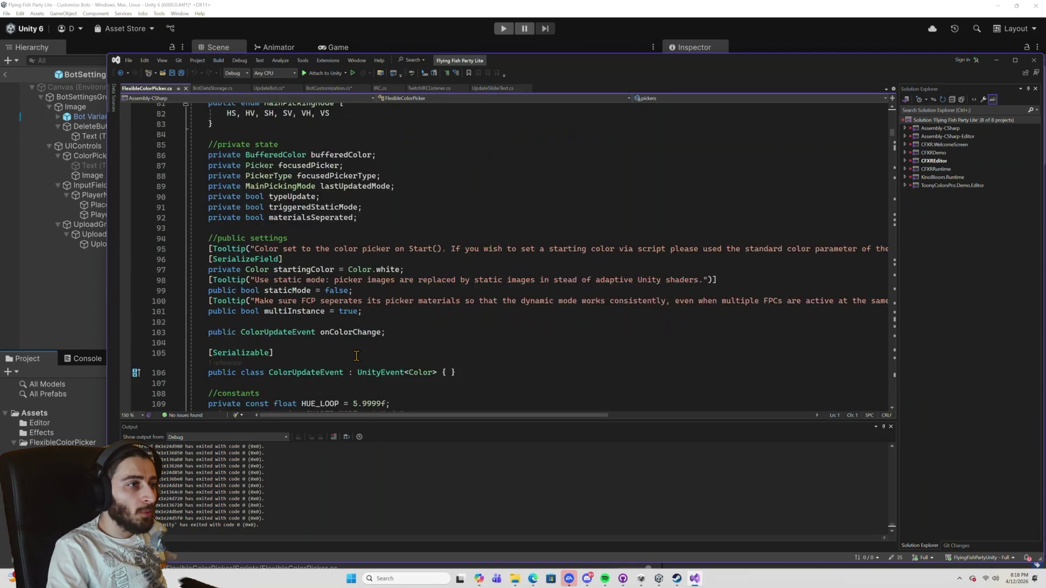
{"action": "scroll", "coordinate": [377, 364], "scroll_direction": "down", "scroll_amount": 15}
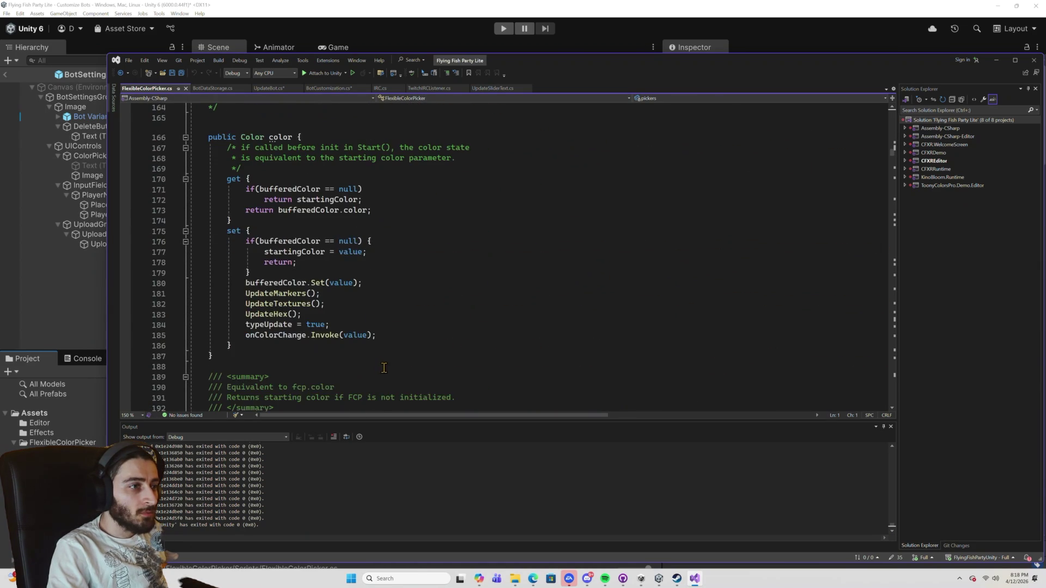
{"action": "scroll", "coordinate": [372, 375], "scroll_direction": "down", "scroll_amount": 14}
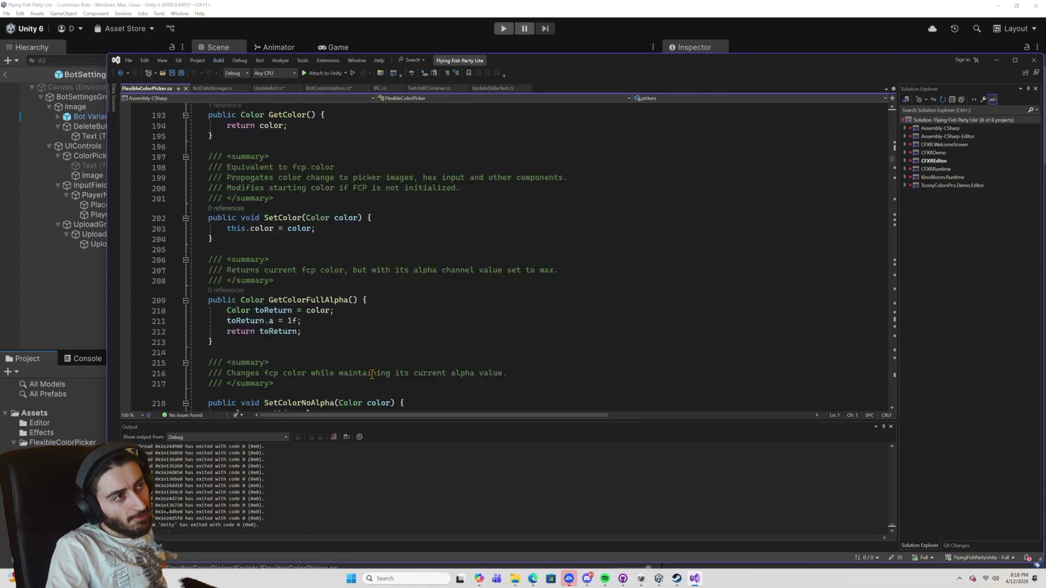
{"action": "scroll", "coordinate": [375, 374], "scroll_direction": "up", "scroll_amount": 6}
{"action": "scroll", "coordinate": [375, 374], "scroll_direction": "down", "scroll_amount": 20}
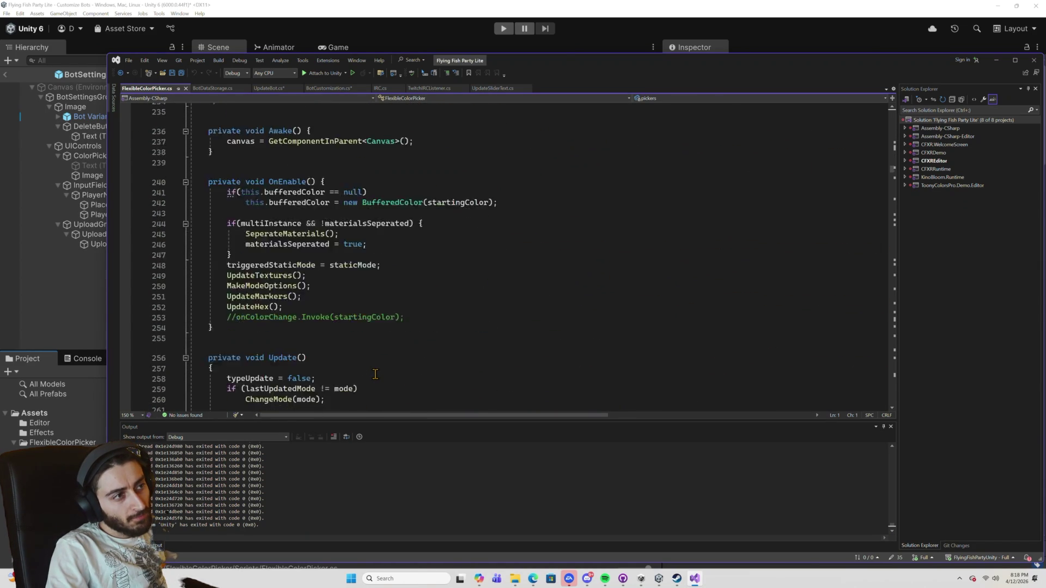
{"action": "scroll", "coordinate": [376, 374], "scroll_direction": "up", "scroll_amount": 6}
Back in Unity, select ColorPickerButton to see its On Click call ColorPickerManager.DisplayColorPicker.
{"action": "scroll", "coordinate": [381, 373], "scroll_direction": "down", "scroll_amount": 18}
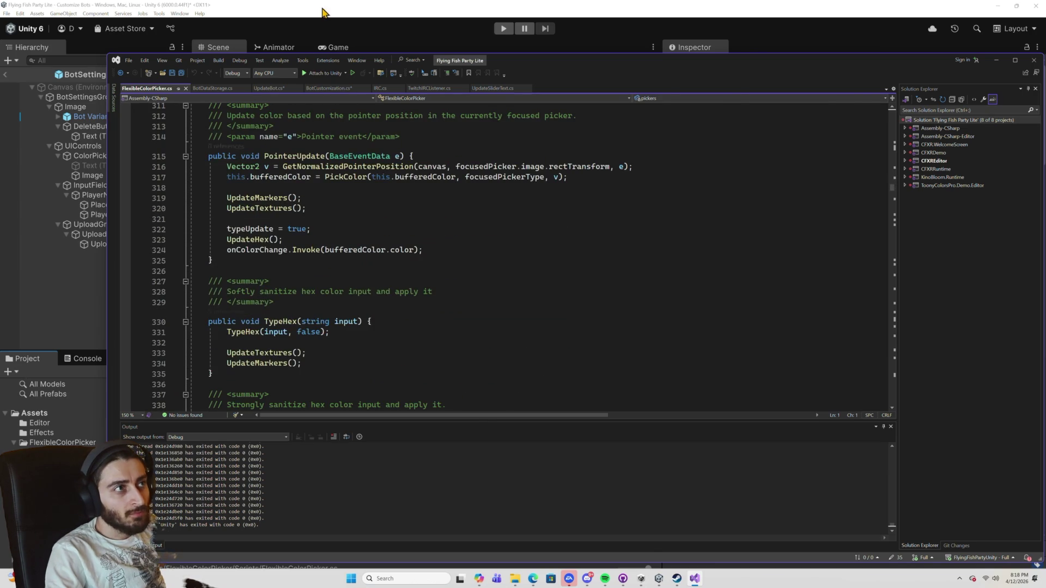
{"action": "left_click", "coordinate": [324, 10]}
{"action": "left_click", "coordinate": [517, 201]}
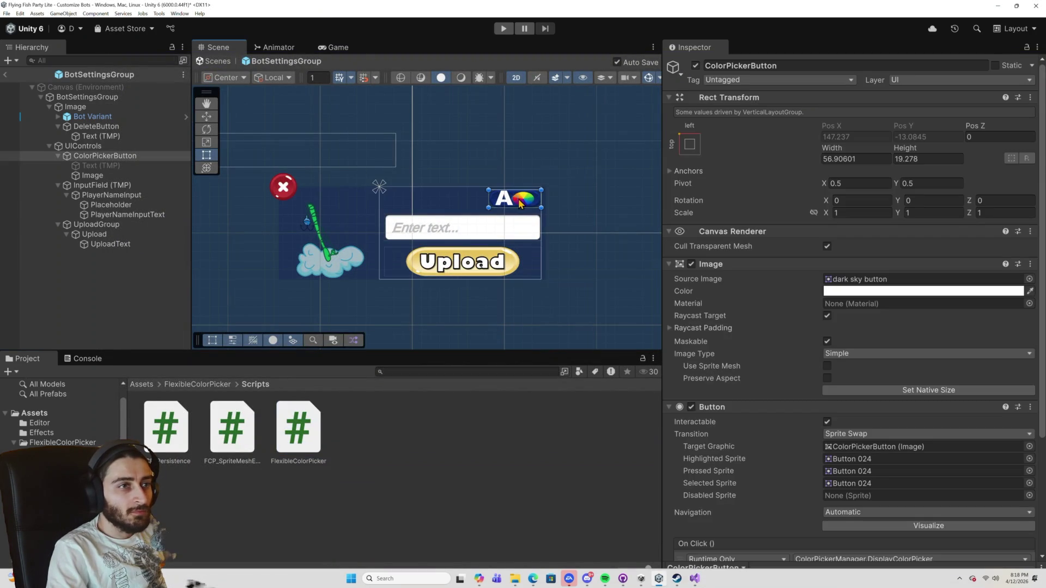
Exit the bot settings prefab back to the scene Hierarchy.
{"action": "scroll", "coordinate": [451, 262], "scroll_direction": "down", "scroll_amount": 5}
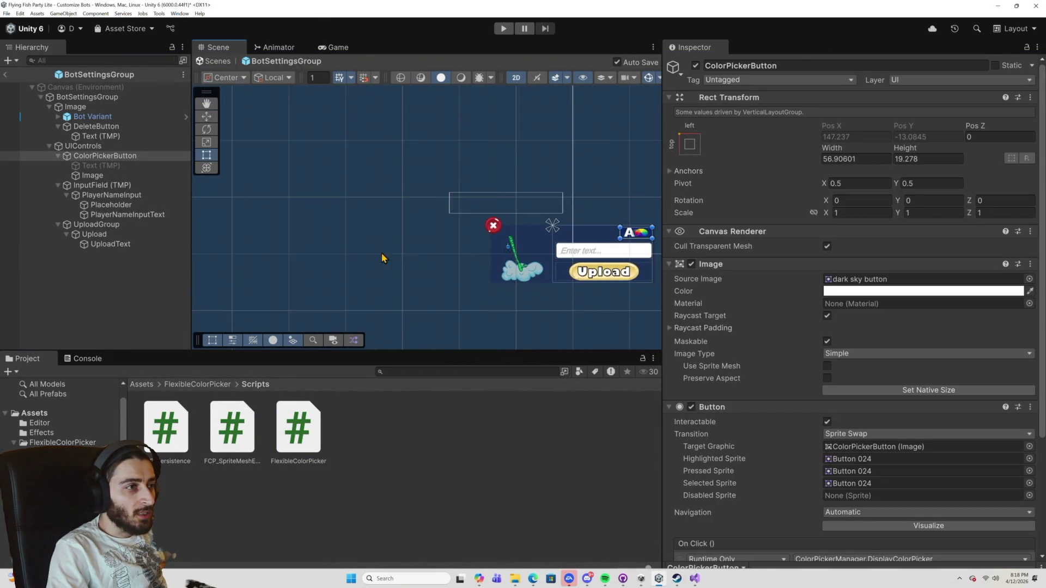
{"action": "scroll", "coordinate": [327, 264], "scroll_direction": "down", "scroll_amount": 5}
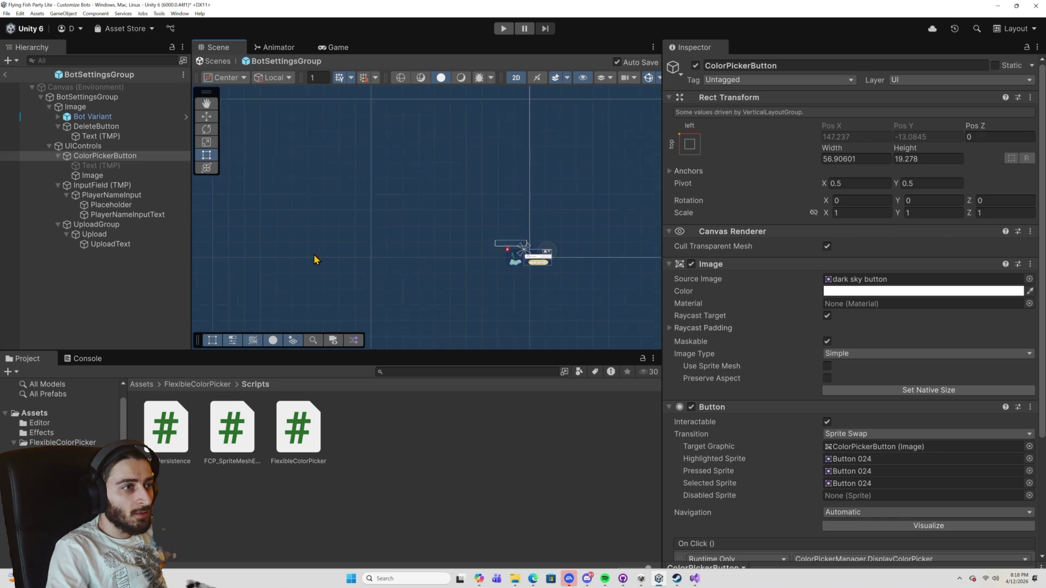
{"action": "scroll", "coordinate": [469, 277], "scroll_direction": "up", "scroll_amount": 10}
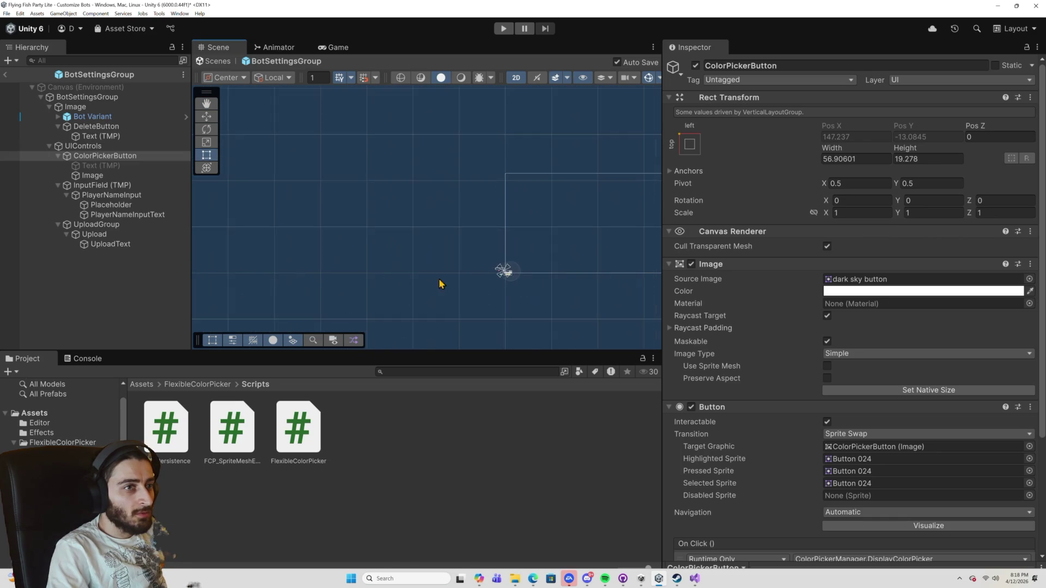
{"action": "scroll", "coordinate": [373, 278], "scroll_direction": "up", "scroll_amount": 8}
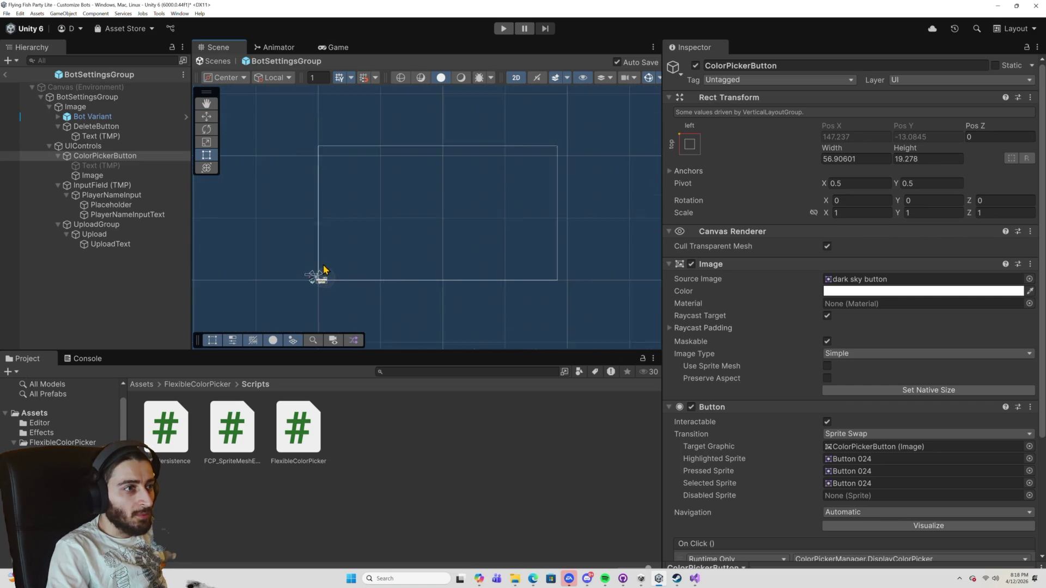
{"action": "scroll", "coordinate": [342, 277], "scroll_direction": "up", "scroll_amount": 2}
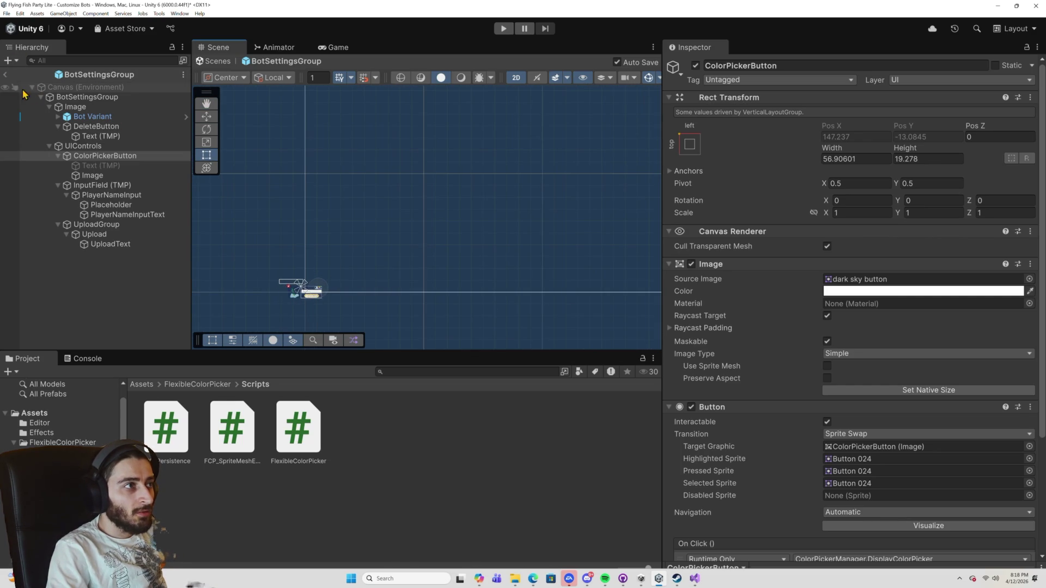
{"action": "left_click", "coordinate": [5, 74]}
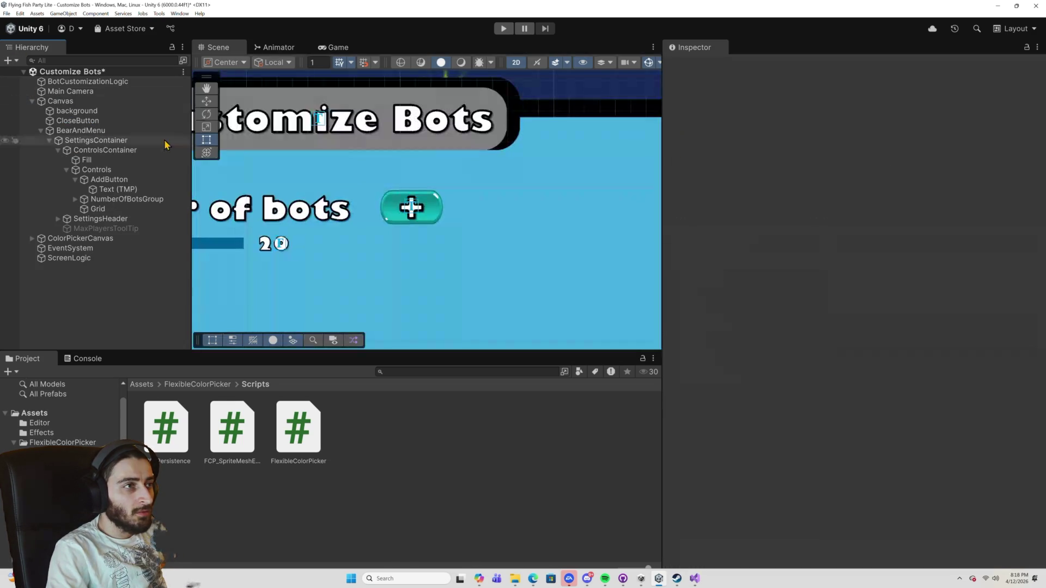
Select the ColorPicker object and open its ColorPickerManager script in Visual Studio.
{"action": "scroll", "coordinate": [254, 235], "scroll_direction": "down", "scroll_amount": 3}
{"action": "left_click", "coordinate": [244, 253]}
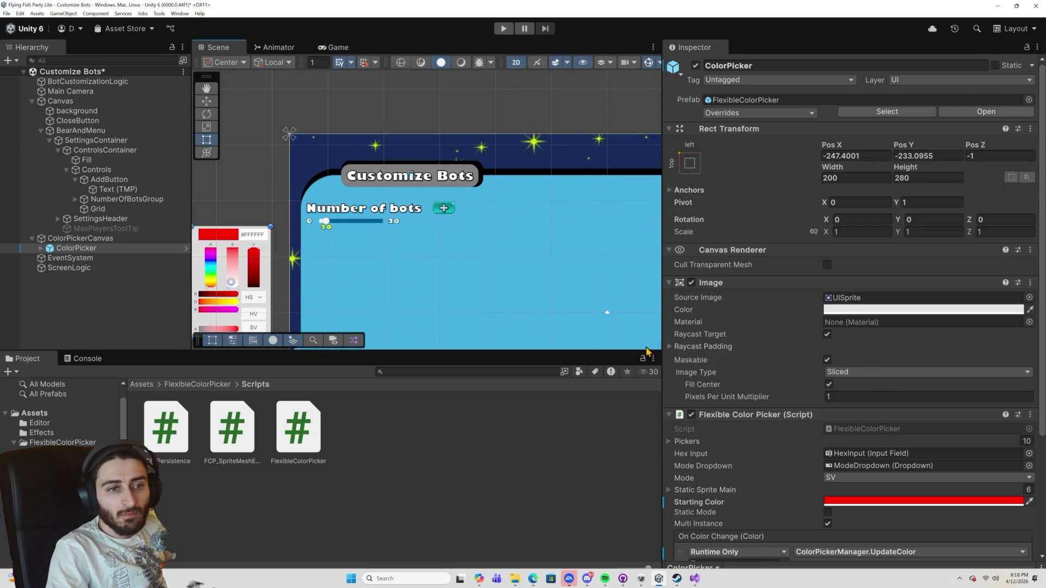
{"action": "scroll", "coordinate": [878, 436], "scroll_direction": "down", "scroll_amount": 4}
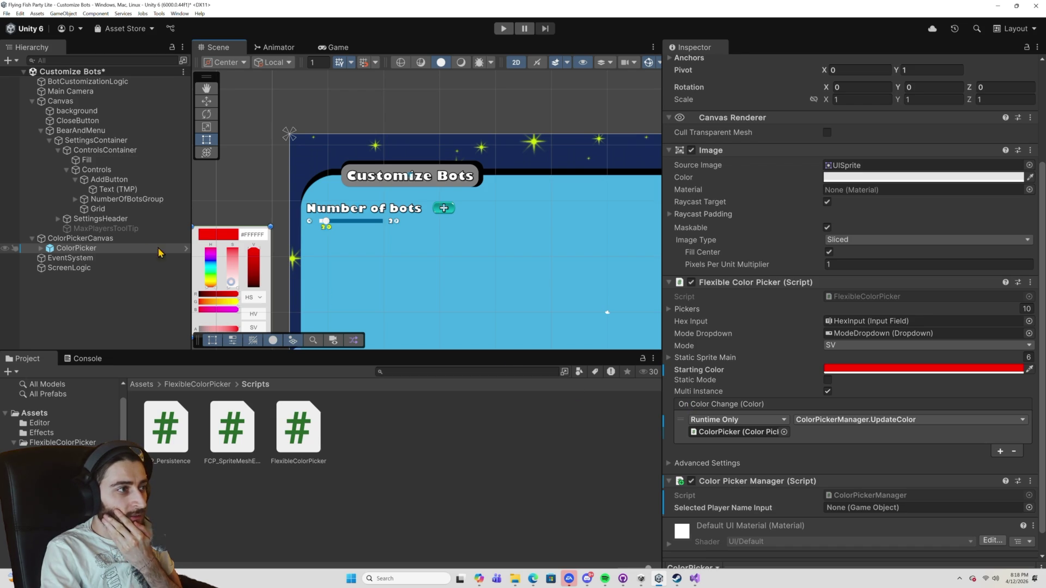
{"action": "double_click", "coordinate": [896, 496]}
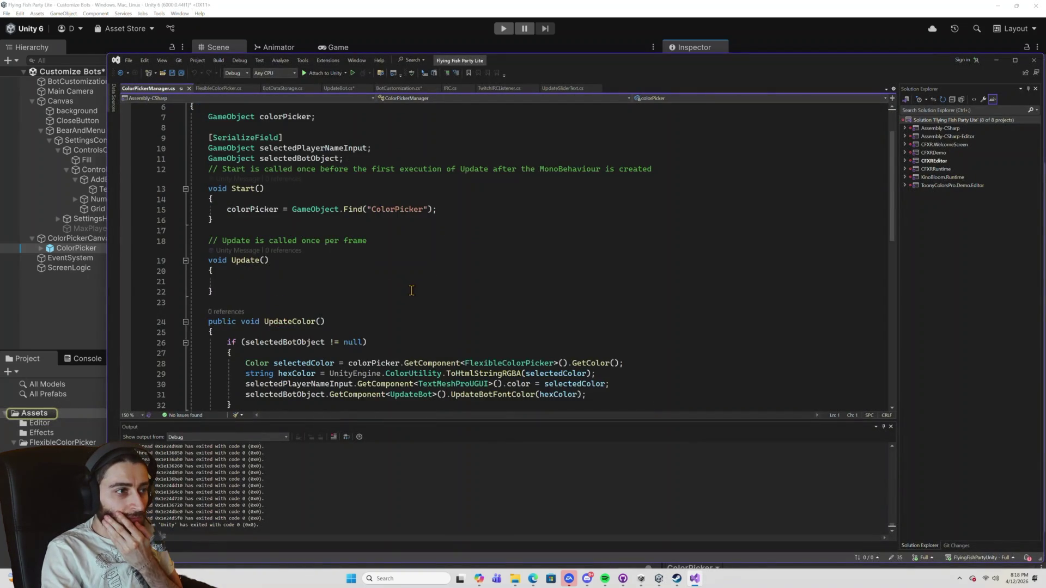
Check the TextMeshProUGUI use on line 30 of UpdateColor, then view BotCustomization.cs at AddBotToScreen.
{"action": "scroll", "coordinate": [411, 290], "scroll_direction": "down", "scroll_amount": 2}
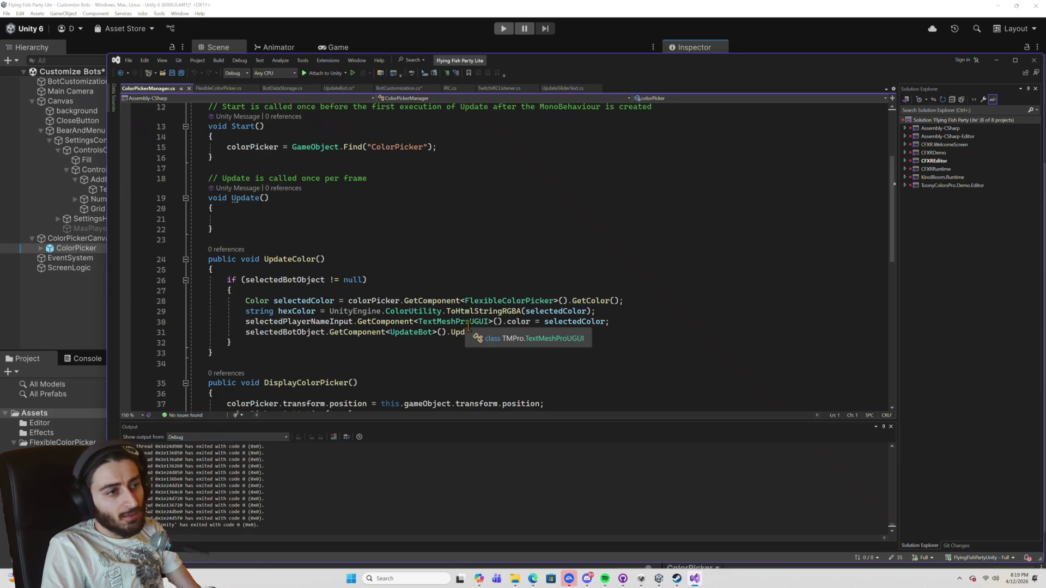
{"action": "double_click", "coordinate": [473, 326]}
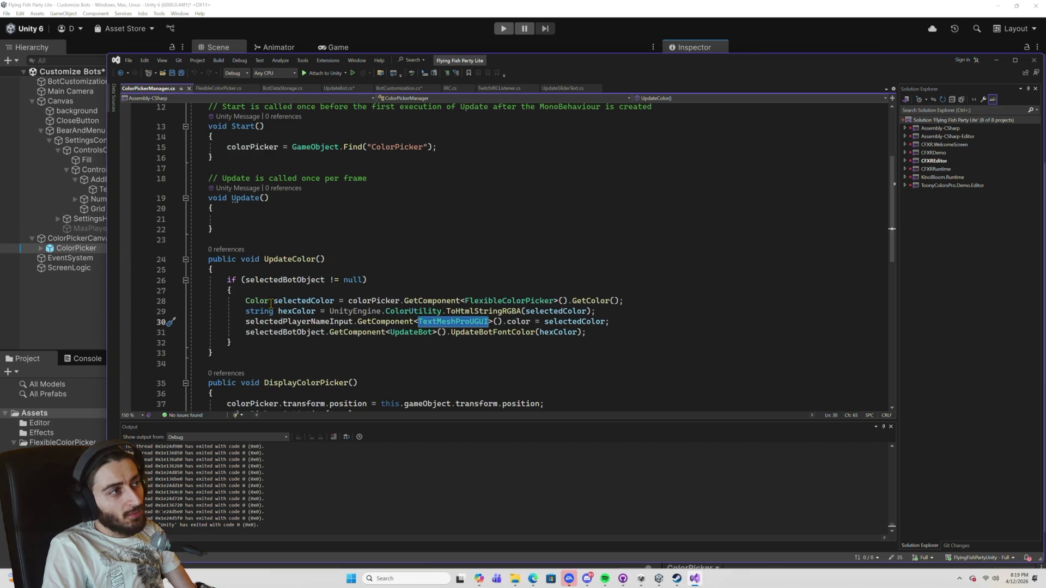
{"action": "left_click", "coordinate": [405, 89]}
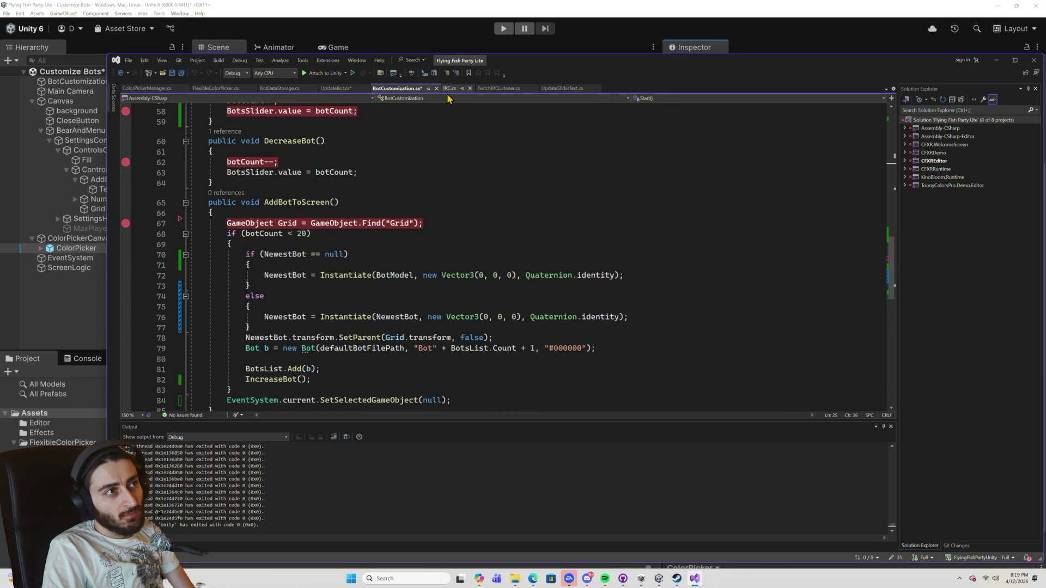
Review UpdateBotName in BotCustomization.cs, save it, and go to UpdateBot.cs.
{"action": "left_click", "coordinate": [470, 178]}
{"action": "scroll", "coordinate": [471, 178], "scroll_direction": "up", "scroll_amount": 3}
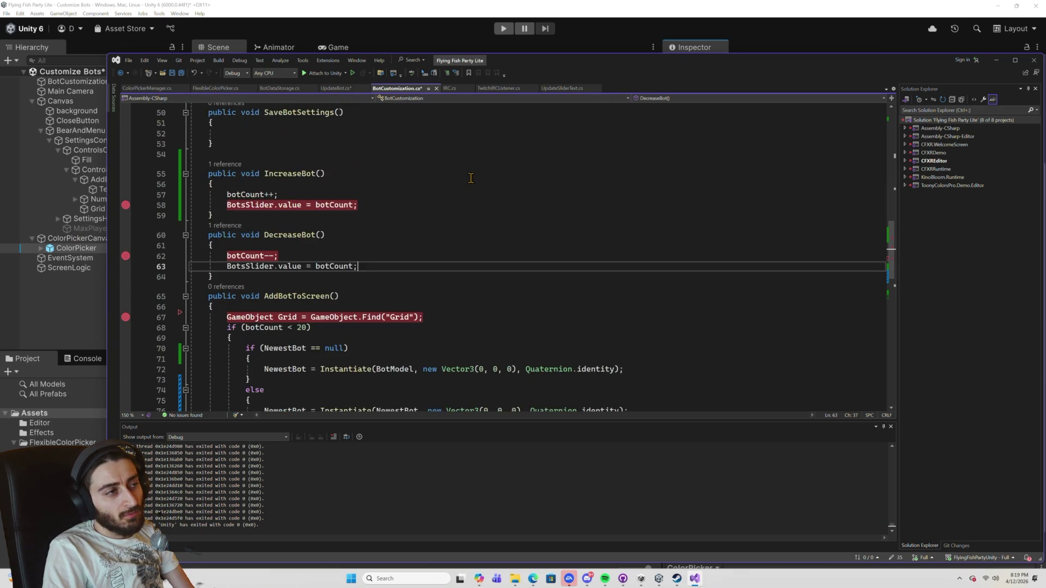
{"action": "scroll", "coordinate": [476, 169], "scroll_direction": "up", "scroll_amount": 2}
{"action": "scroll", "coordinate": [471, 185], "scroll_direction": "down", "scroll_amount": 4}
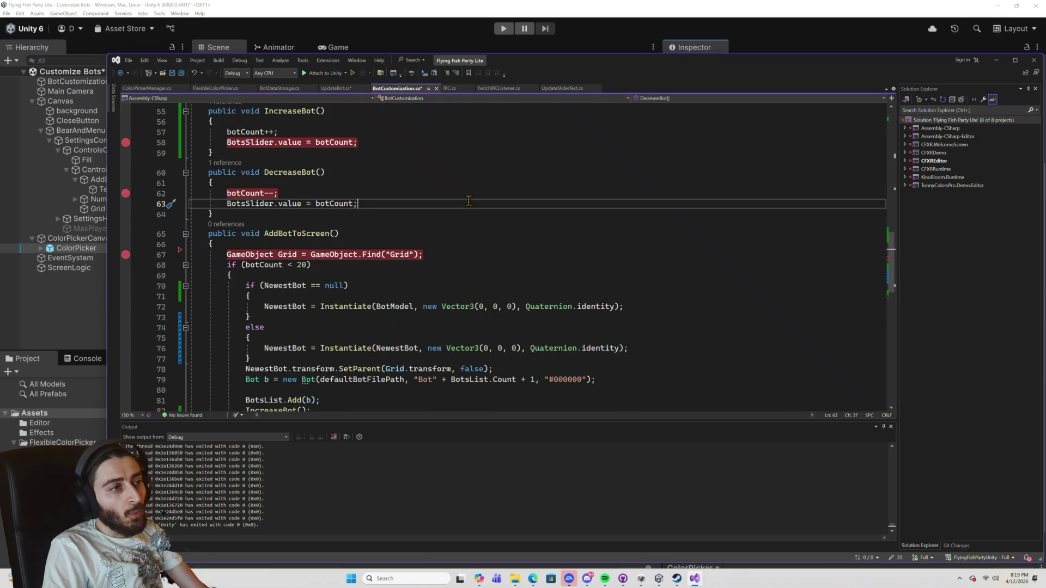
{"action": "scroll", "coordinate": [468, 200], "scroll_direction": "down", "scroll_amount": 4}
{"action": "scroll", "coordinate": [468, 200], "scroll_direction": "up", "scroll_amount": 2}
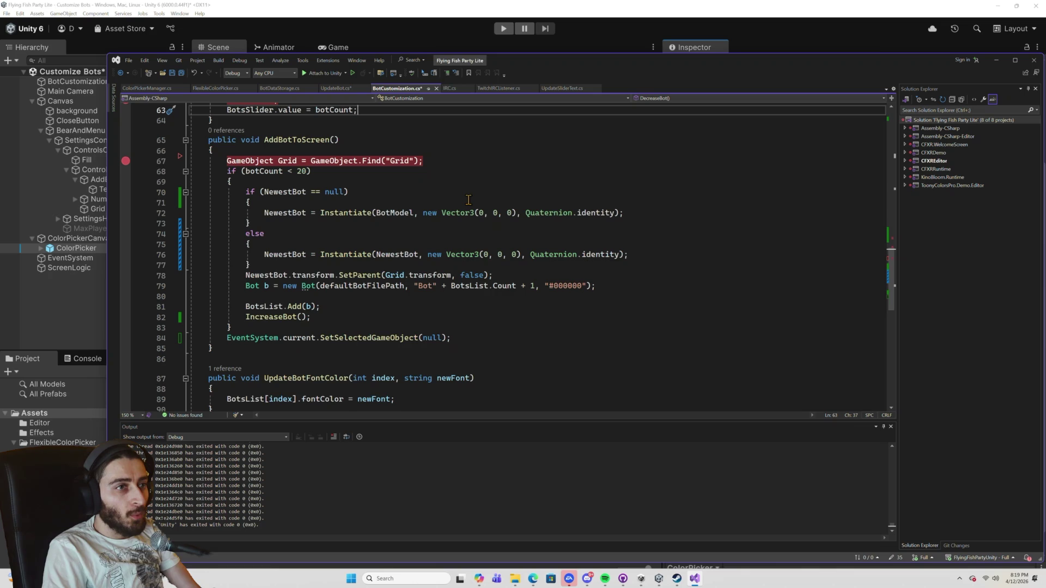
{"action": "scroll", "coordinate": [468, 200], "scroll_direction": "up", "scroll_amount": 3}
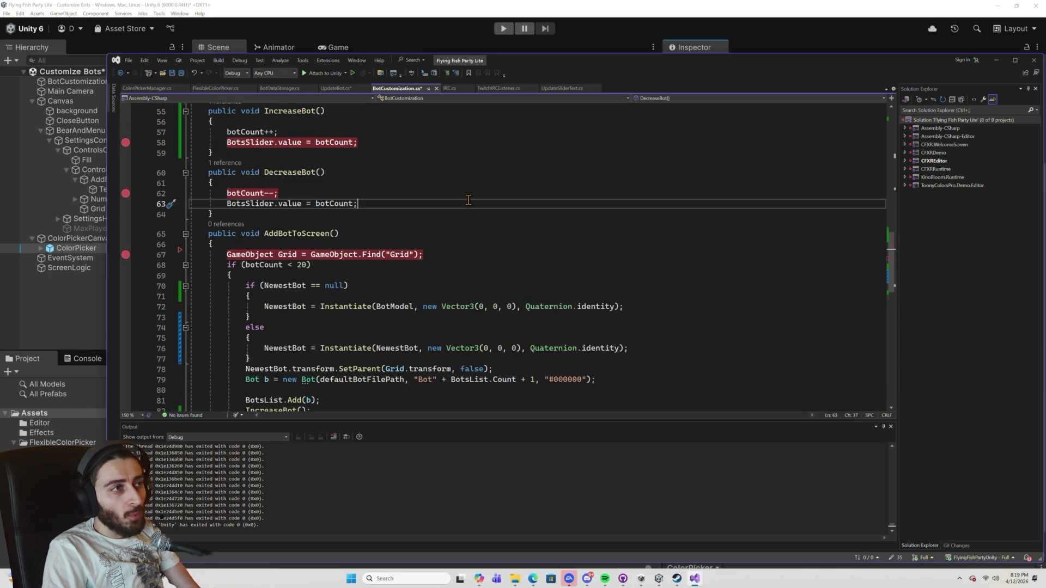
{"action": "scroll", "coordinate": [468, 200], "scroll_direction": "up", "scroll_amount": 3}
{"action": "scroll", "coordinate": [468, 200], "scroll_direction": "up", "scroll_amount": 6}
{"action": "scroll", "coordinate": [468, 200], "scroll_direction": "down", "scroll_amount": 6}
{"action": "scroll", "coordinate": [469, 200], "scroll_direction": "up", "scroll_amount": 3}
{"action": "scroll", "coordinate": [469, 200], "scroll_direction": "down", "scroll_amount": 4}
{"action": "scroll", "coordinate": [468, 199], "scroll_direction": "down", "scroll_amount": 5}
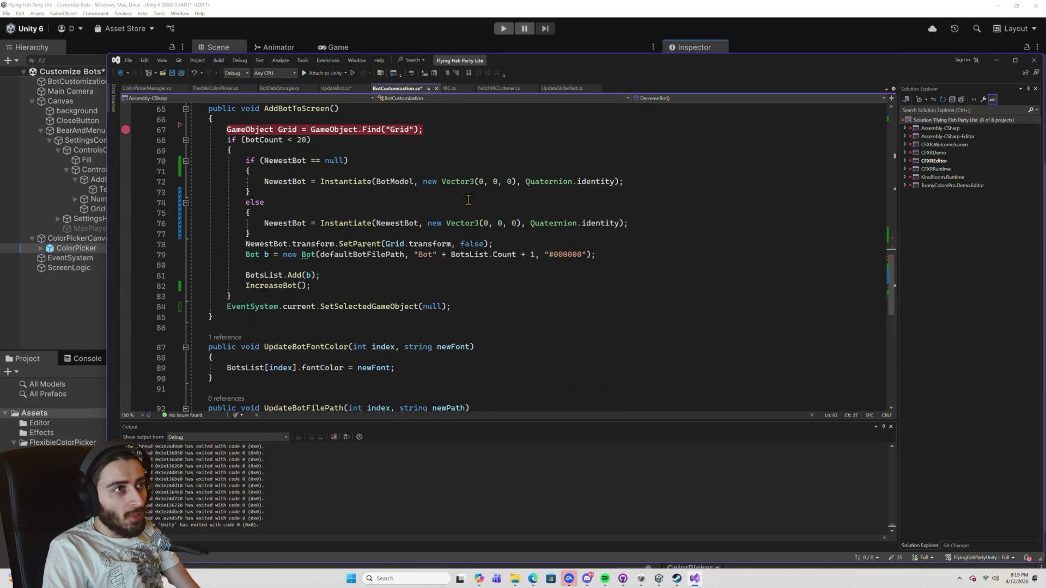
{"action": "scroll", "coordinate": [468, 200], "scroll_direction": "up", "scroll_amount": 2}
{"action": "scroll", "coordinate": [469, 199], "scroll_direction": "down", "scroll_amount": 8}
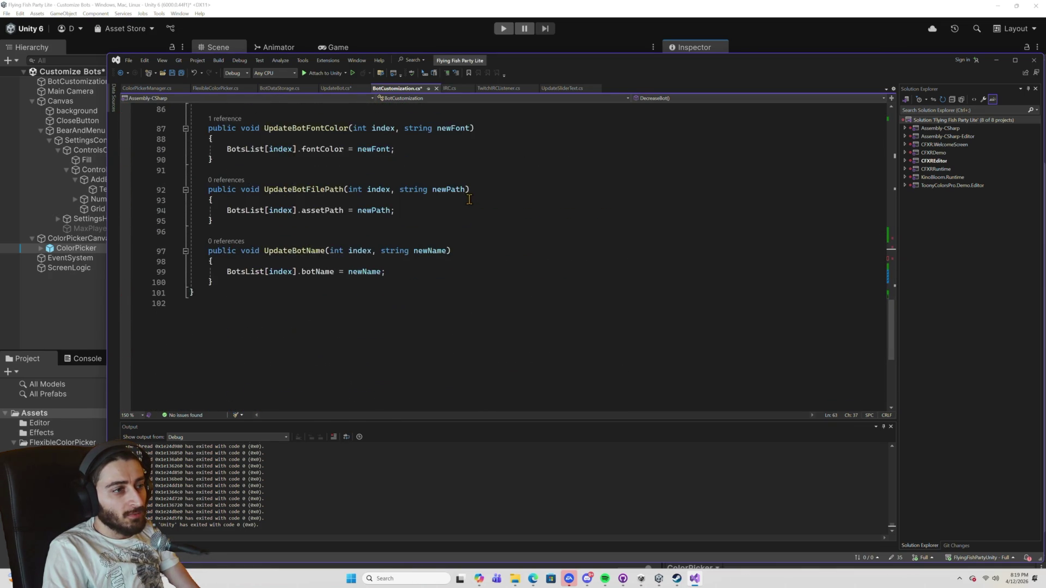
{"action": "scroll", "coordinate": [468, 200], "scroll_direction": "up", "scroll_amount": 2}
{"action": "key", "text": "ctrl+s"}
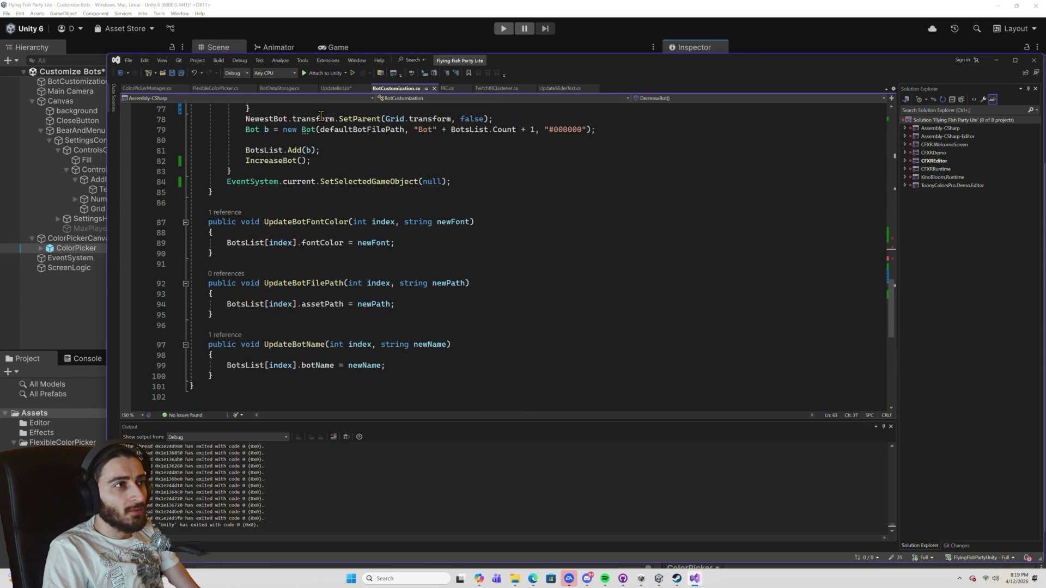
{"action": "left_click", "coordinate": [332, 90]}
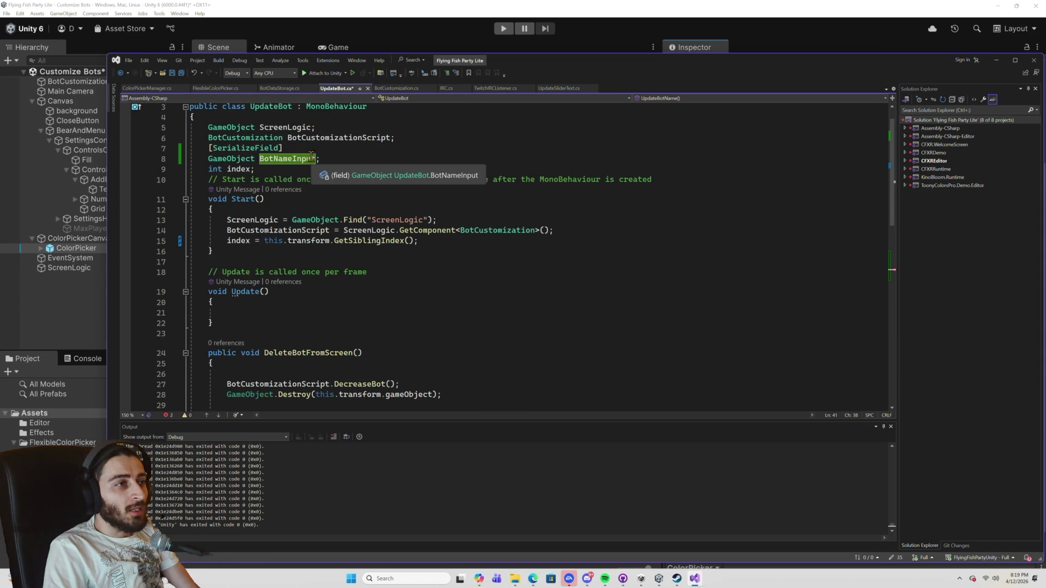
Rename the BotNameInput field to BotNameTextField and update its reference on line 41.
{"action": "left_click", "coordinate": [288, 158]}
{"action": "key", "text": "Delete"}
{"action": "key", "text": "Delete"}
{"action": "key", "text": "Delete"}
{"action": "type", "text": "TextField"}
{"action": "key", "text": "ctrl+s"}
{"action": "scroll", "coordinate": [441, 266], "scroll_direction": "down", "scroll_amount": 9}
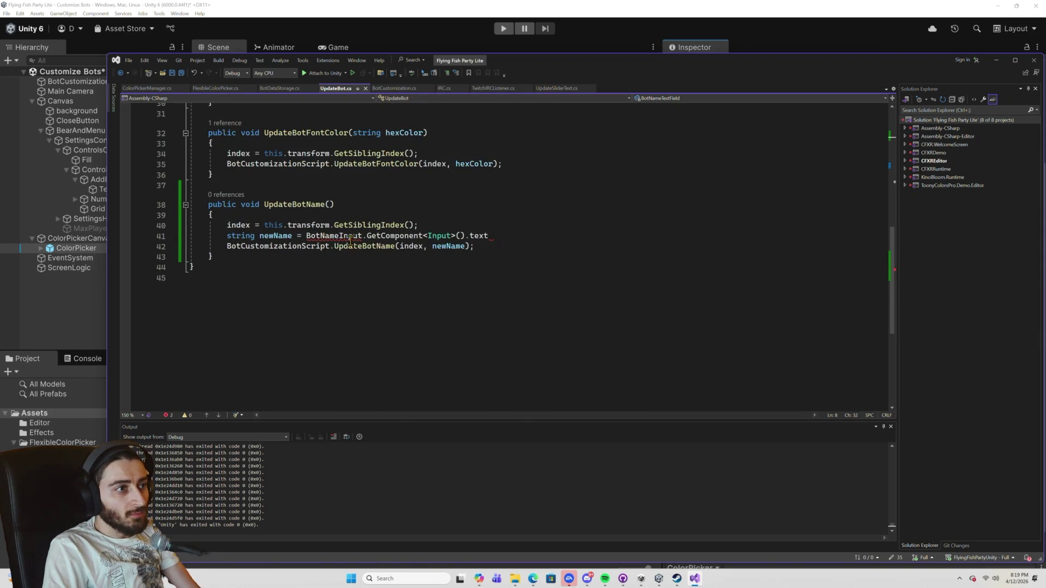
{"action": "double_click", "coordinate": [352, 240]}
{"action": "type", "text": "BotN"}
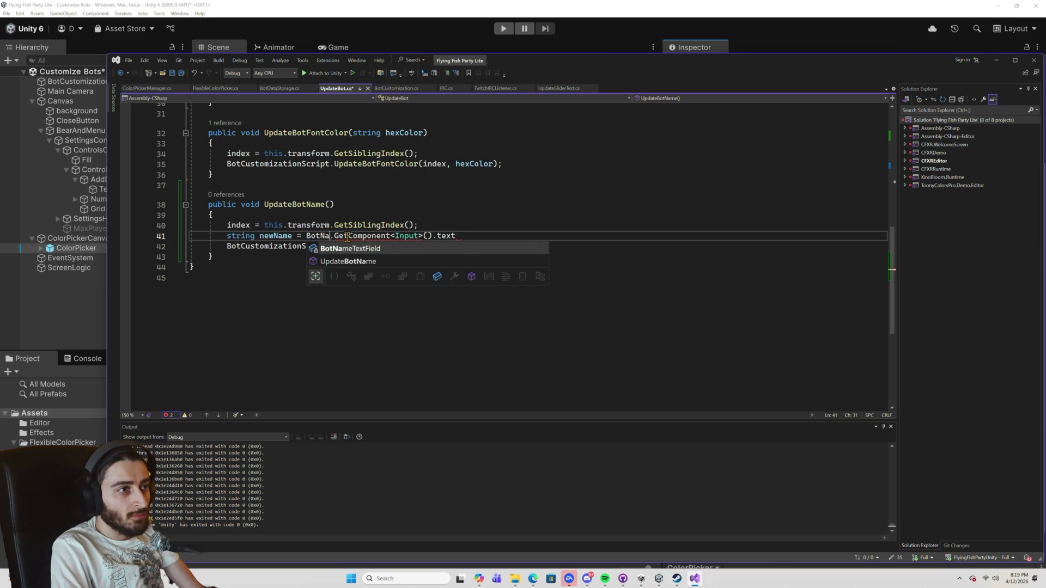
{"action": "key", "text": "Tab"}
Make newName read BotNameTextField.GetComponent<TextMeshProUGUI>().text and save UpdateBot.cs.
{"action": "double_click", "coordinate": [458, 235]}
{"action": "type", "text": "TextMeshProUGUI"}
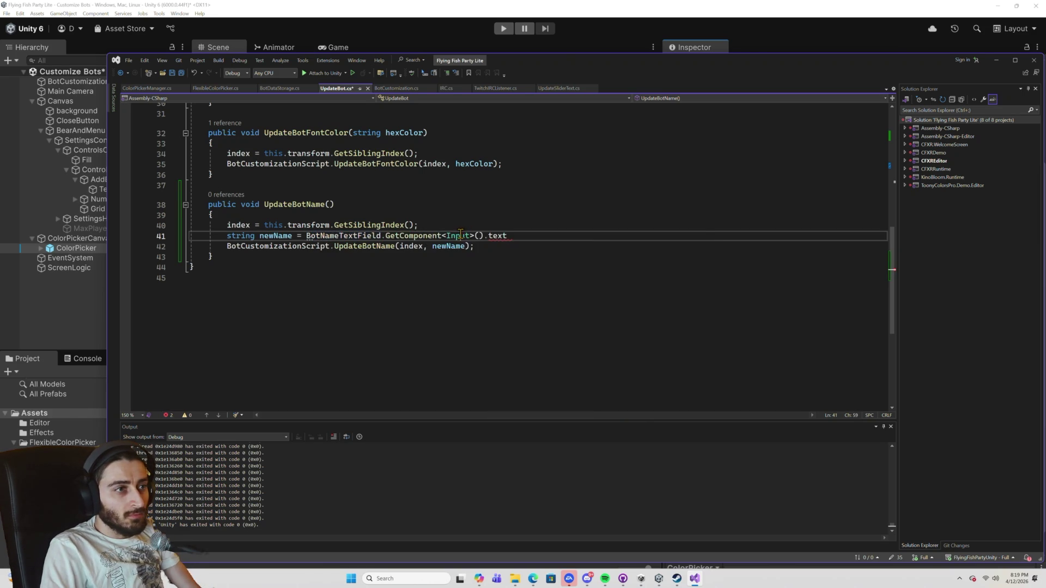
{"action": "double_click", "coordinate": [545, 235]}
{"action": "key", "text": "BackSpace"}
{"action": "key", "text": "ctrl+space"}
{"action": "type", "text": "text"}
{"action": "key", "text": "Escape"}
{"action": "type", "text": ";"}
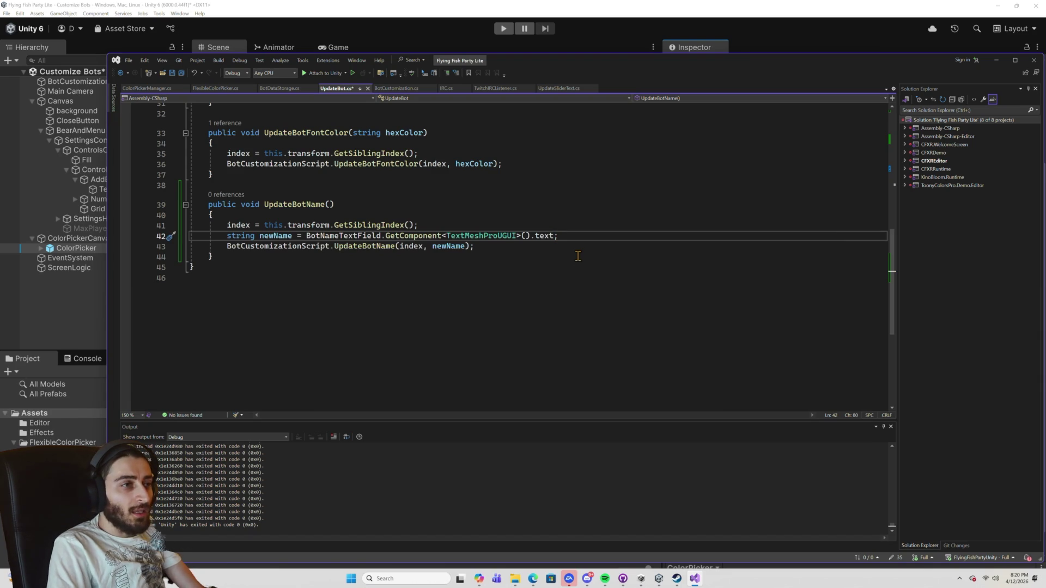
{"action": "key", "text": "ctrl+s"}
{"action": "left_click", "coordinate": [353, 11]}
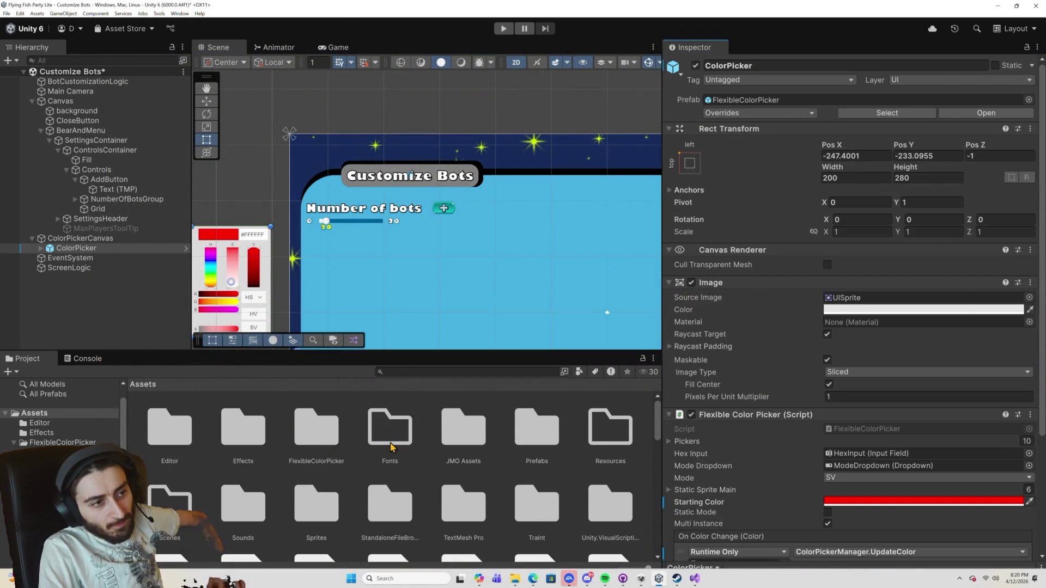
Open the BotSettingsGroup prefab from Prefabs and look at its PlayerNameInputText object.
{"action": "double_click", "coordinate": [527, 442]}
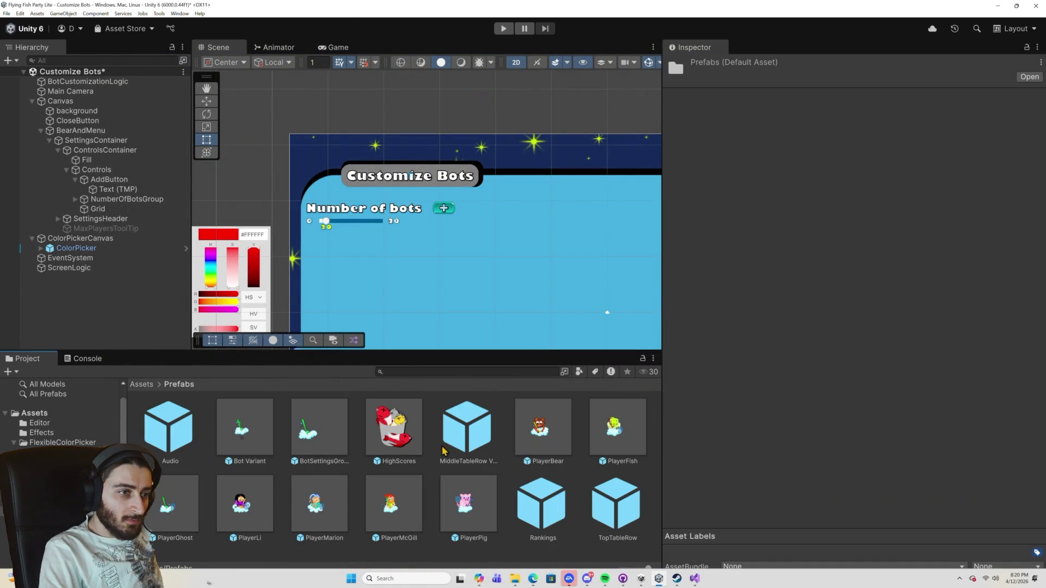
{"action": "double_click", "coordinate": [327, 433]}
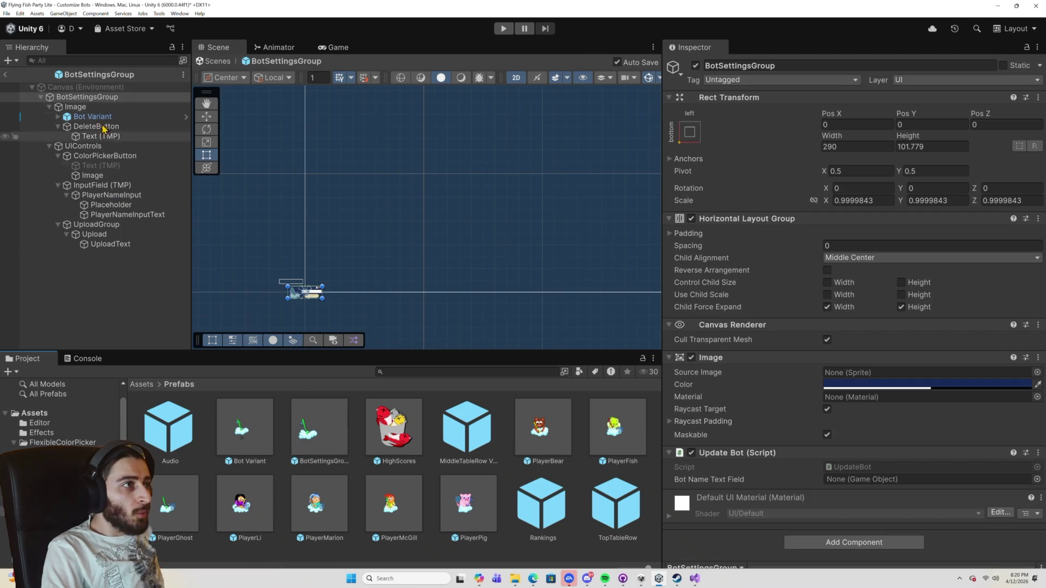
{"action": "left_click", "coordinate": [144, 216]}
{"action": "left_click", "coordinate": [87, 97]}
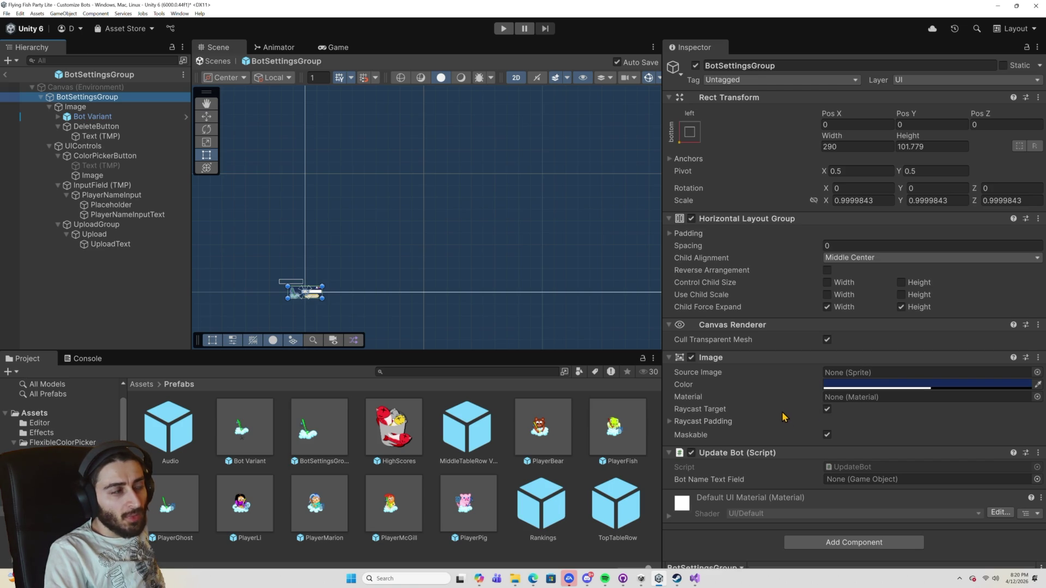
Drag PlayerNameInputText into Update Bot's Bot Name Text Field slot and enter play mode.
{"action": "left_click", "coordinate": [695, 579]}
{"action": "scroll", "coordinate": [493, 288], "scroll_direction": "up", "scroll_amount": 12}
{"action": "scroll", "coordinate": [517, 326], "scroll_direction": "up", "scroll_amount": 1}
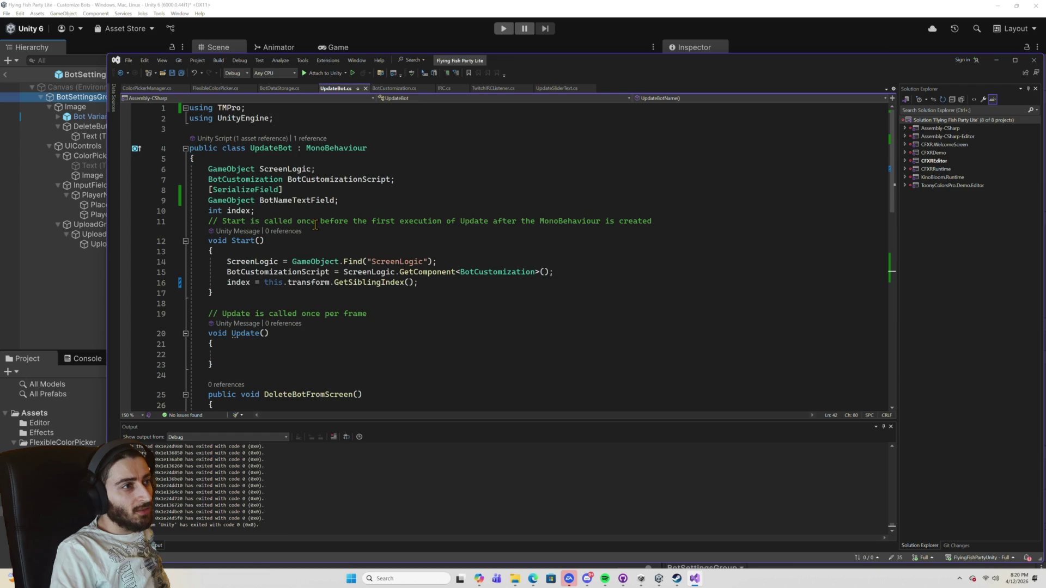
{"action": "left_click", "coordinate": [253, 47]}
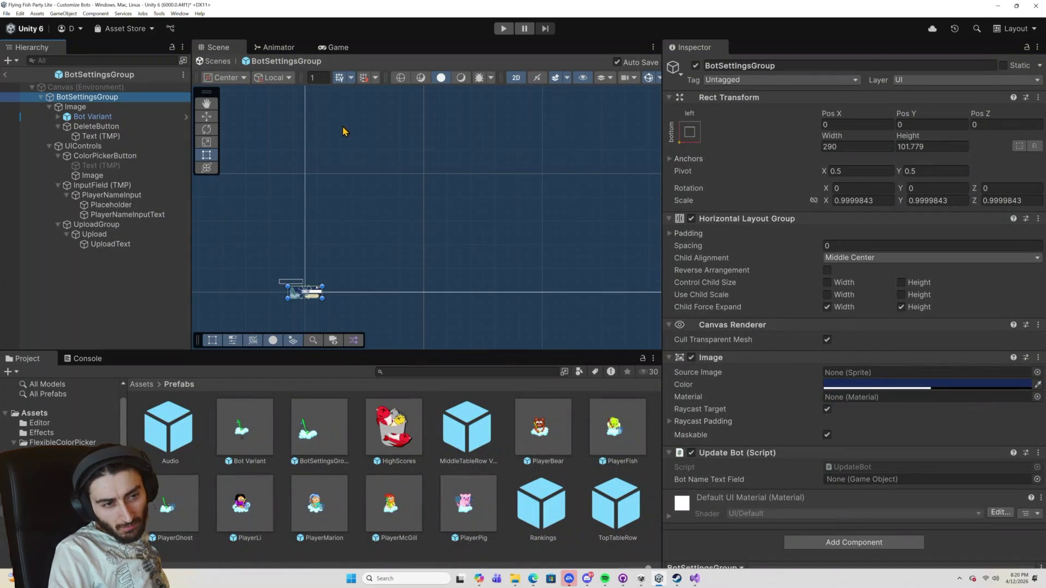
{"action": "mouse_move", "coordinate": [131, 214]}
{"action": "left_mouse_down"}
{"action": "mouse_move", "coordinate": [387, 251]}
{"action": "mouse_move", "coordinate": [701, 340]}
{"action": "mouse_move", "coordinate": [867, 463]}
{"action": "mouse_move", "coordinate": [871, 479]}
{"action": "left_mouse_up"}
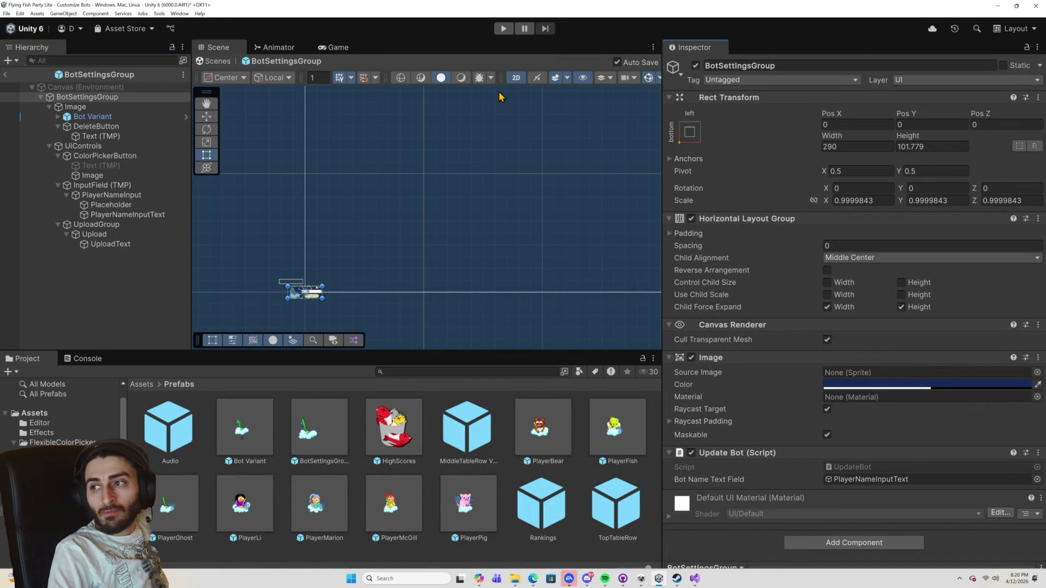
{"action": "left_click", "coordinate": [502, 28]}
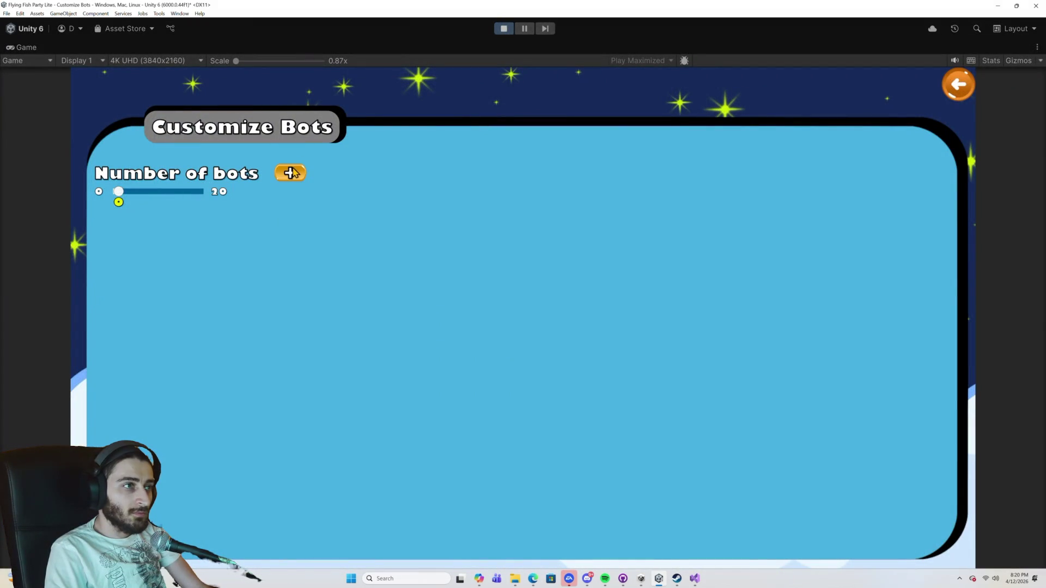
Add a bot card in the running game and type 123 as its name.
{"action": "left_click", "coordinate": [290, 173]}
{"action": "left_click", "coordinate": [212, 238]}
{"action": "type", "text": "1234"}
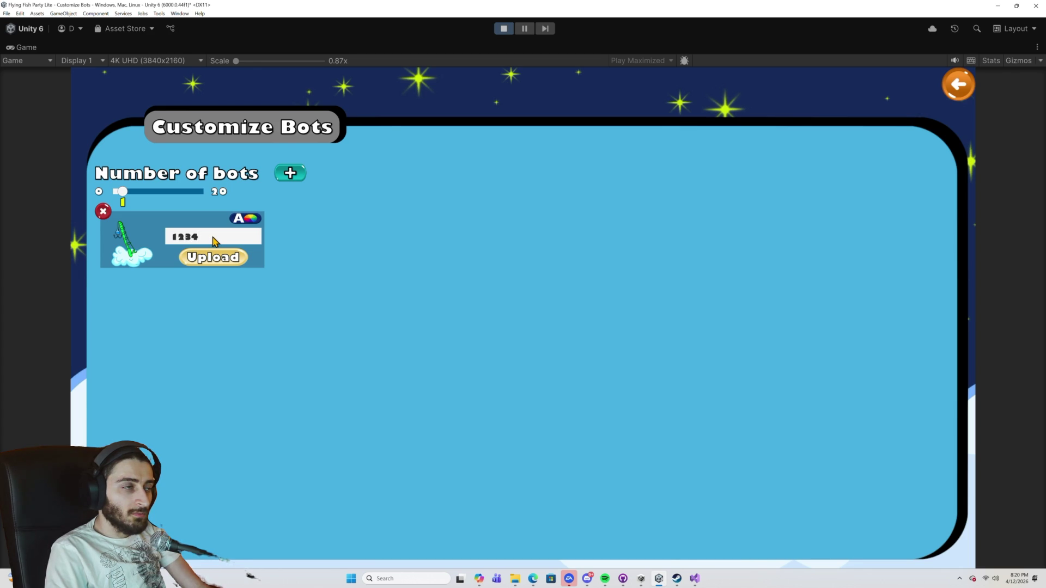
Break on line 40 of UpdateBotName, attach Visual Studio to Unity, check the pause, stop play mode.
{"action": "left_click", "coordinate": [694, 578]}
{"action": "scroll", "coordinate": [430, 374], "scroll_direction": "down", "scroll_amount": 7}
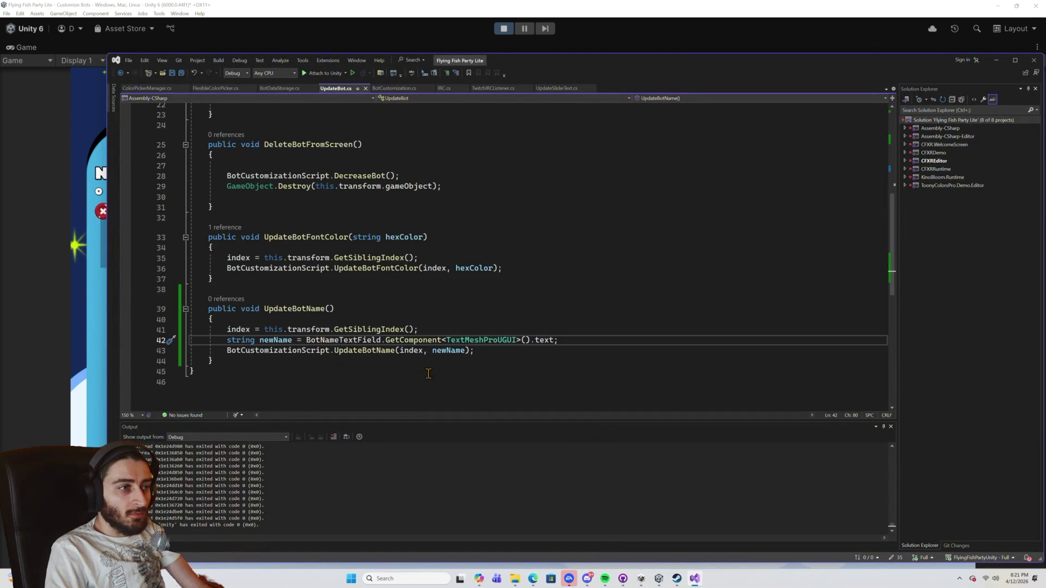
{"action": "left_click", "coordinate": [125, 319]}
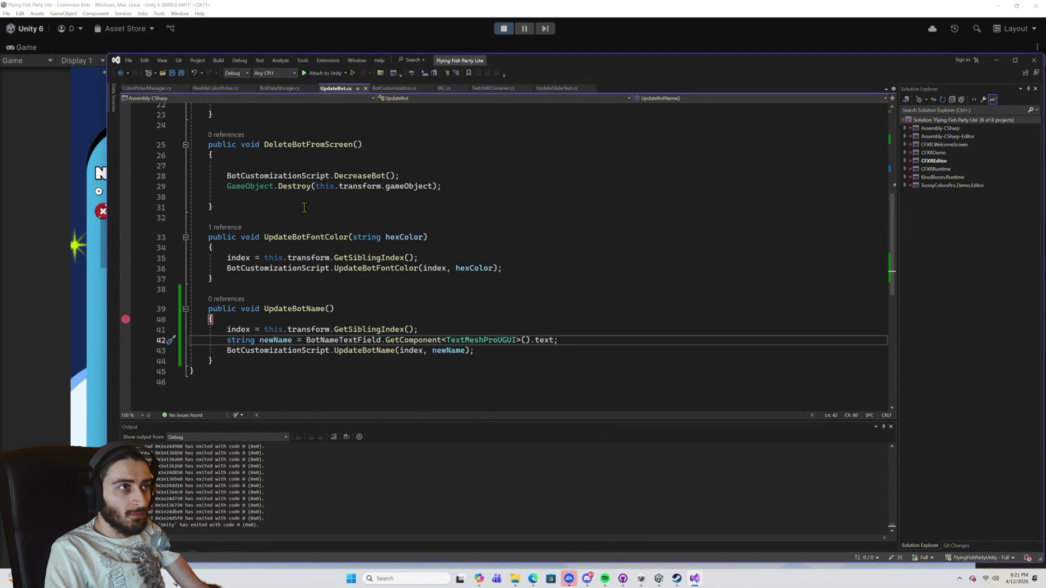
{"action": "left_click", "coordinate": [321, 74]}
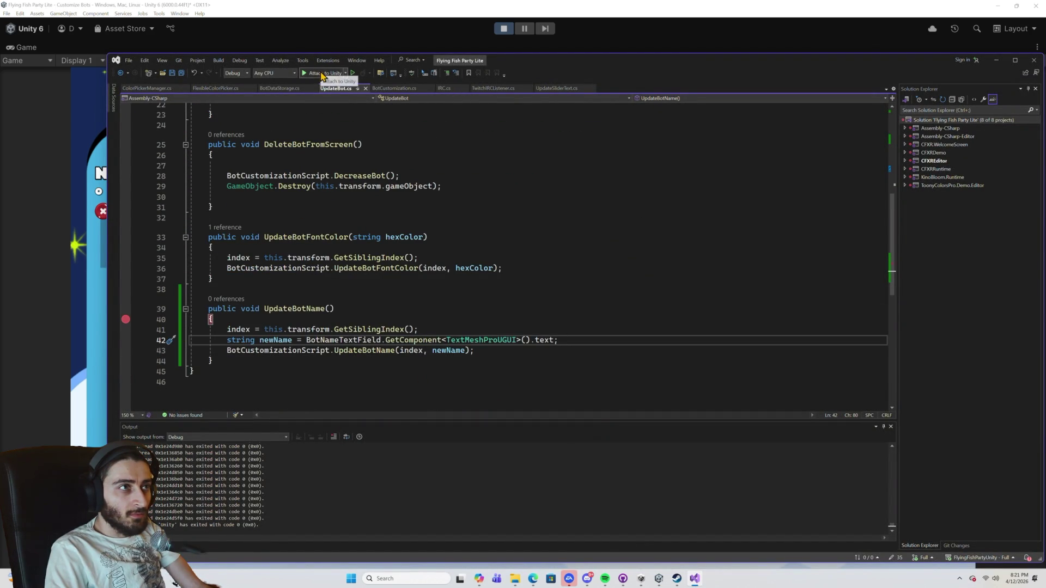
{"action": "left_click", "coordinate": [349, 12]}
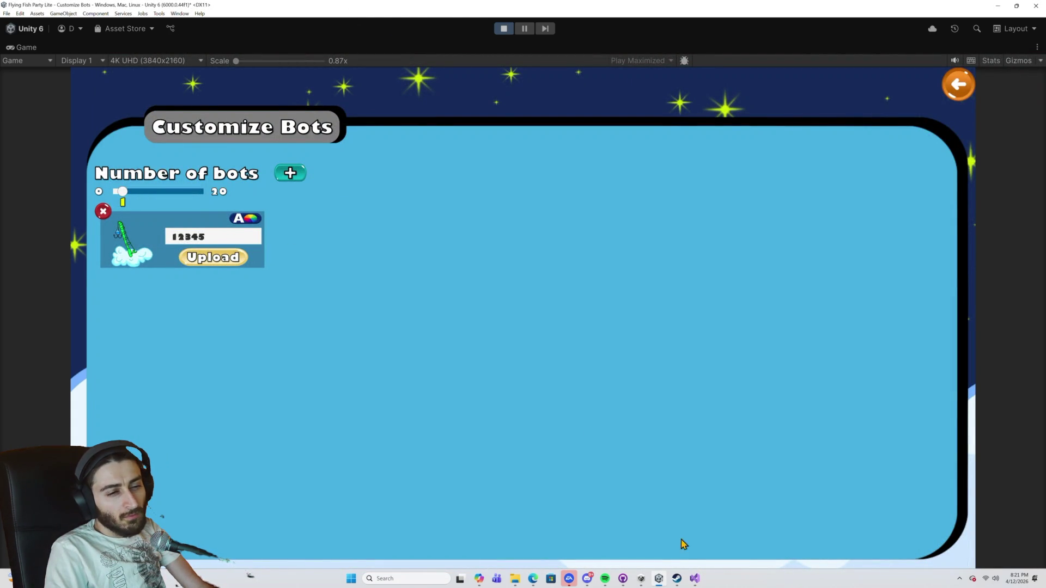
{"action": "left_click", "coordinate": [695, 578]}
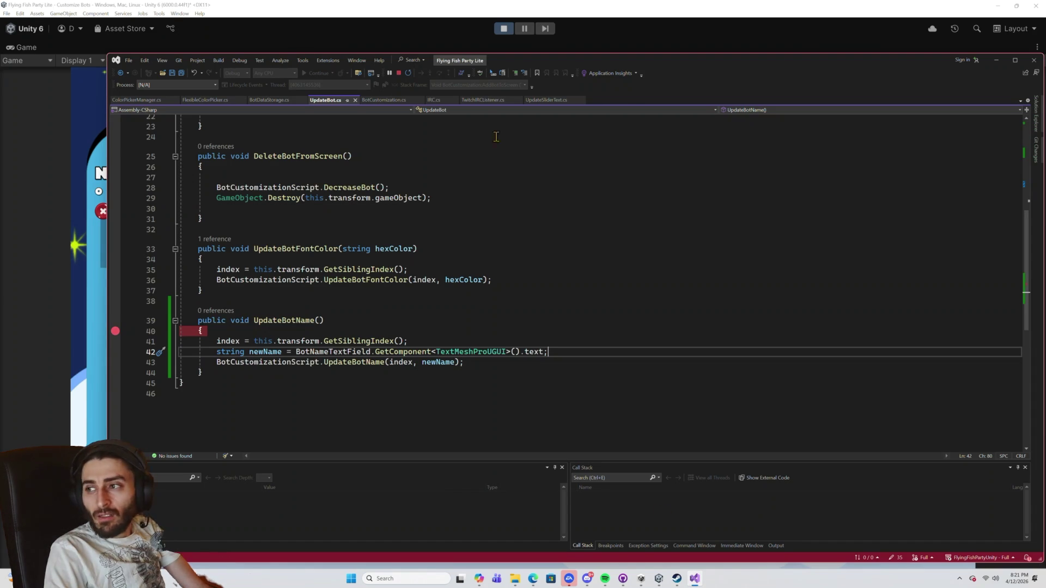
{"action": "left_click", "coordinate": [471, 14]}
{"action": "key", "text": "ctrl+p"}
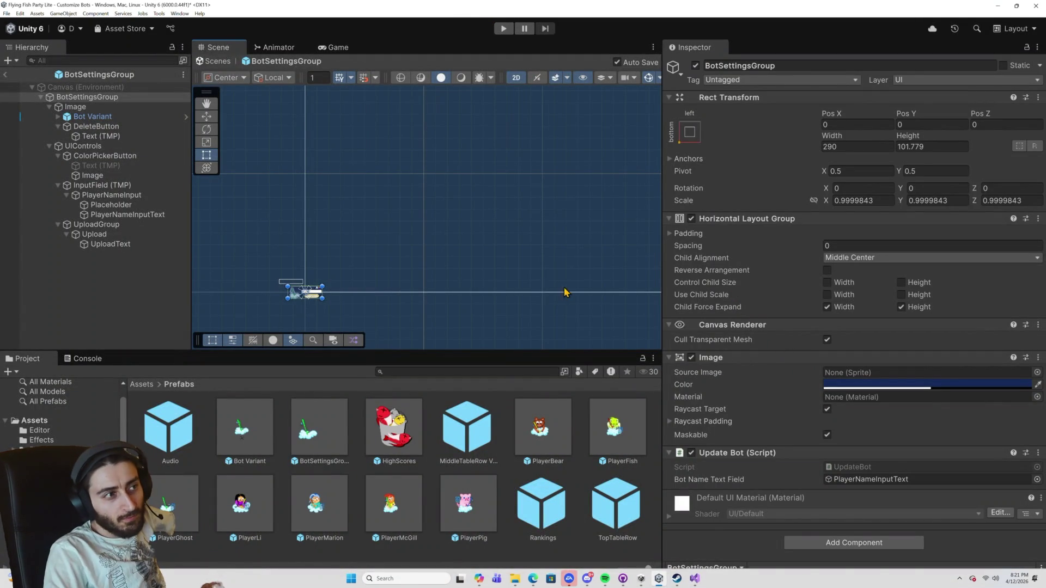
Set InputField (TMP)'s On Value Changed to UpdateBot.UpdateBotName, then start play mode.
{"action": "scroll", "coordinate": [320, 297], "scroll_direction": "up", "scroll_amount": 4}
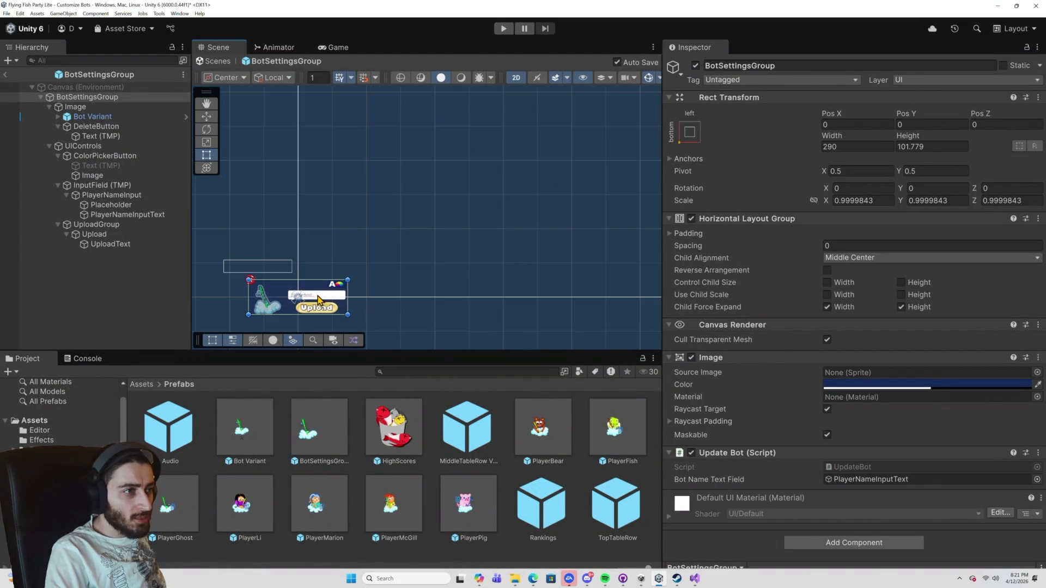
{"action": "left_click", "coordinate": [343, 296]}
{"action": "scroll", "coordinate": [904, 422], "scroll_direction": "down", "scroll_amount": 15}
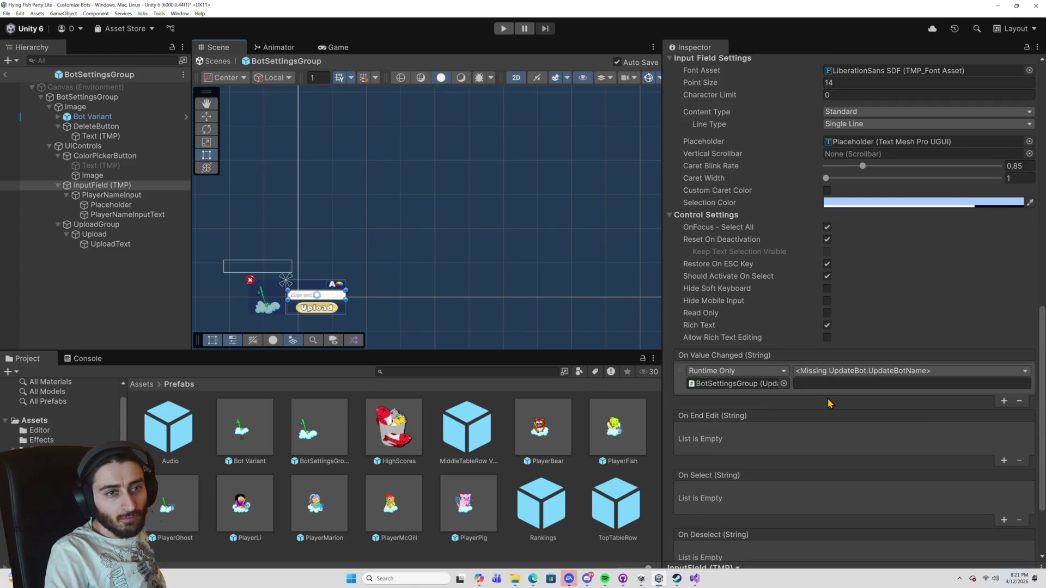
{"action": "left_click", "coordinate": [864, 376]}
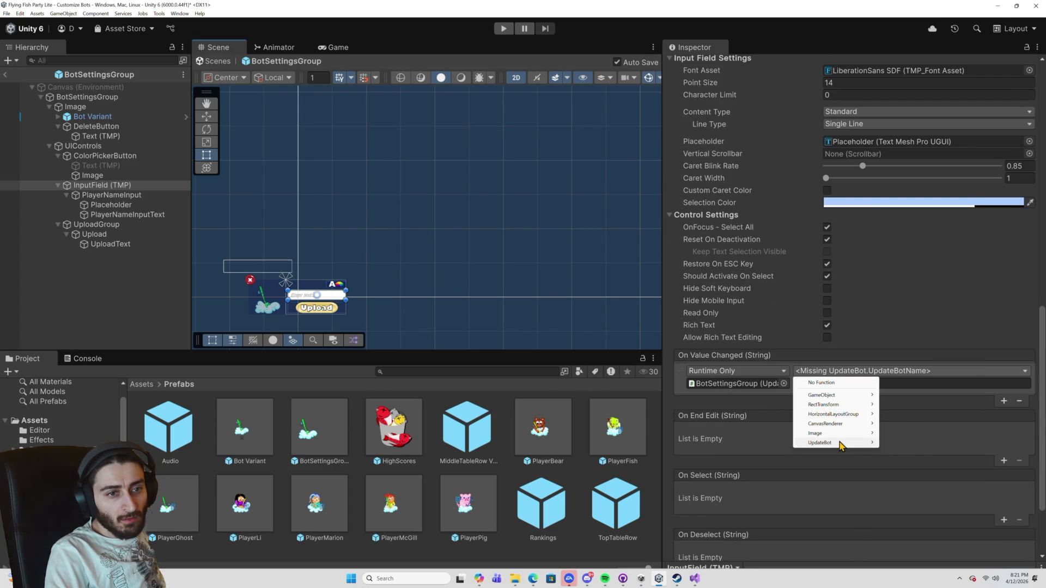
{"action": "mouse_move", "coordinate": [873, 443]}
{"action": "left_click", "coordinate": [912, 442]}
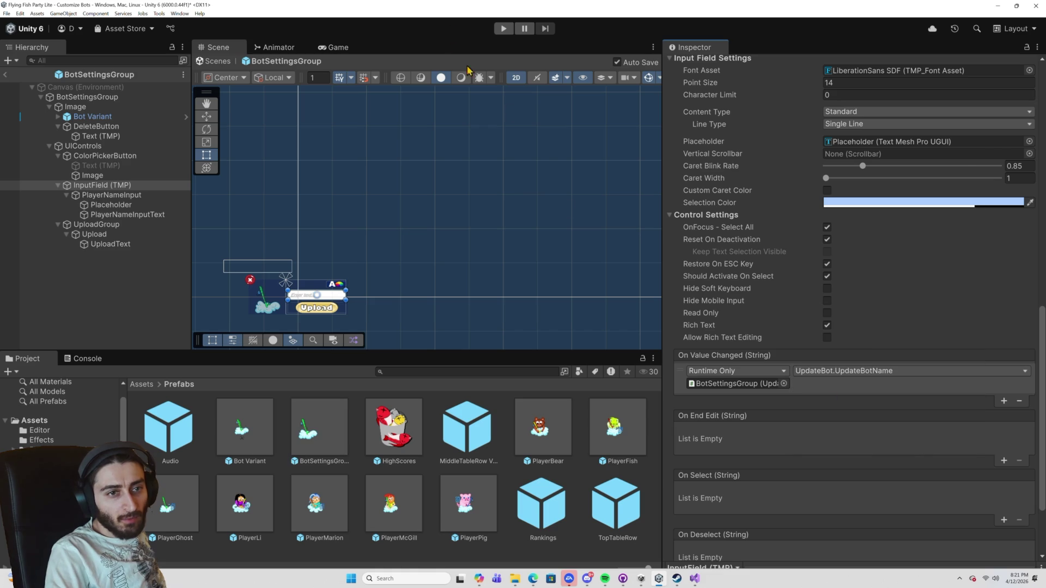
{"action": "left_click", "coordinate": [502, 29]}
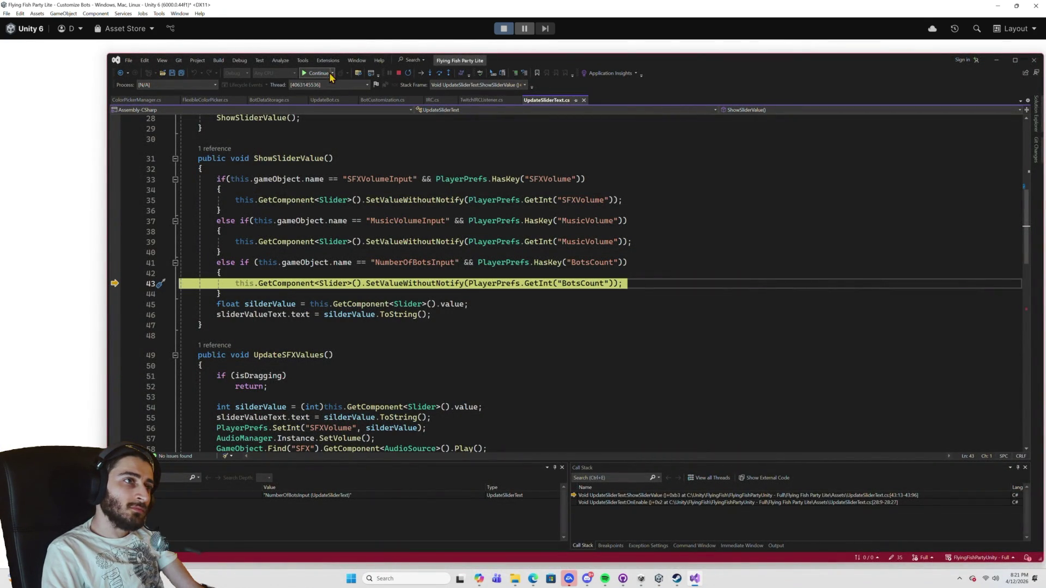
Continue past the slider breakpoint, remove it from line 76, and add a new bot.
{"action": "key", "text": "F5"}
{"action": "left_click", "coordinate": [115, 284]}
{"action": "left_click", "coordinate": [306, 74]}
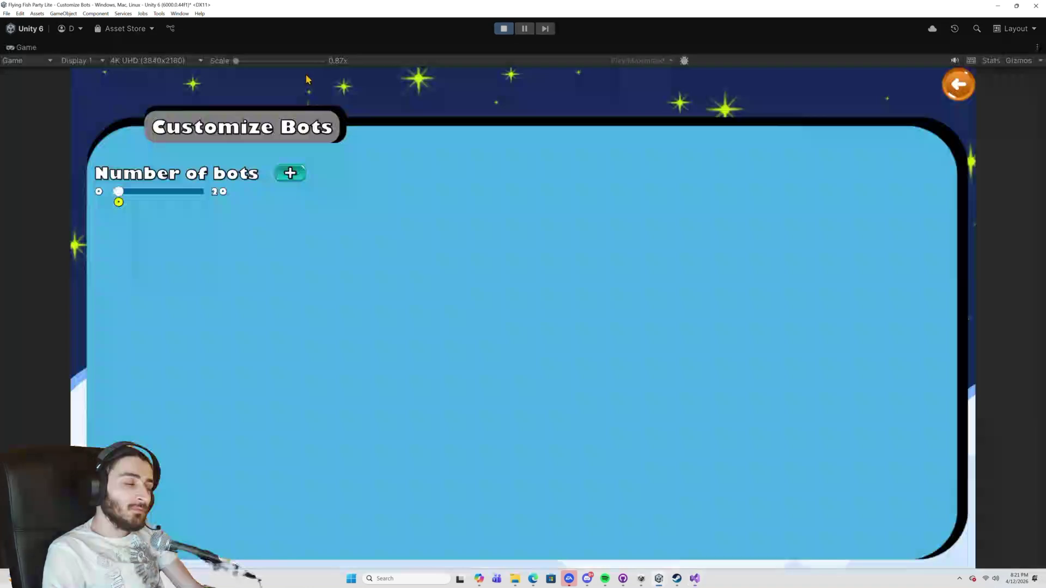
{"action": "left_click", "coordinate": [284, 177]}
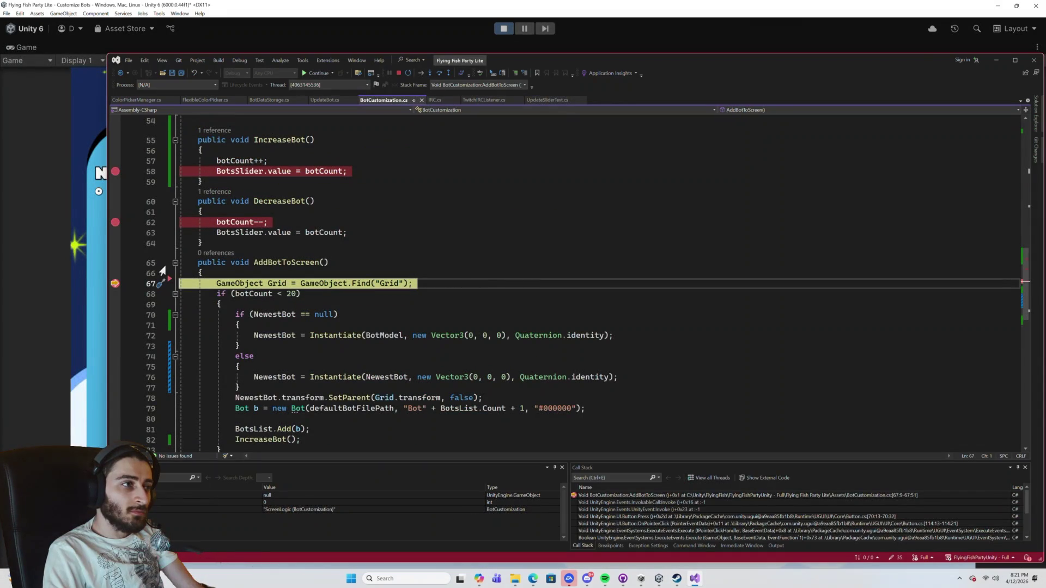
Remove the line 62 and 58 breakpoints, resume, and type 'a' in the bot's name field.
{"action": "left_click", "coordinate": [115, 222]}
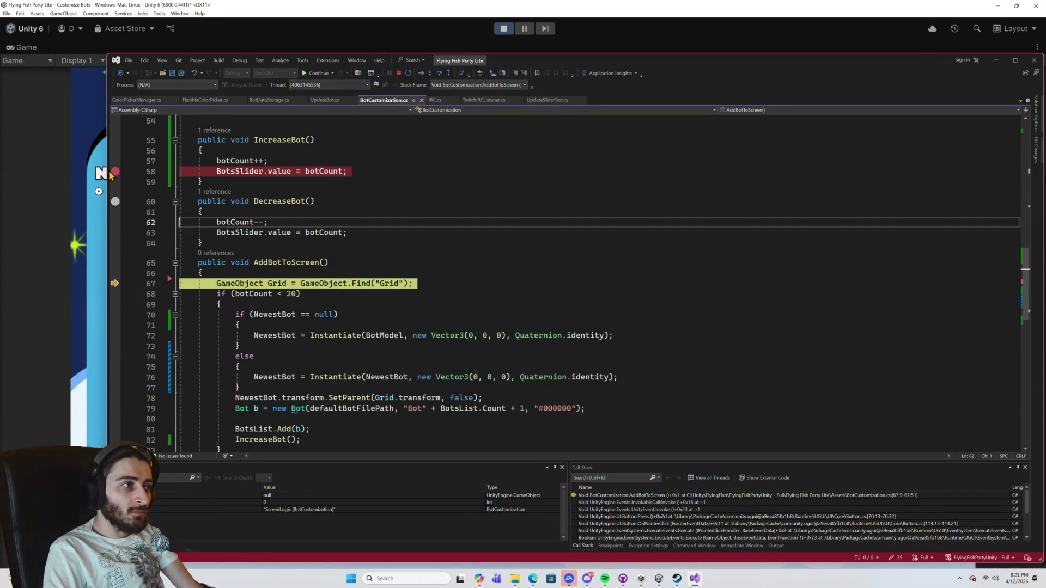
{"action": "left_click", "coordinate": [115, 172]}
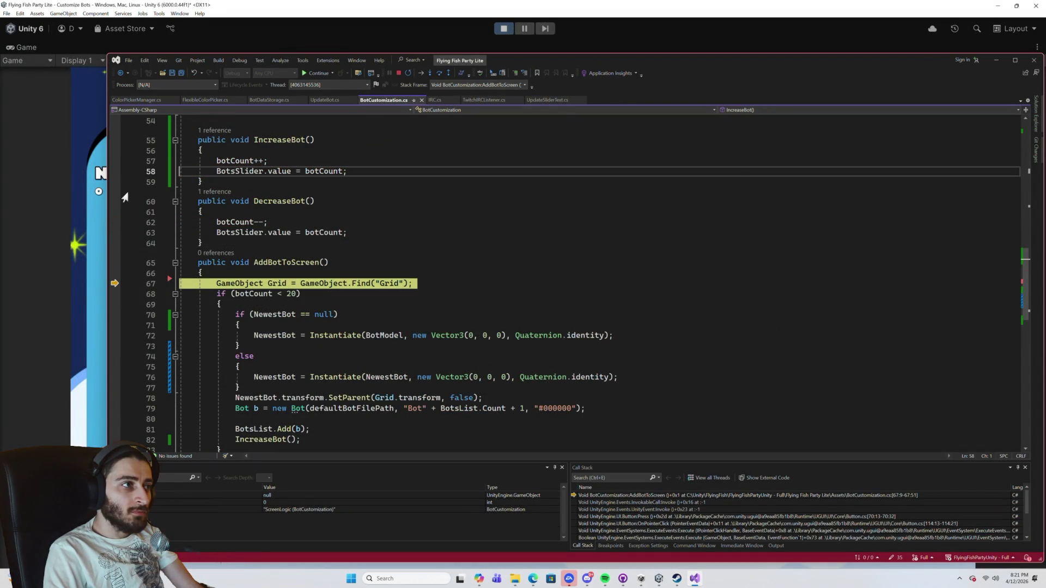
{"action": "left_click", "coordinate": [305, 74]}
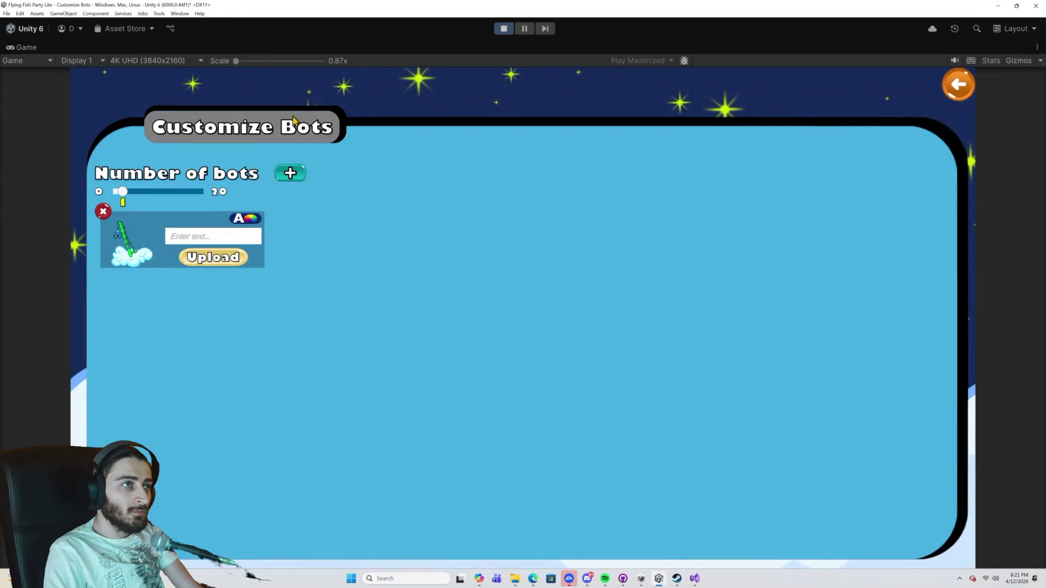
{"action": "left_click", "coordinate": [232, 238]}
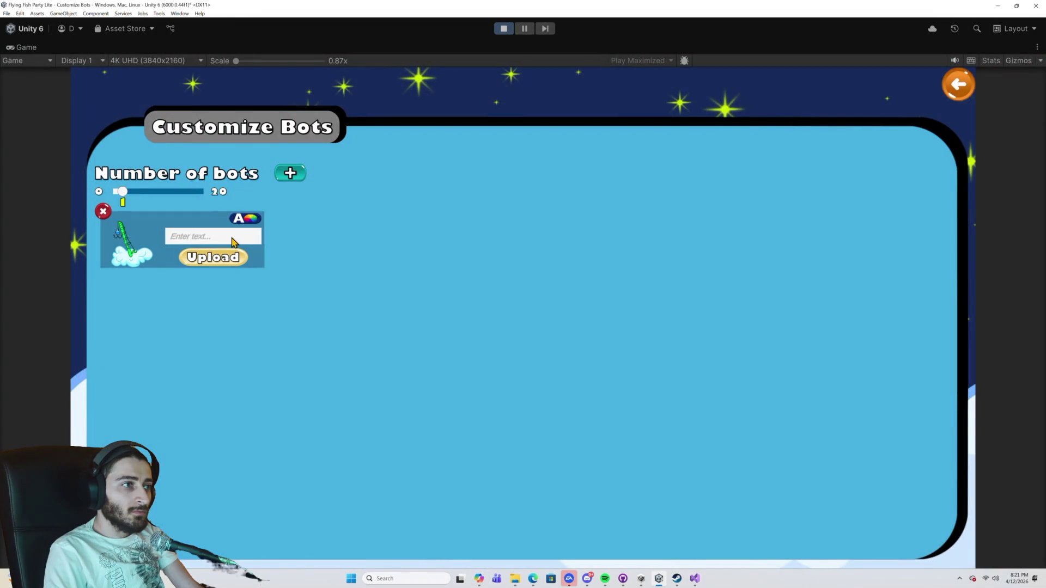
{"action": "type", "text": "a"}
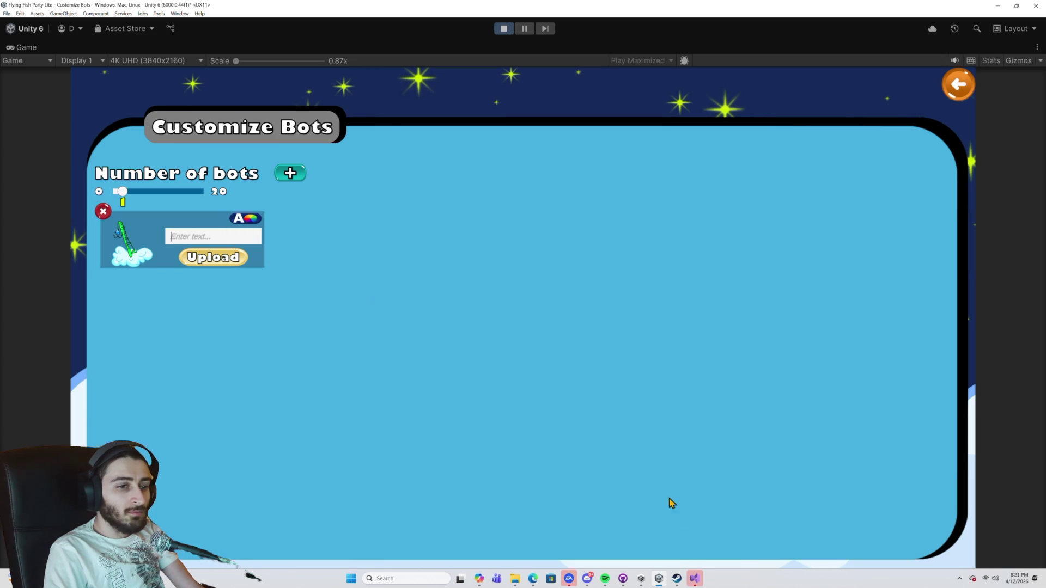
{"action": "left_click", "coordinate": [695, 578]}
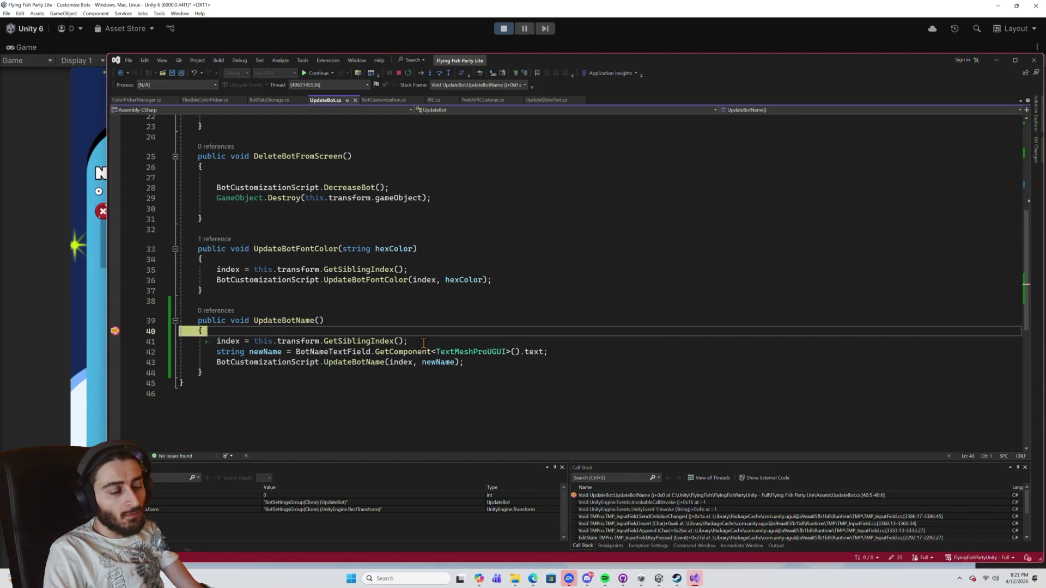
Step through UpdateBotName and into BotCustomization.UpdateBotName to the end of the method.
{"action": "left_click", "coordinate": [439, 74]}
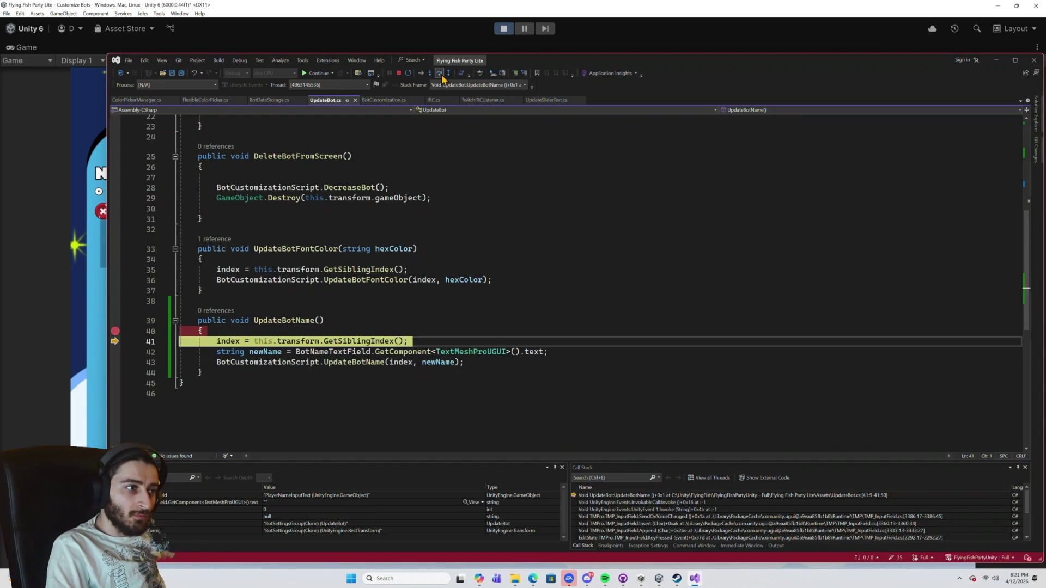
{"action": "left_click", "coordinate": [440, 75]}
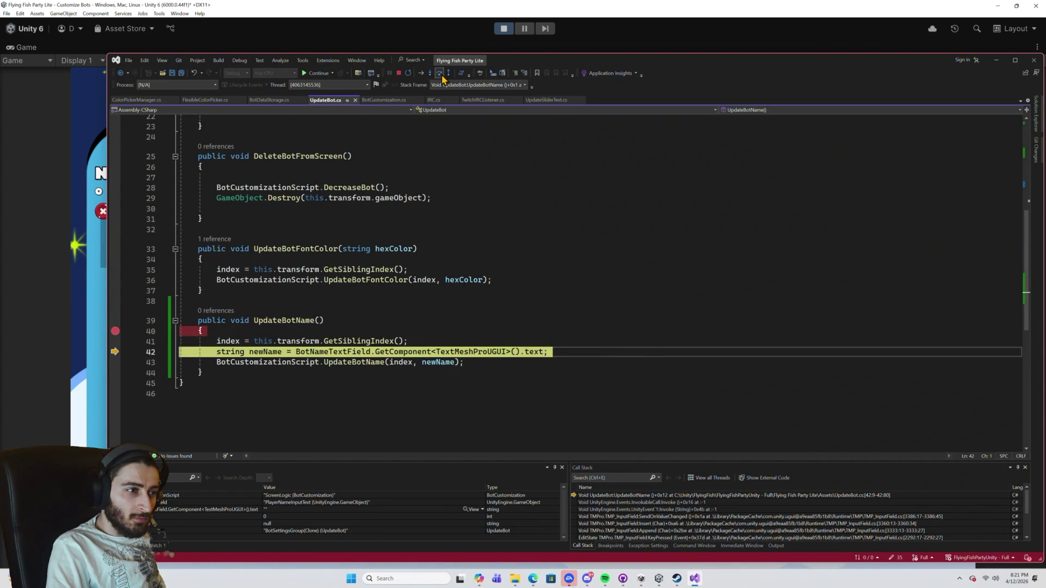
{"action": "left_click", "coordinate": [440, 74]}
{"action": "left_click", "coordinate": [431, 74]}
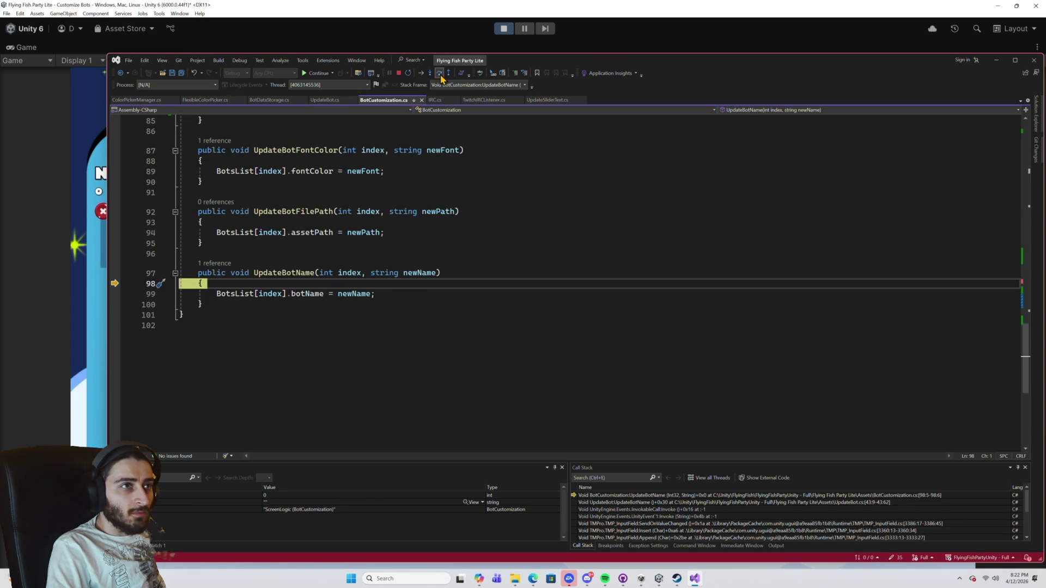
{"action": "left_click", "coordinate": [441, 74]}
{"action": "left_click", "coordinate": [440, 74]}
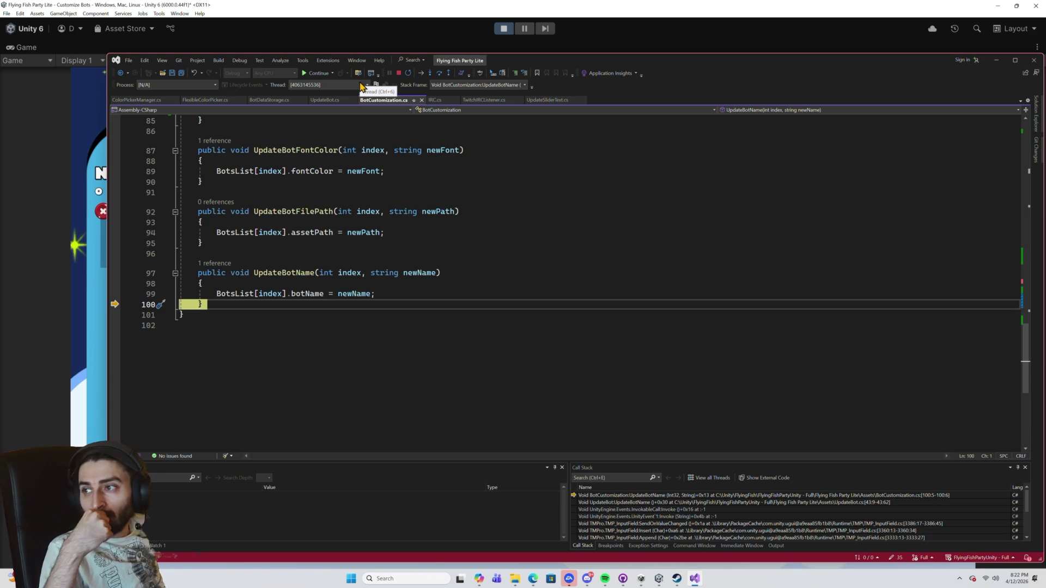
Resume the game, then stop the Visual Studio debugging session.
{"action": "left_click", "coordinate": [316, 74]}
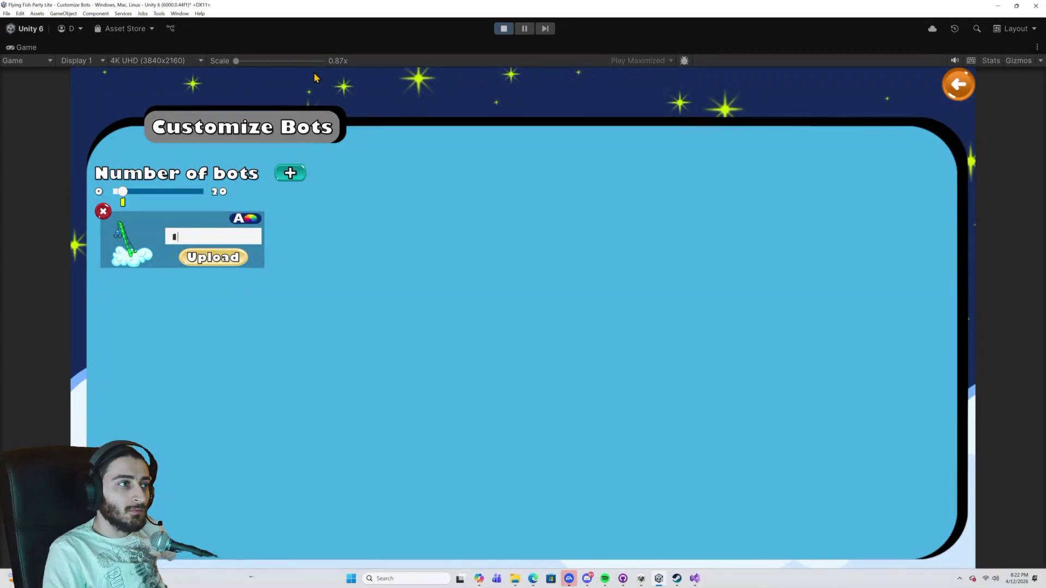
{"action": "left_click", "coordinate": [694, 579]}
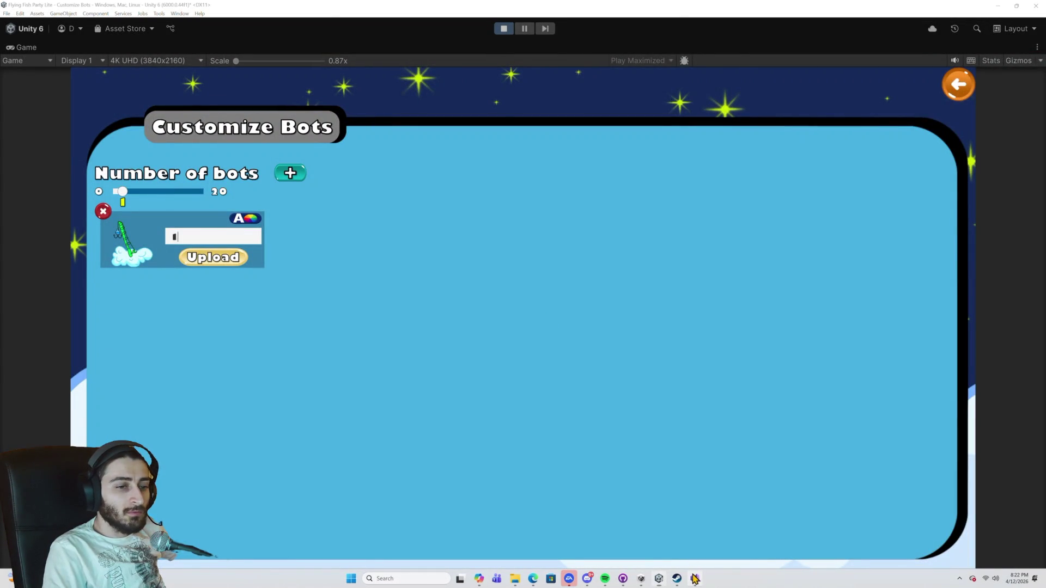
{"action": "left_click", "coordinate": [398, 73]}
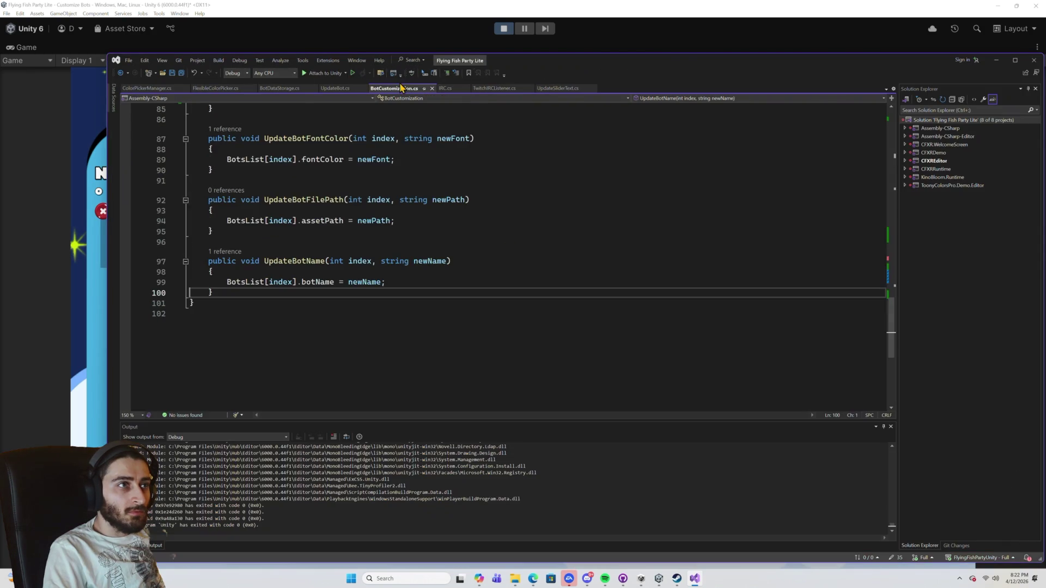
Enter 123 as the bot's name in the running game and open the Select Player Sprite picker.
{"action": "left_click", "coordinate": [356, 13]}
{"action": "type", "text": "123"}
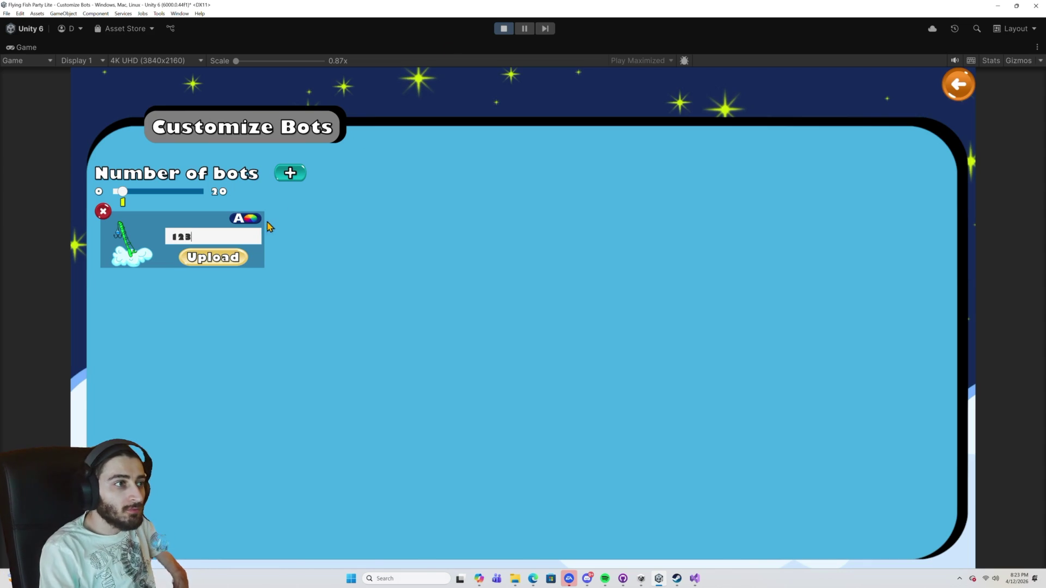
{"action": "left_click", "coordinate": [223, 264]}
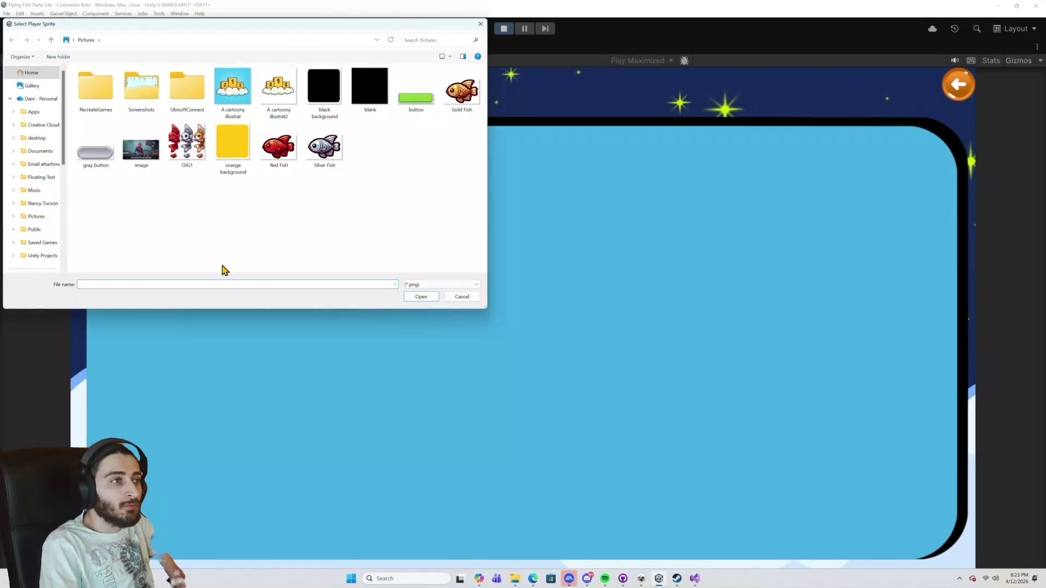
Choose the Silver Fish image as the bot sprite, then return to Visual Studio.
{"action": "double_click", "coordinate": [321, 161]}
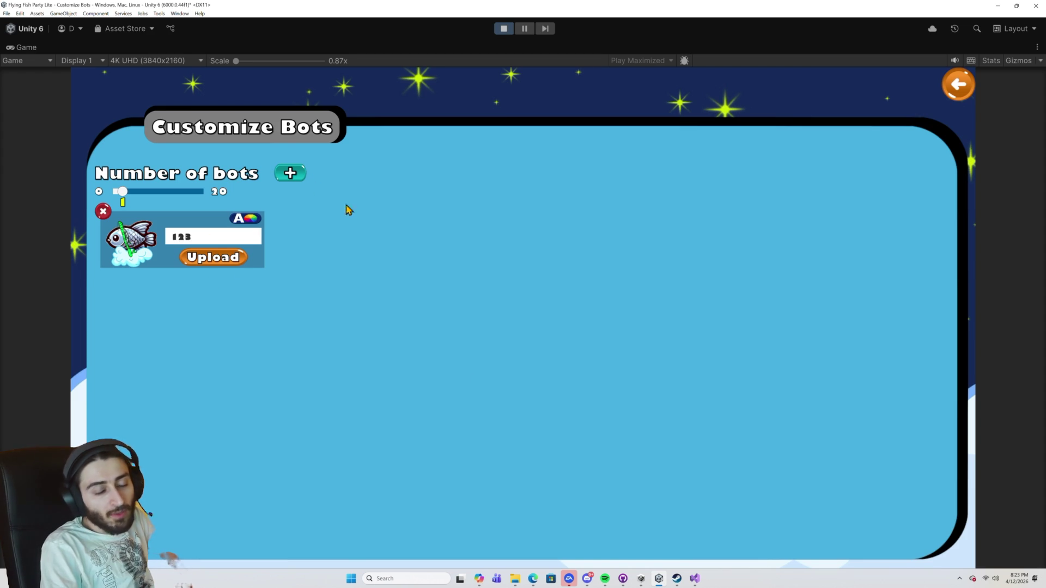
{"action": "left_click", "coordinate": [693, 580]}
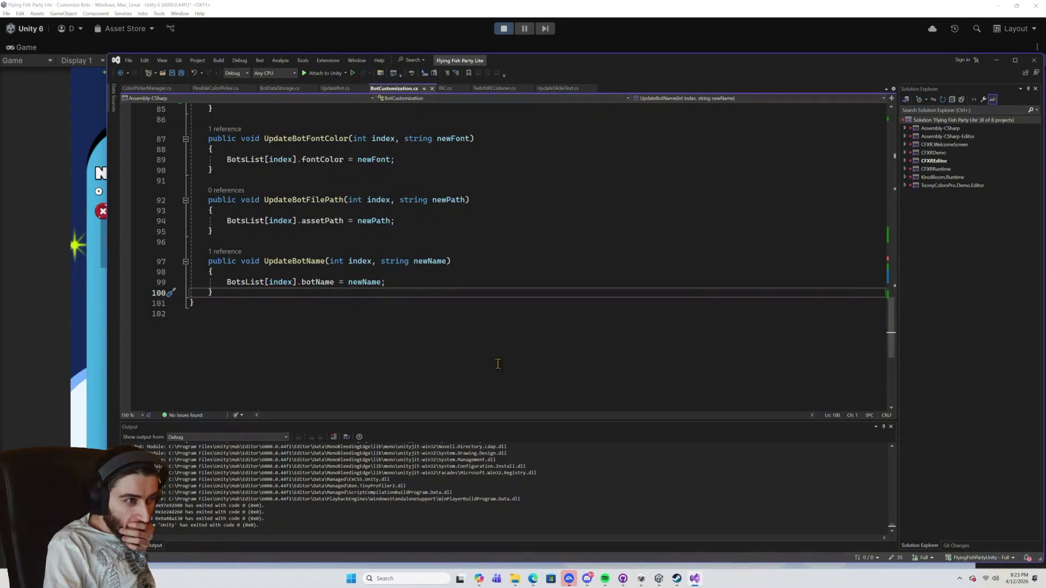
Stop play mode and return to the top-level Assets folder in the Project panel.
{"action": "left_click", "coordinate": [503, 29]}
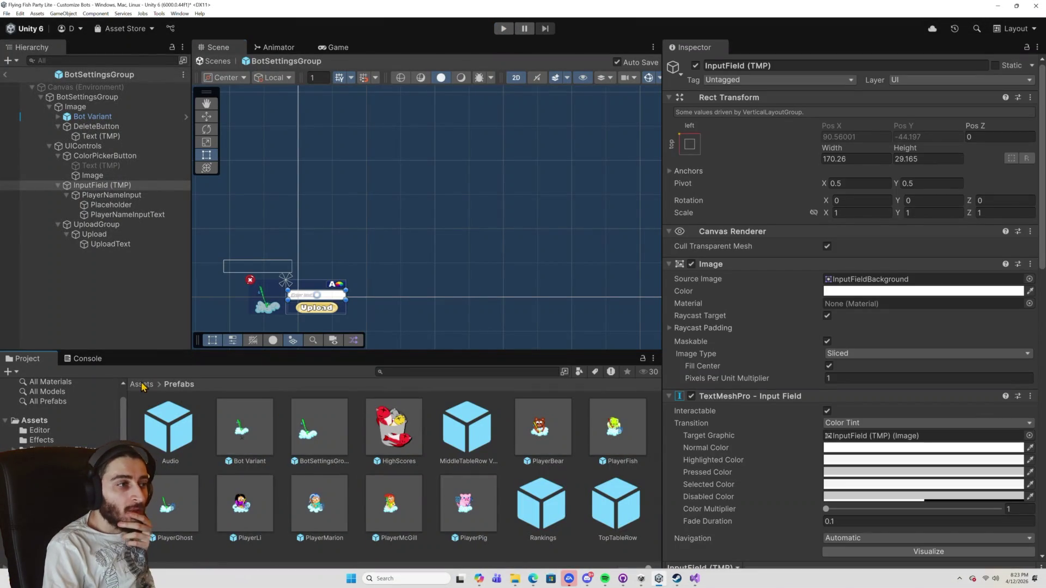
{"action": "left_click", "coordinate": [141, 384]}
{"action": "scroll", "coordinate": [367, 478], "scroll_direction": "down", "scroll_amount": 5}
{"action": "scroll", "coordinate": [367, 479], "scroll_direction": "up", "scroll_amount": 2}
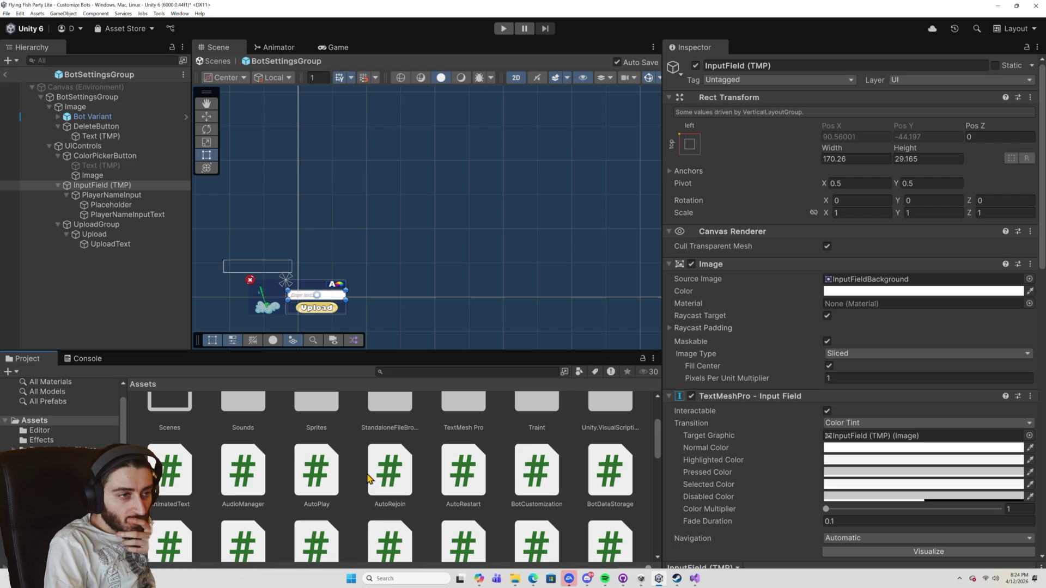
{"action": "scroll", "coordinate": [367, 479], "scroll_direction": "down", "scroll_amount": 3}
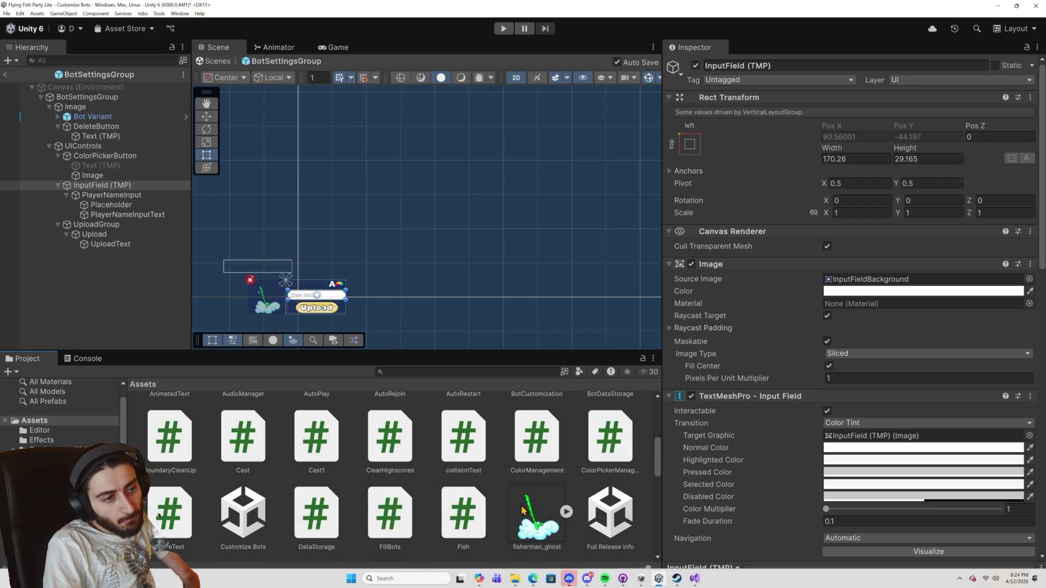
{"action": "scroll", "coordinate": [505, 514], "scroll_direction": "up", "scroll_amount": 5}
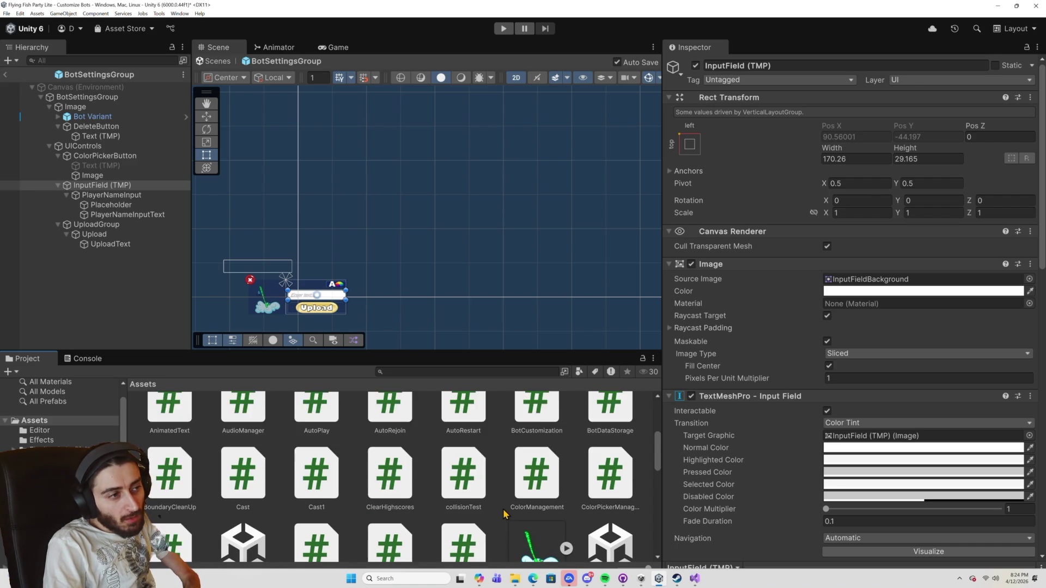
{"action": "scroll", "coordinate": [505, 514], "scroll_direction": "up", "scroll_amount": 2}
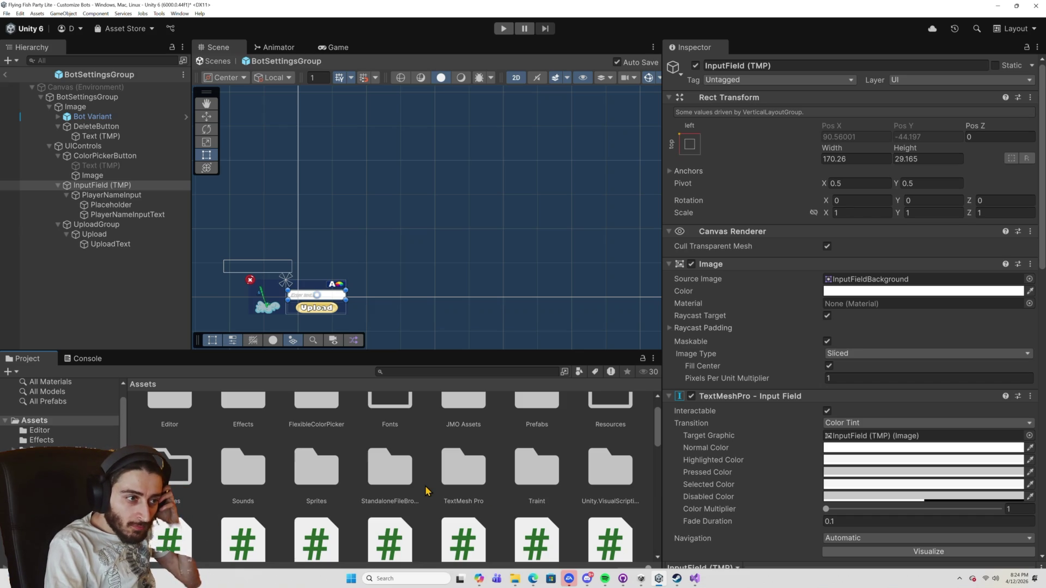
{"action": "scroll", "coordinate": [426, 491], "scroll_direction": "up", "scroll_amount": 1}
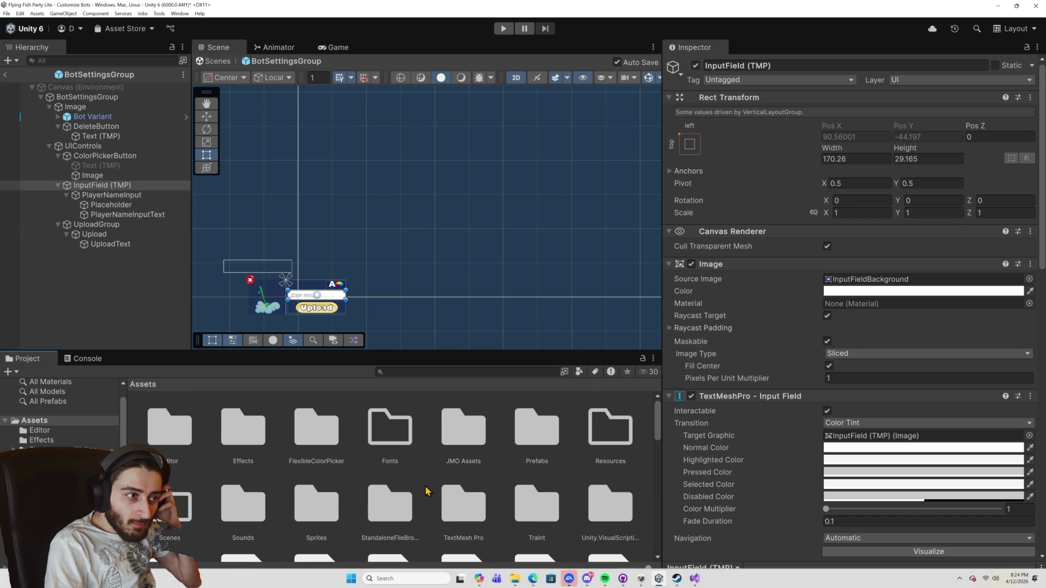
{"action": "scroll", "coordinate": [426, 491], "scroll_direction": "down", "scroll_amount": 2}
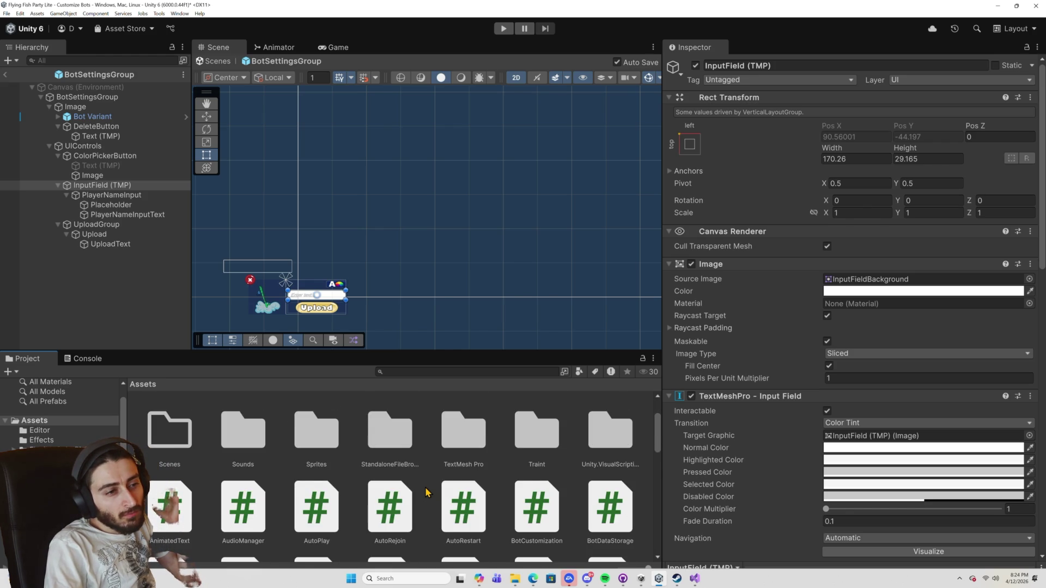
{"action": "scroll", "coordinate": [427, 492], "scroll_direction": "up", "scroll_amount": 1}
Look through the Traint and JMO Assets folders, then open the PlayerSpriteLoader script in Visual Studio.
{"action": "double_click", "coordinate": [538, 480]}
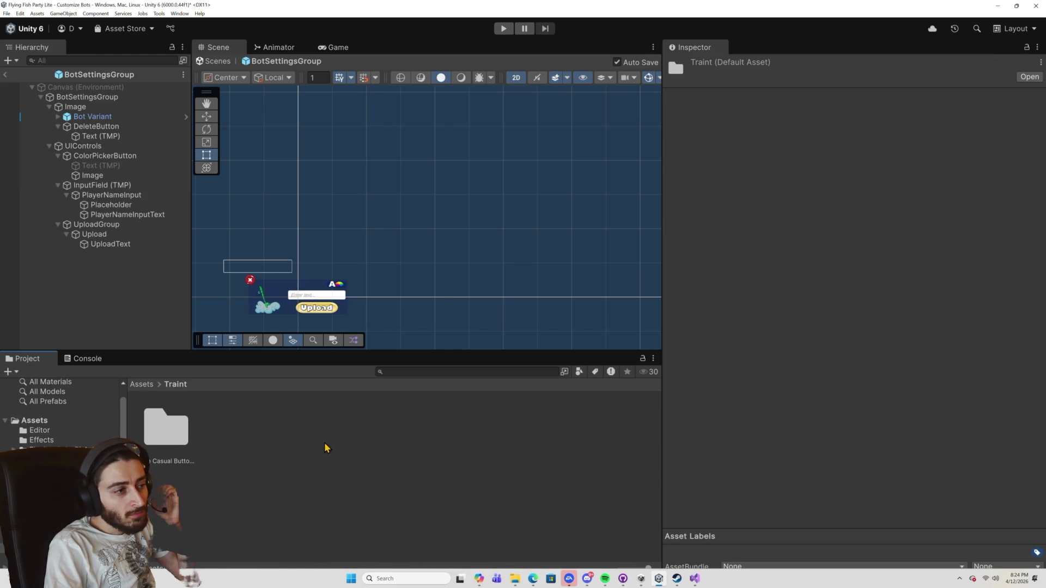
{"action": "left_click", "coordinate": [149, 385]}
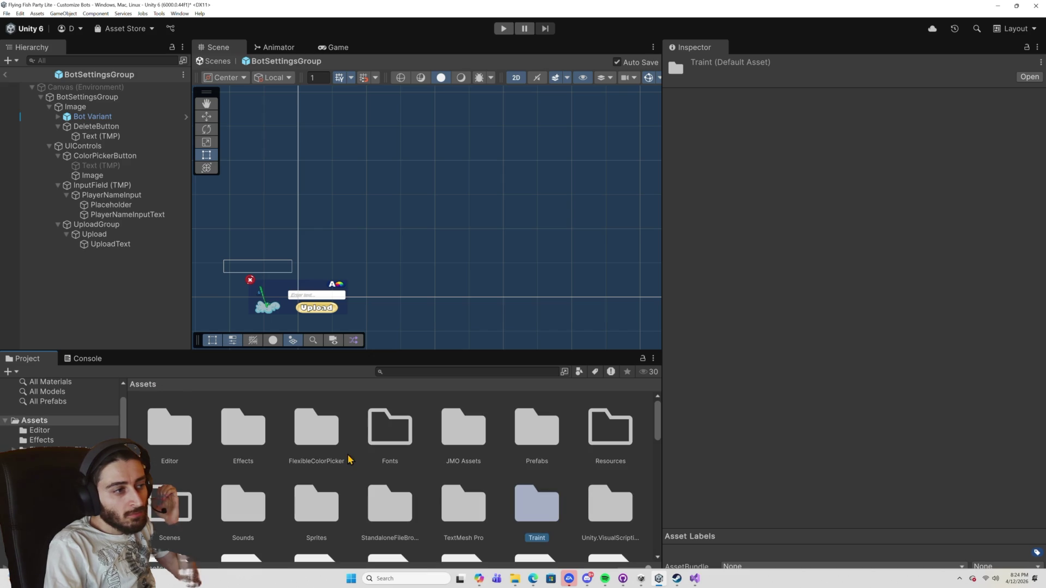
{"action": "double_click", "coordinate": [459, 455]}
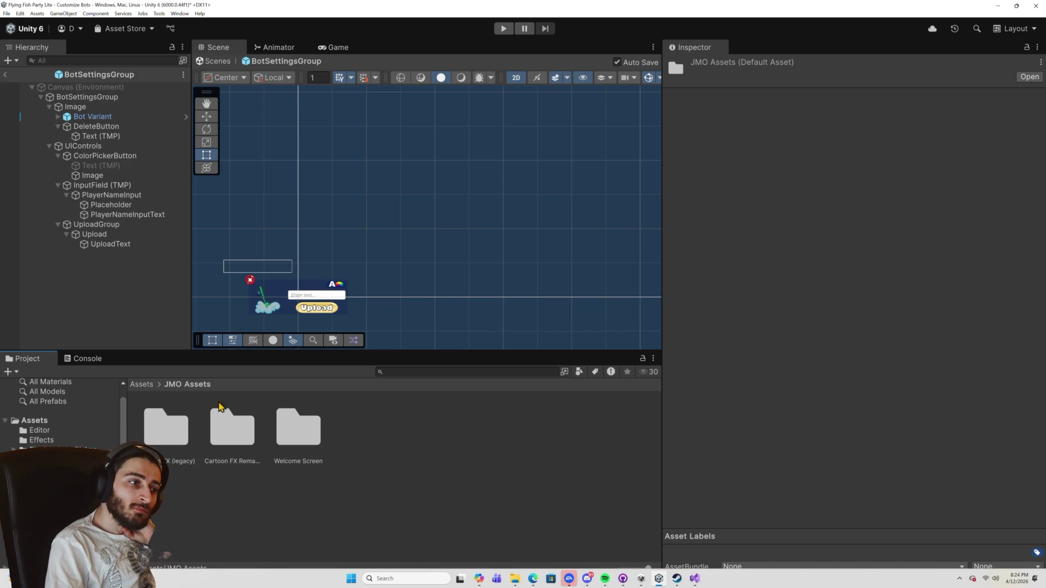
{"action": "left_click", "coordinate": [147, 385]}
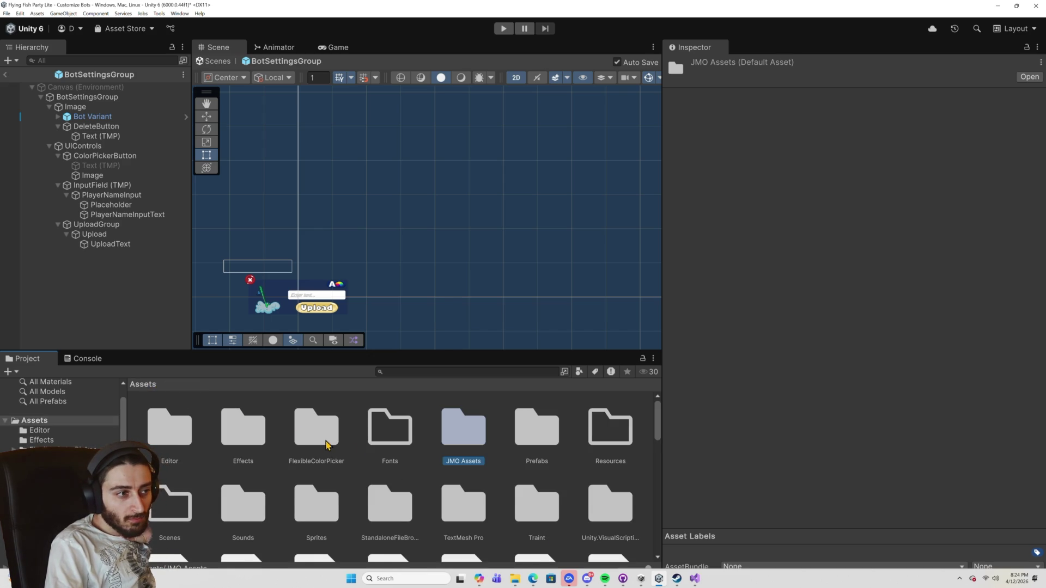
{"action": "scroll", "coordinate": [329, 447], "scroll_direction": "down", "scroll_amount": 1}
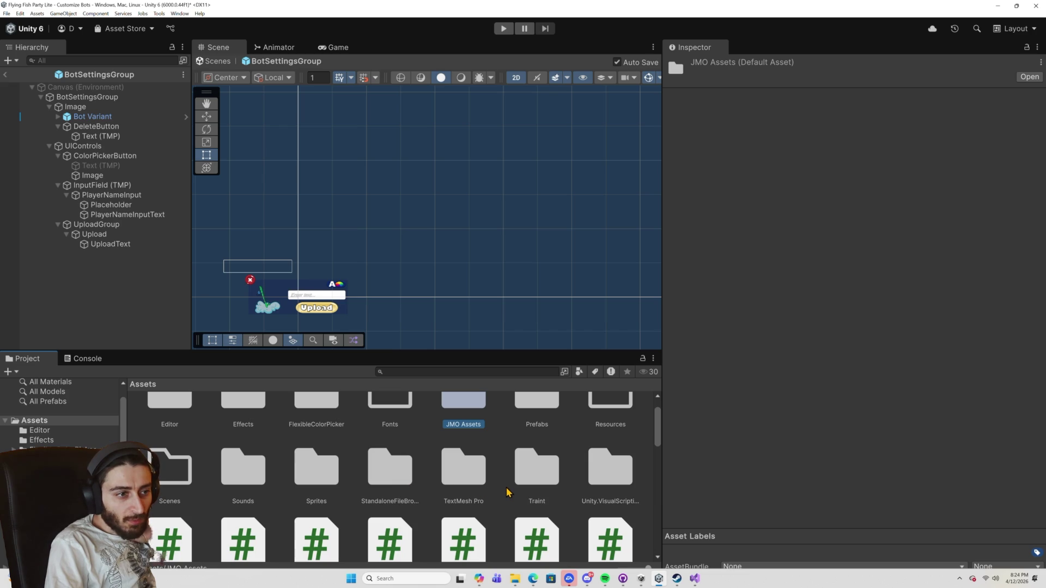
{"action": "scroll", "coordinate": [507, 492], "scroll_direction": "down", "scroll_amount": 5}
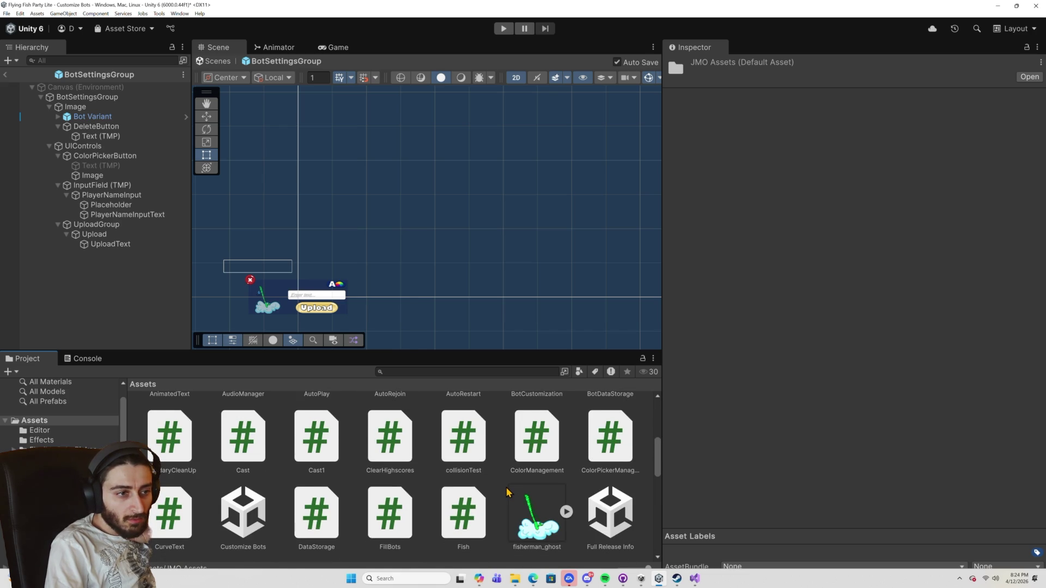
{"action": "scroll", "coordinate": [507, 492], "scroll_direction": "down", "scroll_amount": 1}
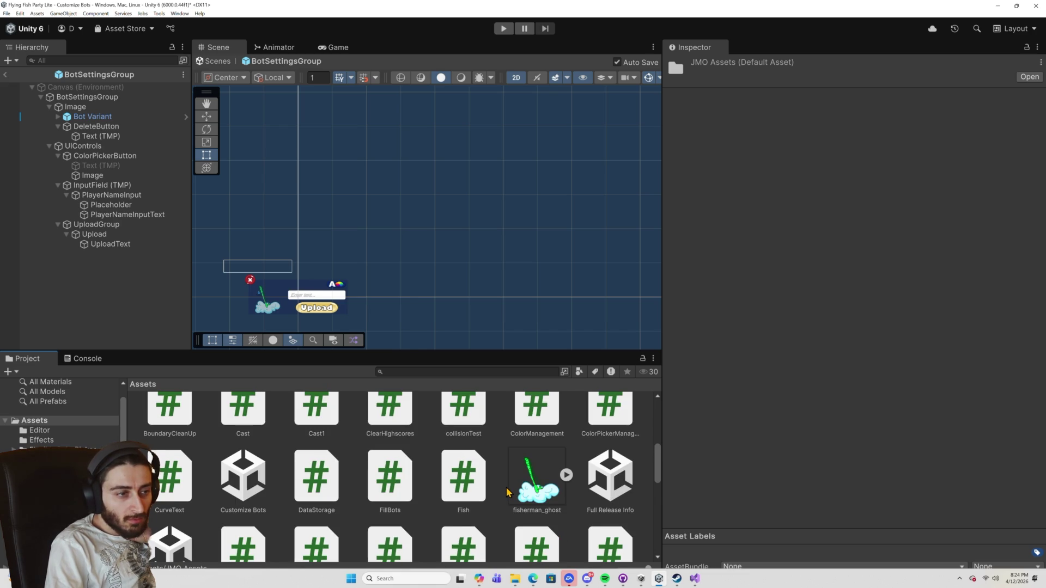
{"action": "scroll", "coordinate": [506, 492], "scroll_direction": "down", "scroll_amount": 2}
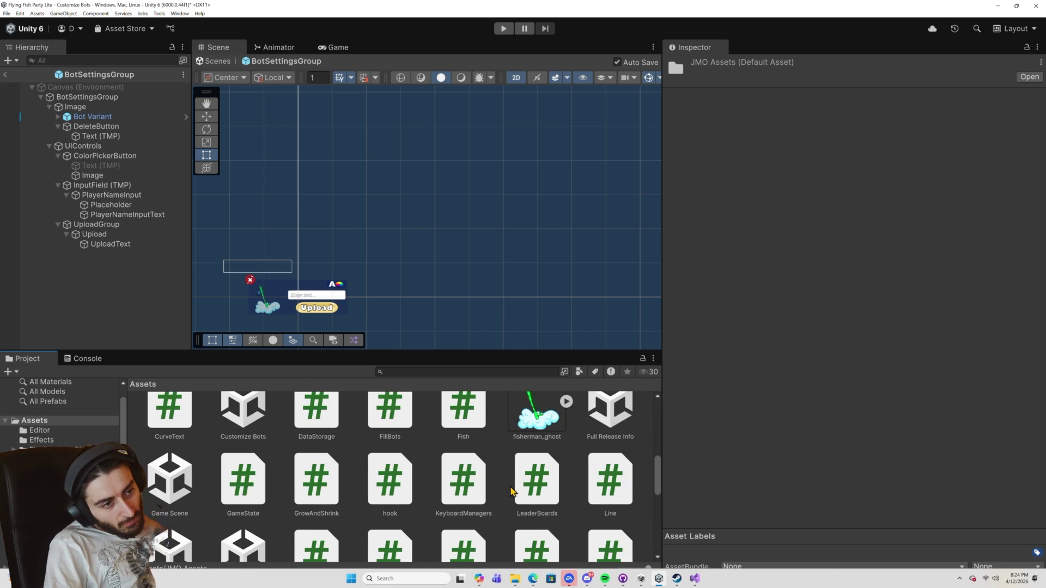
{"action": "scroll", "coordinate": [512, 492], "scroll_direction": "down", "scroll_amount": 1}
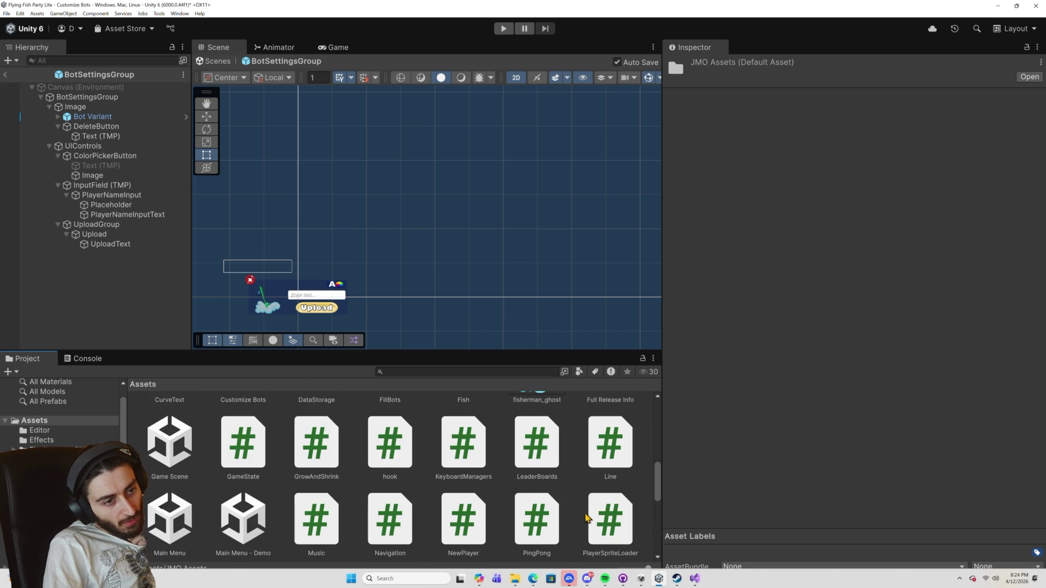
{"action": "double_click", "coordinate": [611, 518]}
{"action": "scroll", "coordinate": [495, 359], "scroll_direction": "down", "scroll_amount": 15}
{"action": "scroll", "coordinate": [494, 358], "scroll_direction": "down", "scroll_amount": 1}
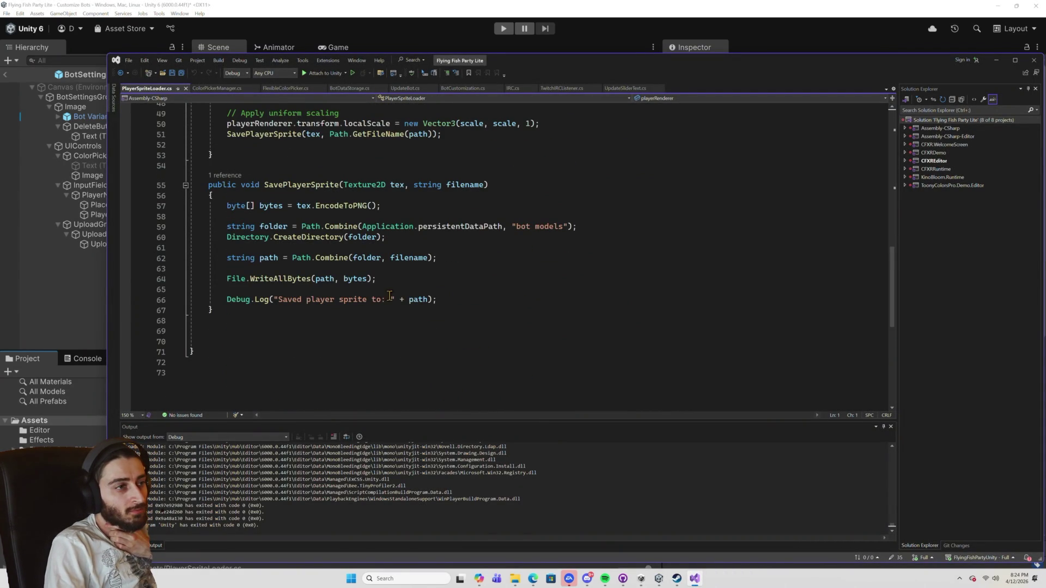
Trace SavePlayerSprite's file-saving code to its call site, then check ScreenLogic's Bot Customization settings (Bot Count 0) in Unity.
{"action": "mouse_move", "coordinate": [441, 300]}
{"action": "left_mouse_down"}
{"action": "mouse_move", "coordinate": [250, 280]}
{"action": "mouse_move", "coordinate": [269, 271]}
{"action": "left_mouse_up"}
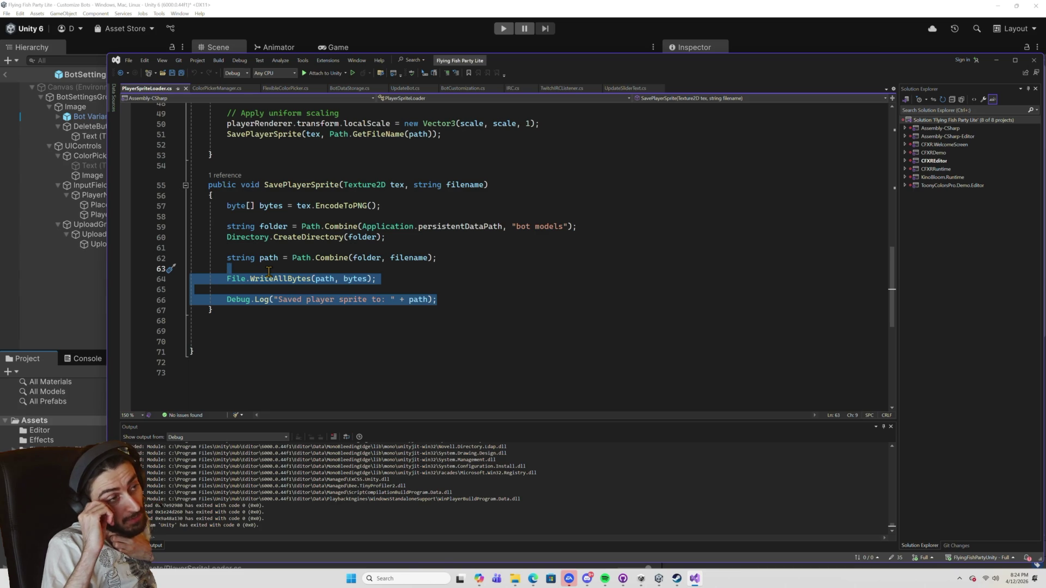
{"action": "left_click", "coordinate": [230, 176]}
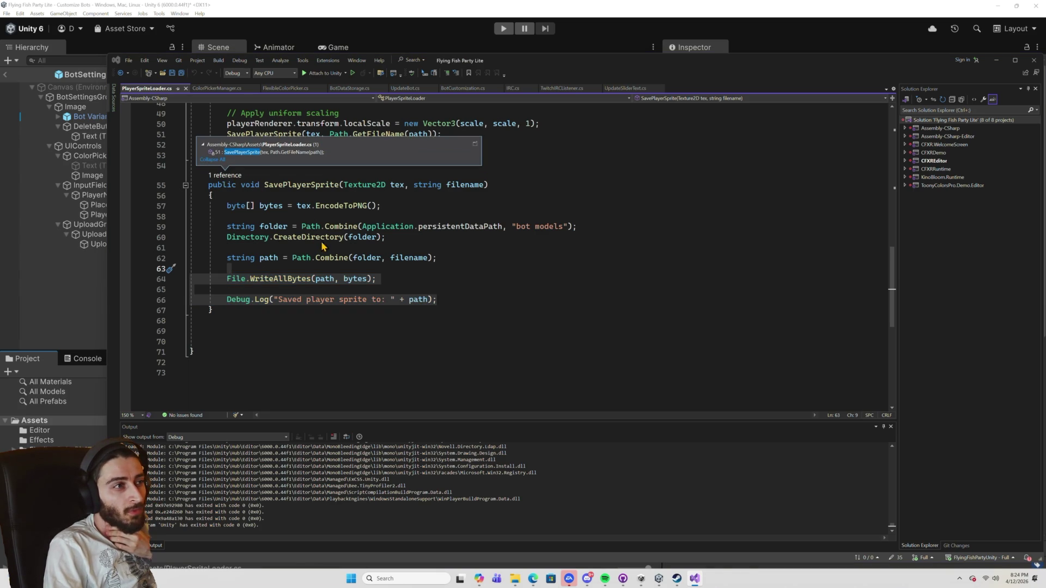
{"action": "left_click", "coordinate": [293, 185]}
{"action": "scroll", "coordinate": [293, 191], "scroll_direction": "up", "scroll_amount": 7}
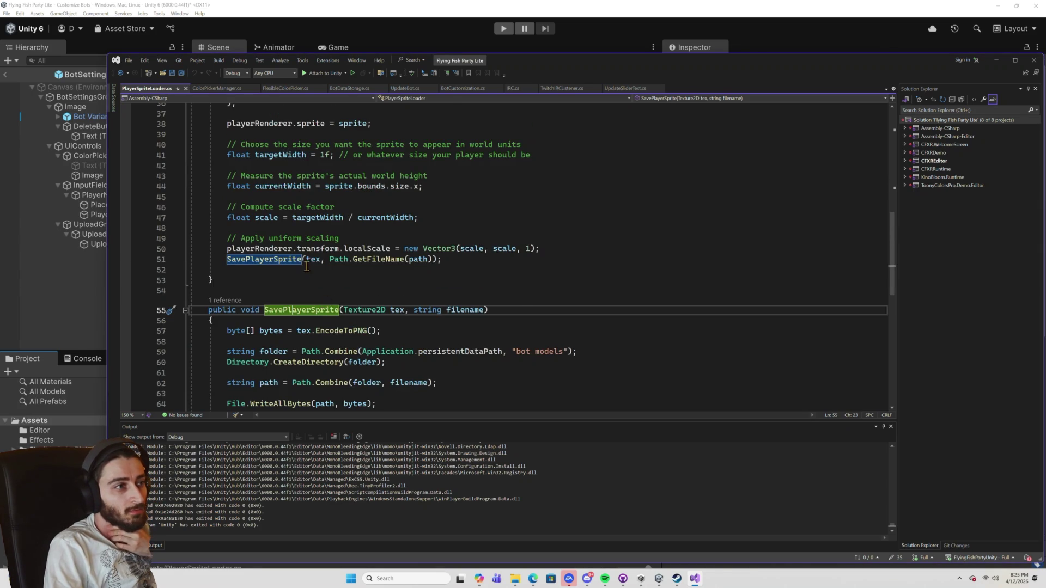
{"action": "scroll", "coordinate": [309, 281], "scroll_direction": "down", "scroll_amount": 2}
{"action": "scroll", "coordinate": [320, 297], "scroll_direction": "down", "scroll_amount": 2}
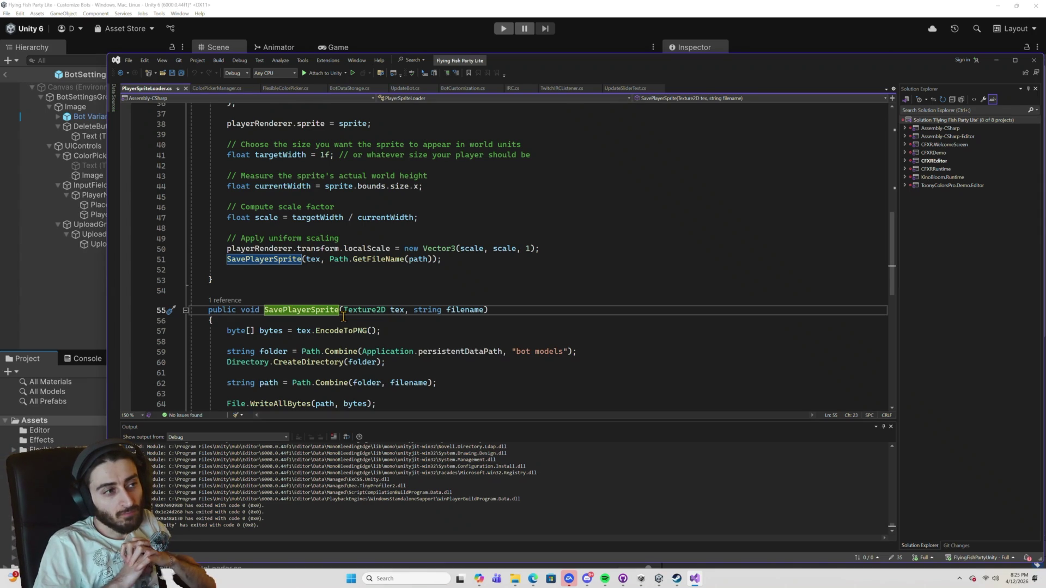
{"action": "left_click", "coordinate": [61, 174]}
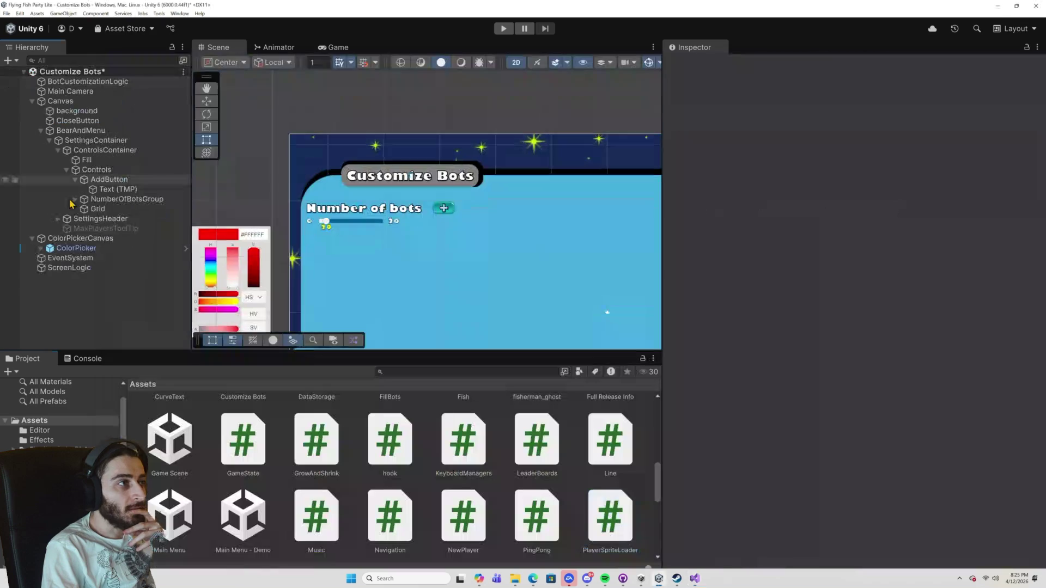
{"action": "left_click", "coordinate": [68, 267]}
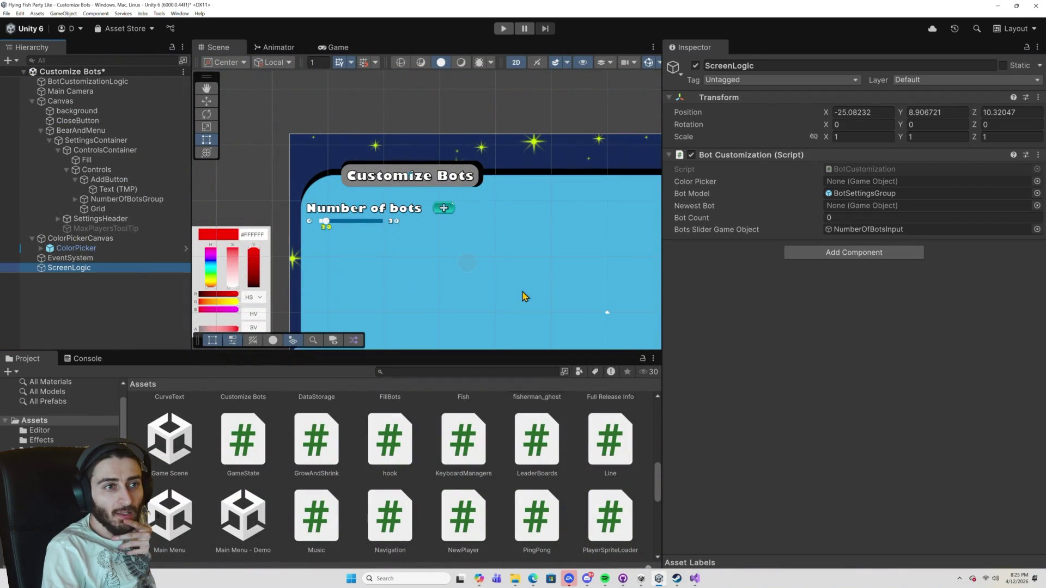